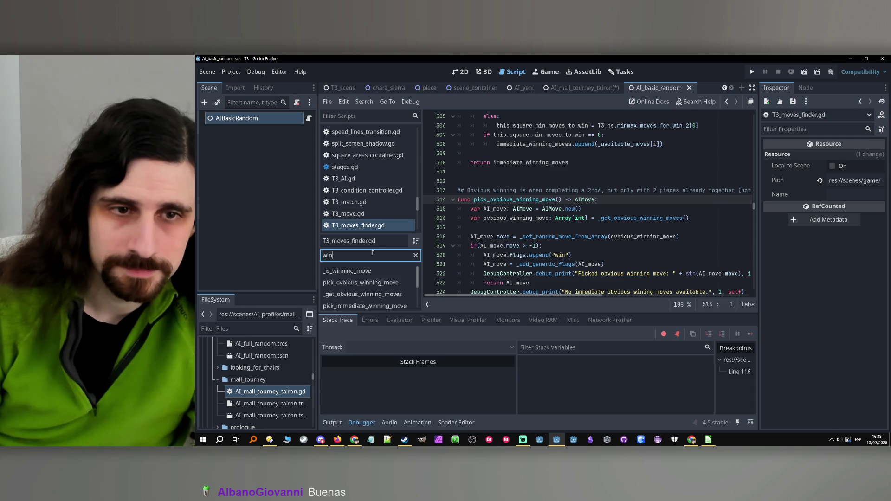
- Scroll through T3_moves_finder.gd and return to pick_no_winning_move at line 906
scroll(380, 288, "down", 1)
scroll(380, 288, "down", 1)
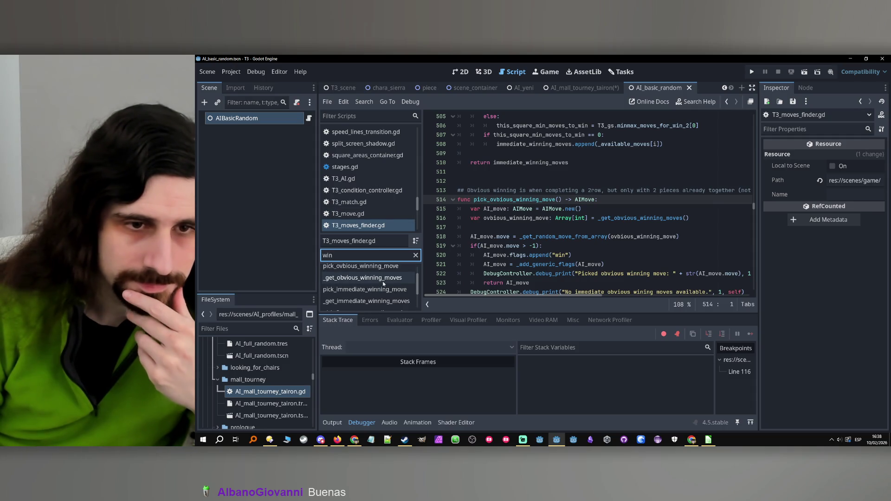
scroll(382, 296, "down", 2)
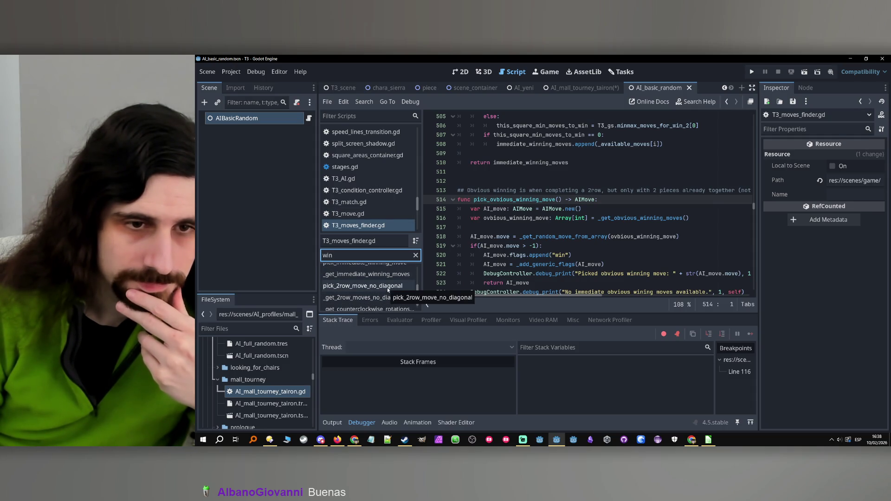
scroll(385, 294, "up", 3)
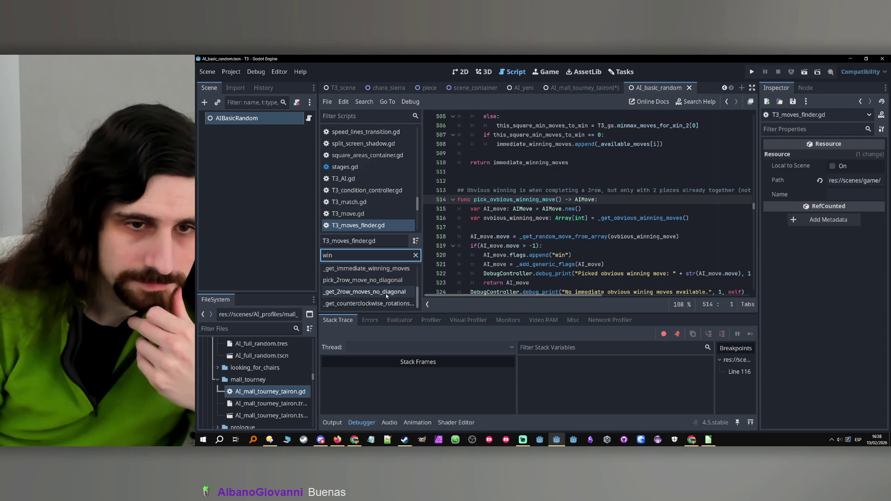
key("ctrl+z")
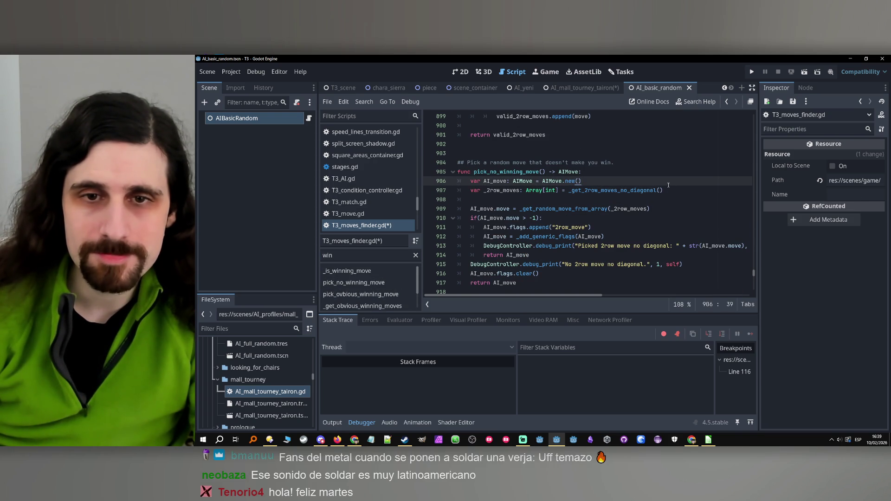
- Go from the _get_2row_moves_no_diagonal call to its definition
double_click(612, 190)
left_click(605, 191)
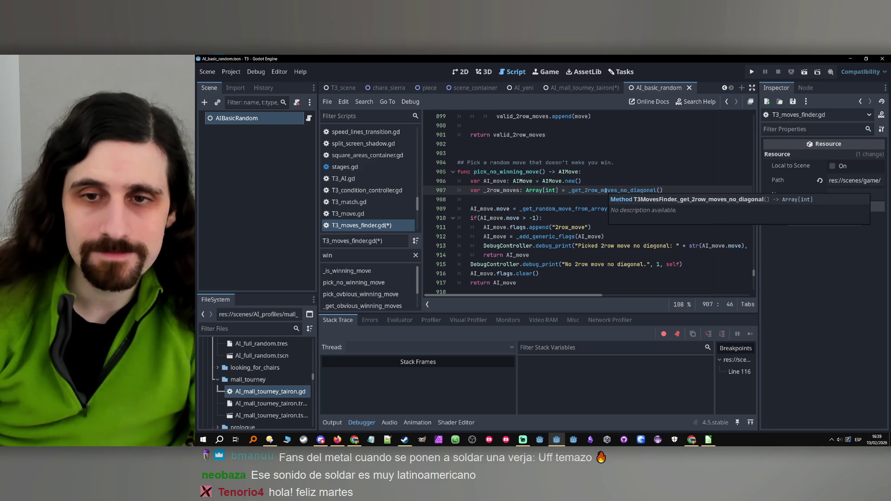
key("Up")
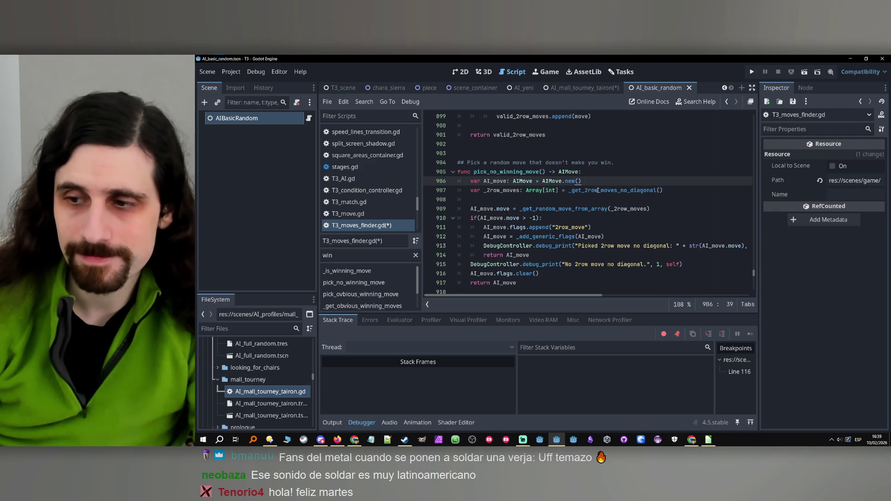
left_click(596, 191)
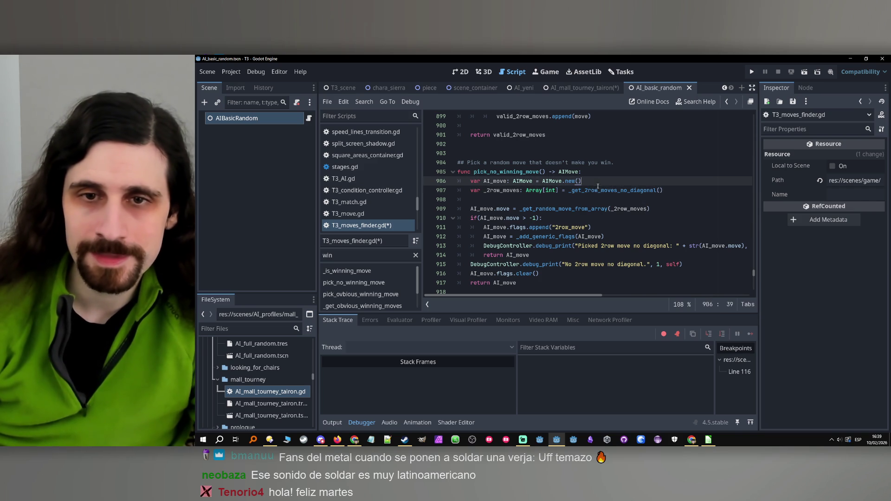
left_click(596, 194, "ctrl")
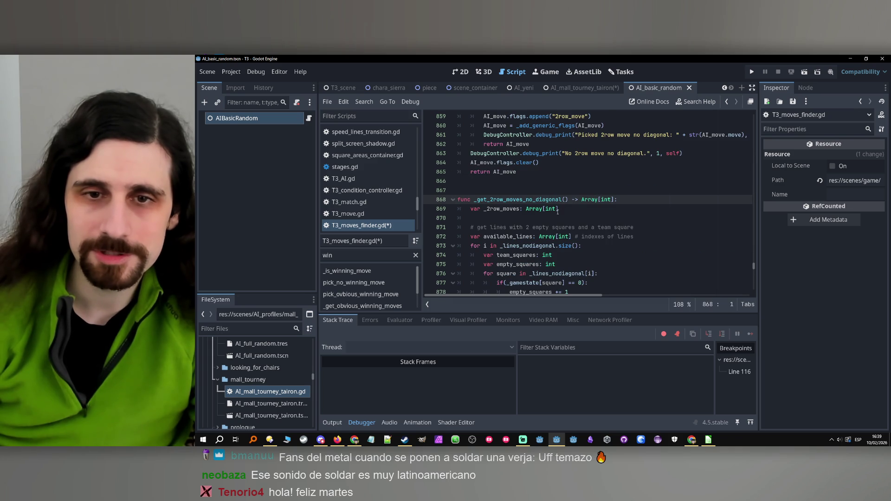
- Review how _get_2row_moves_no_diagonal uses available_lines and _gamestate, then view AI_mall_tourney_tairon
scroll(558, 210, "down", 1)
double_click(525, 209)
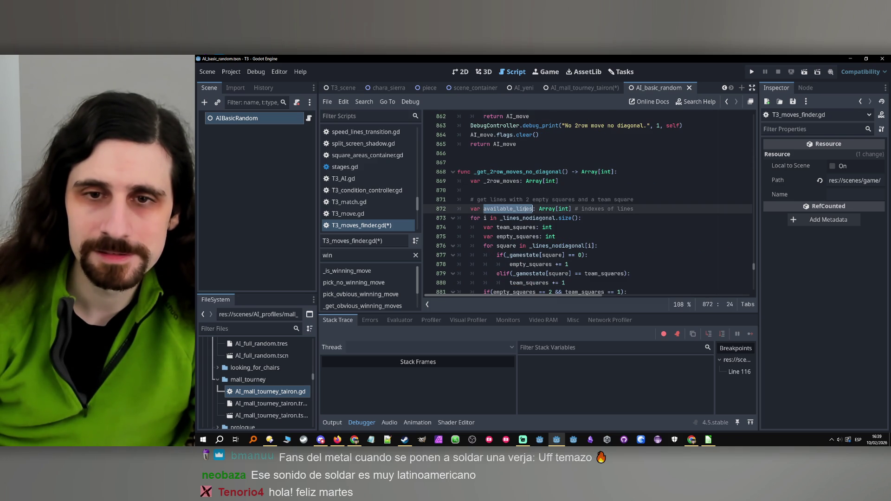
scroll(591, 221, "down", 1)
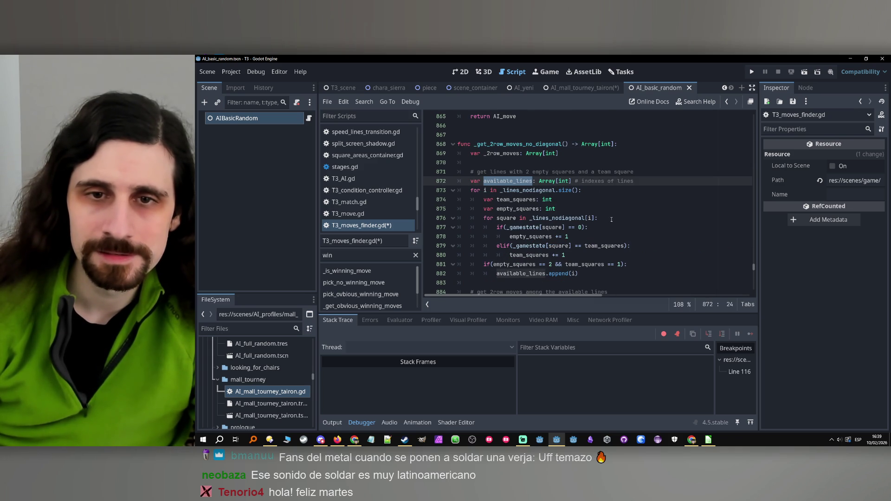
scroll(601, 230, "up", 2)
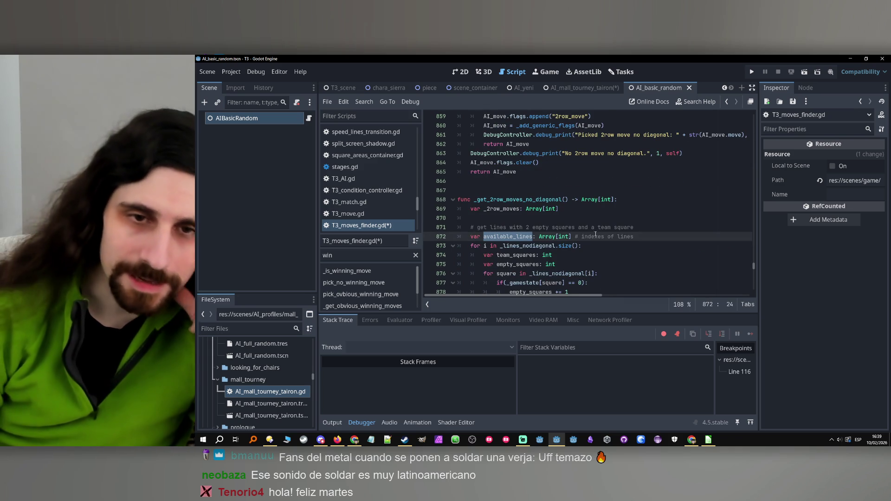
scroll(588, 237, "down", 2)
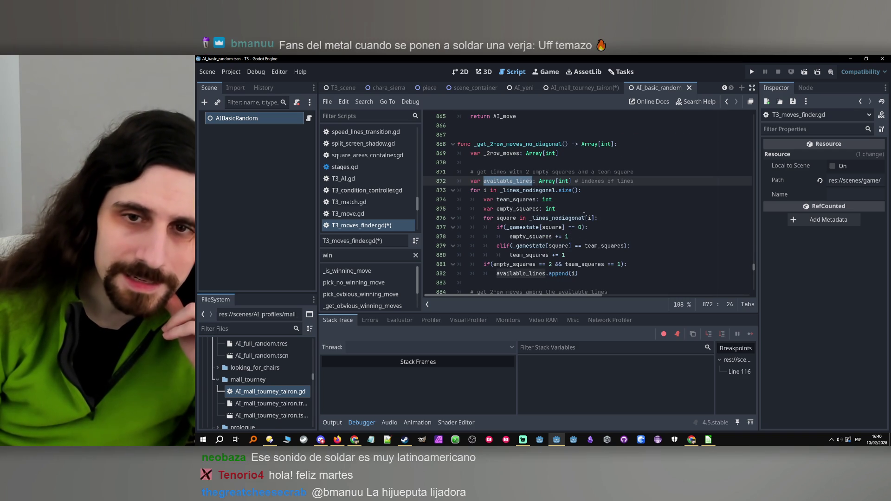
mouse_move(560, 225)
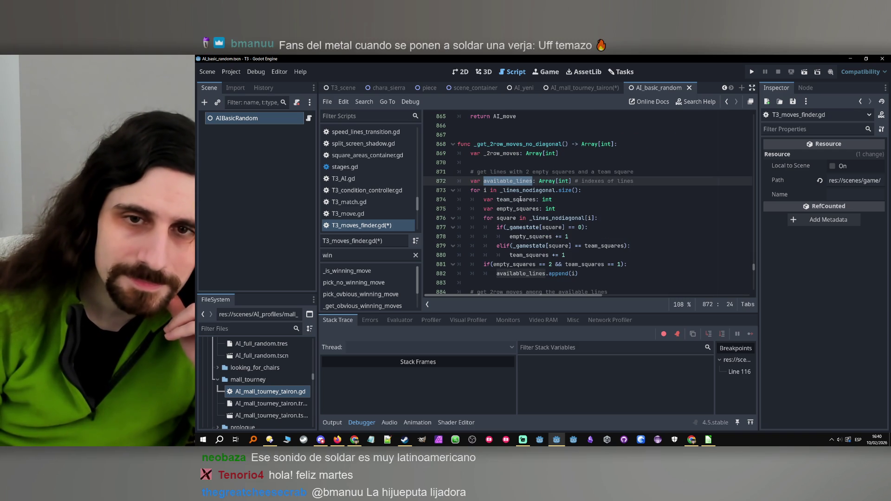
scroll(529, 203, "down", 5)
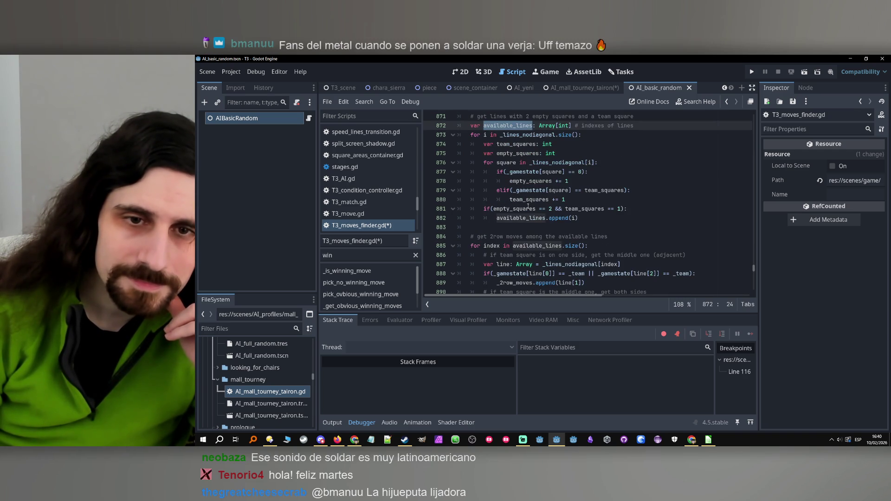
scroll(525, 208, "up", 6)
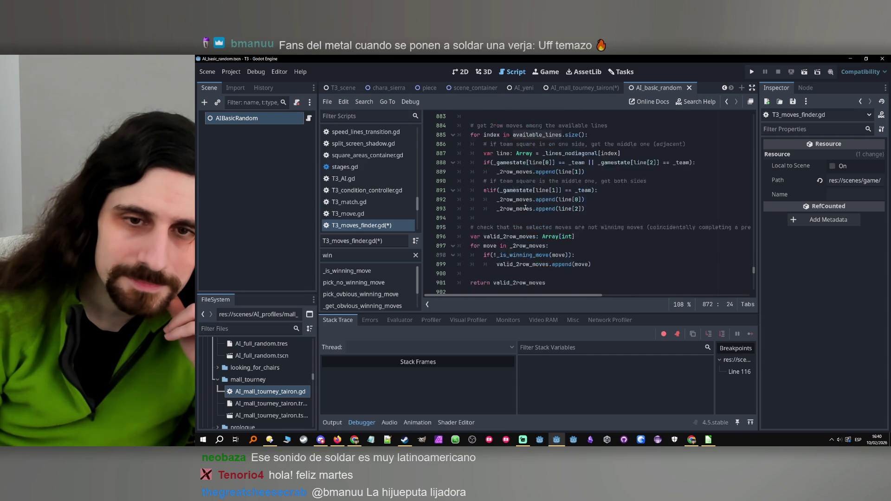
scroll(526, 209, "down", 3)
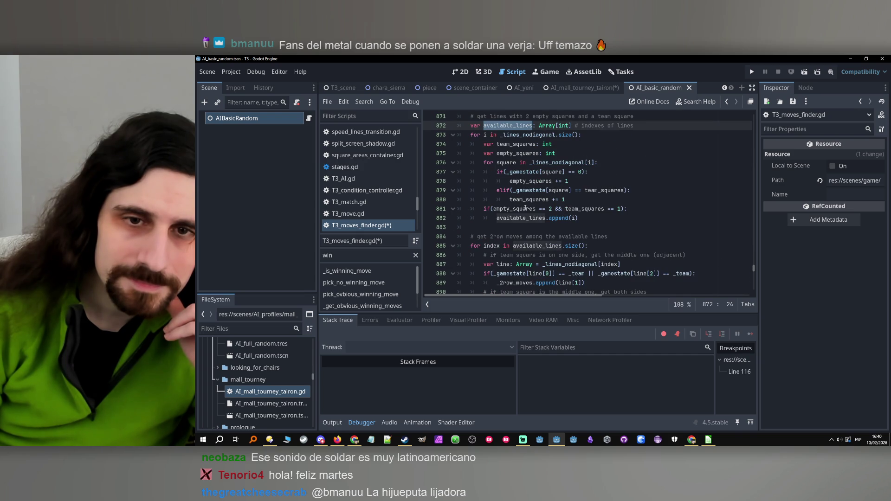
mouse_move(523, 217)
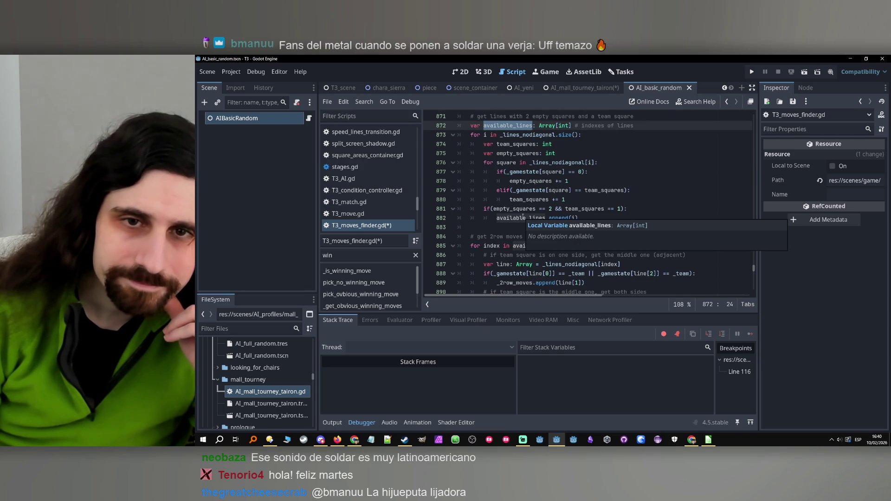
double_click(522, 171)
scroll(594, 178, "up", 4)
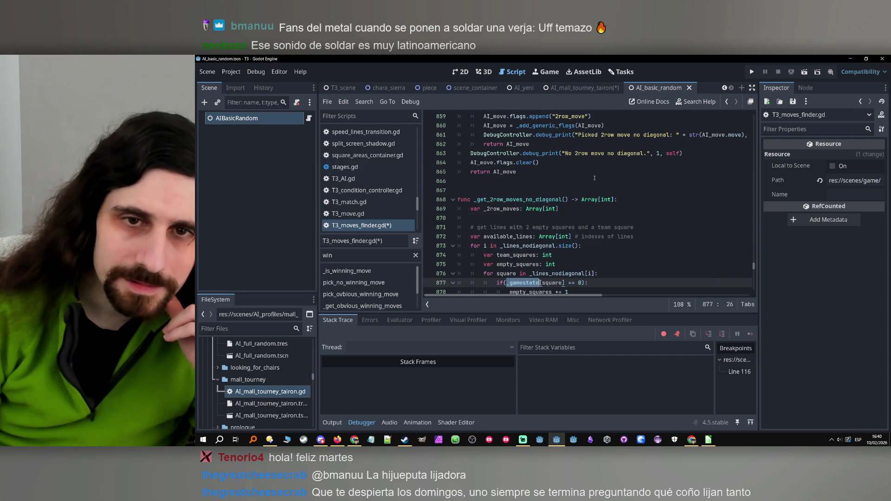
left_click(592, 89)
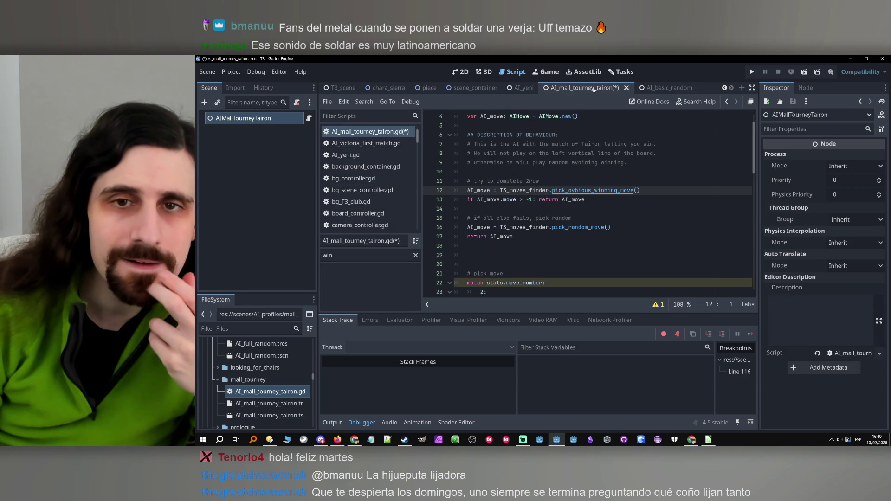
- Look over AI_mall_tourney_tairon, then return to the AI_basic_random script
scroll(571, 200, "up", 1)
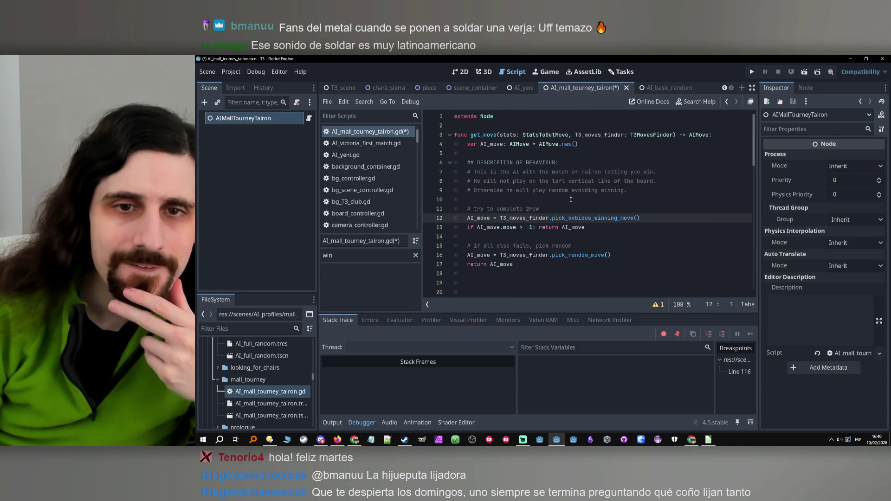
scroll(570, 200, "down", 6)
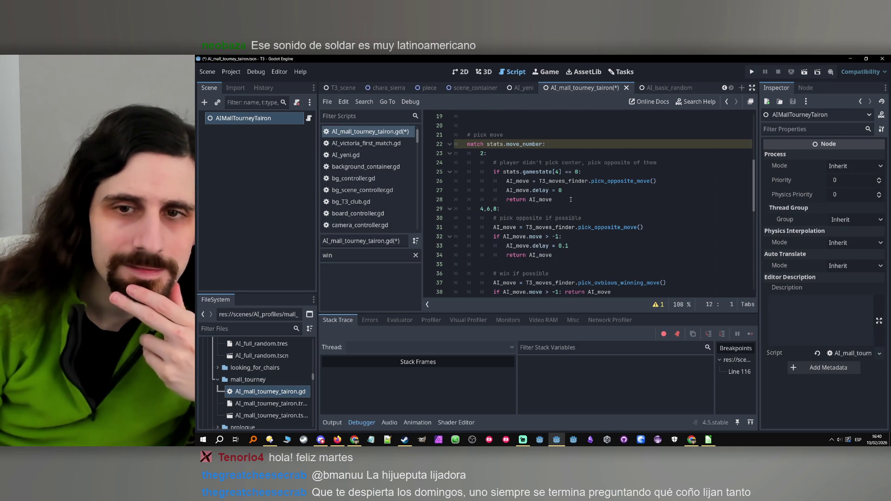
scroll(571, 200, "up", 6)
left_click(659, 88)
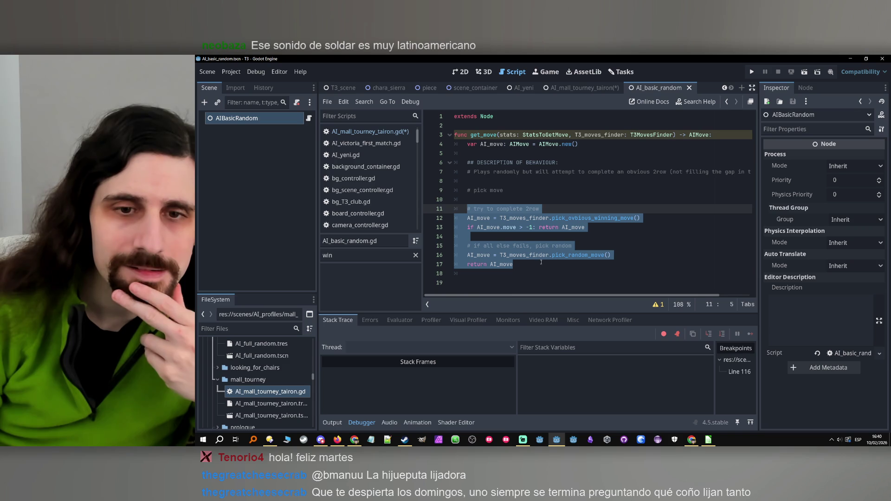
left_click(579, 263)
- Search for _gamestate and open the pick_ovbious_winning_move definition from line 12
key("ctrl+f")
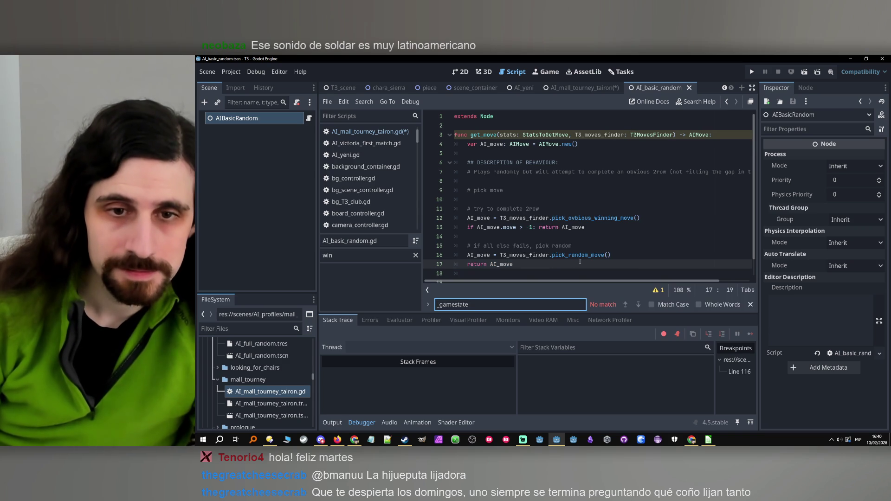
type("_gamestate")
scroll(536, 199, "down", 1)
scroll(535, 199, "up", 1)
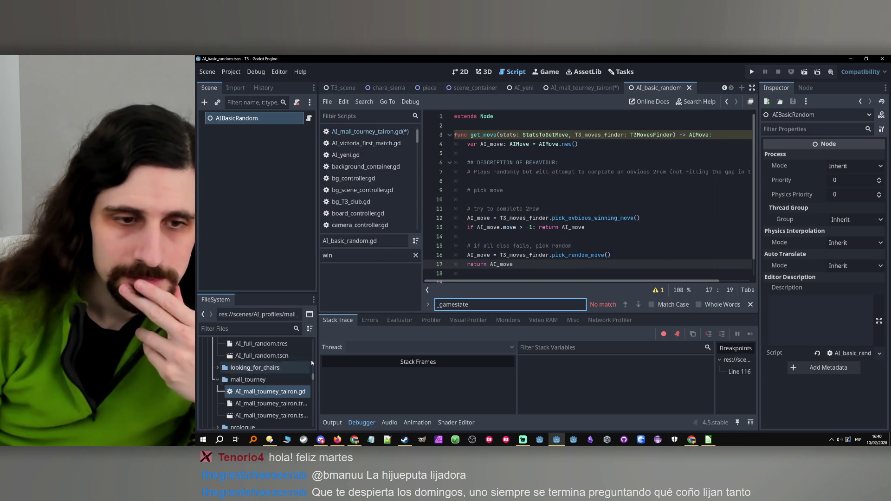
left_click(603, 218)
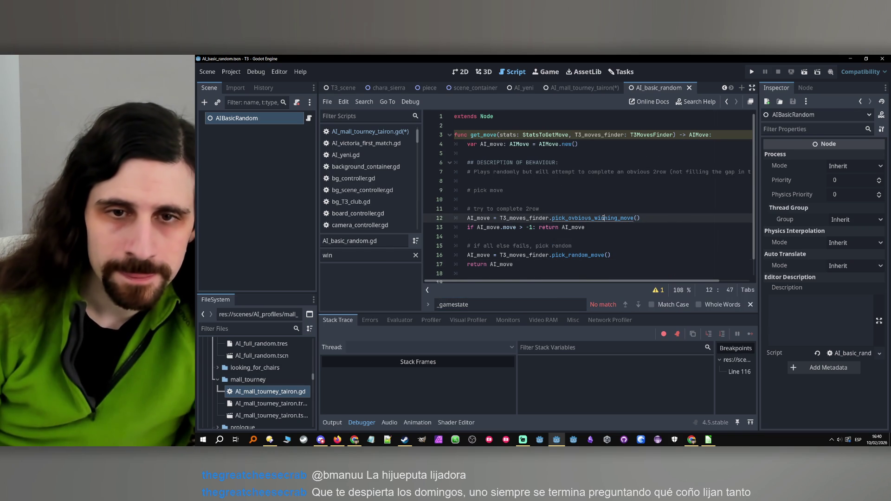
left_click(604, 217, "ctrl")
left_click(528, 299)
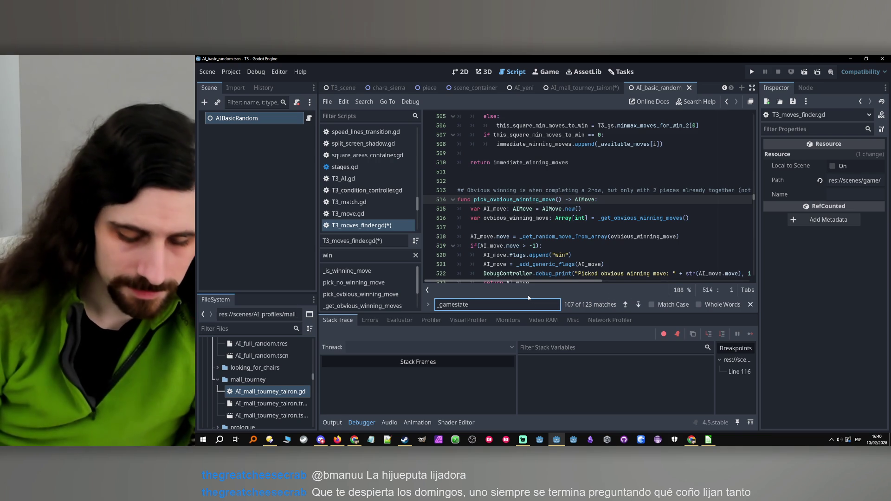
- Narrow the search to '_gamestate =' and step back to match 4 of 8 in load_stats
type(" =")
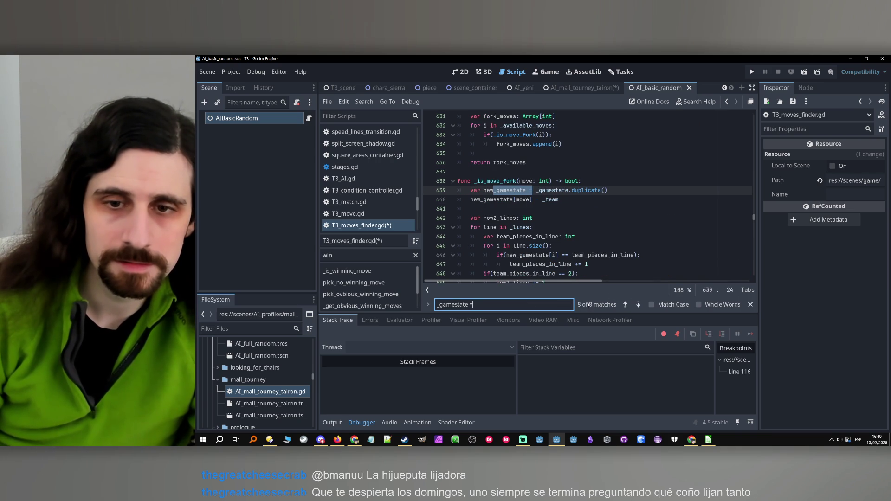
left_click(625, 305)
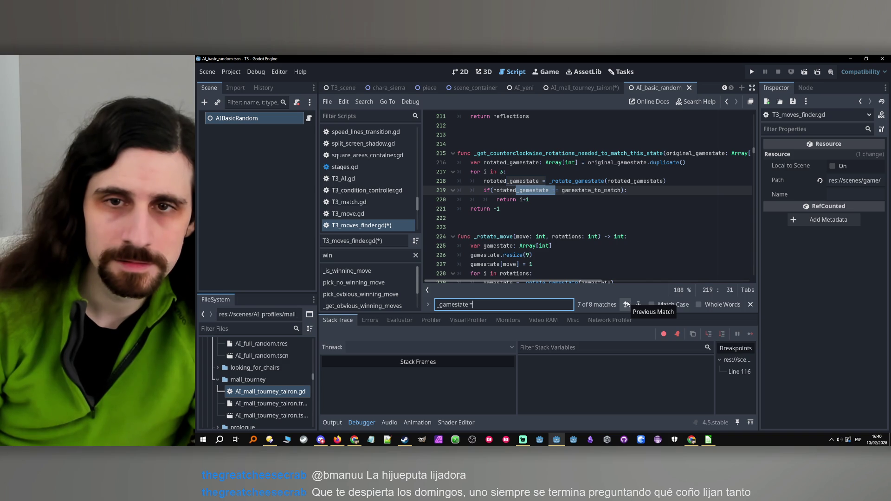
left_click(625, 305)
left_click(626, 305)
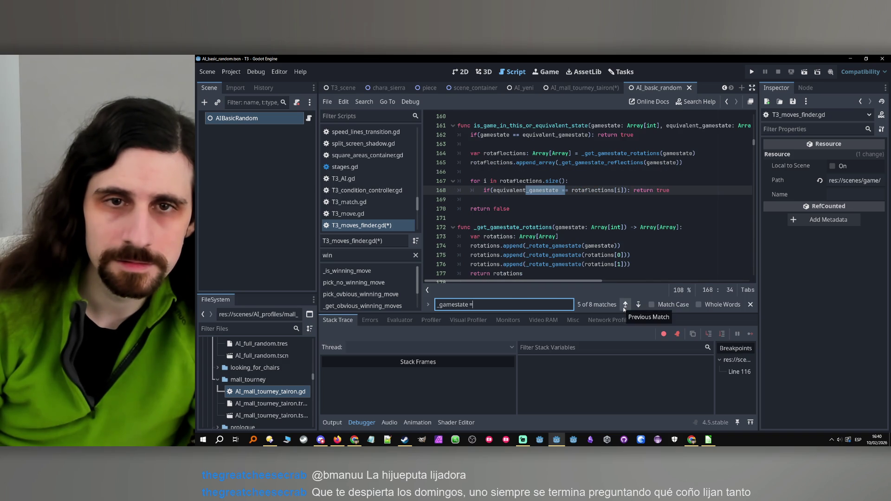
left_click(625, 305)
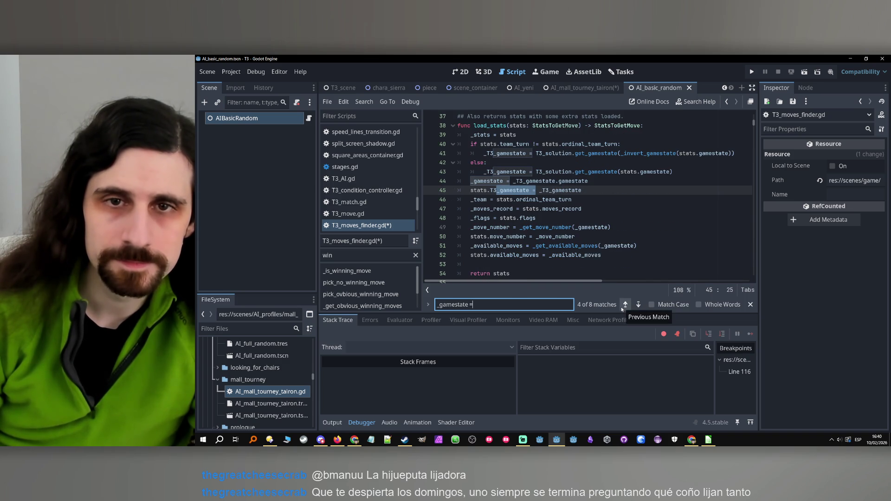
scroll(624, 171, "up", 2)
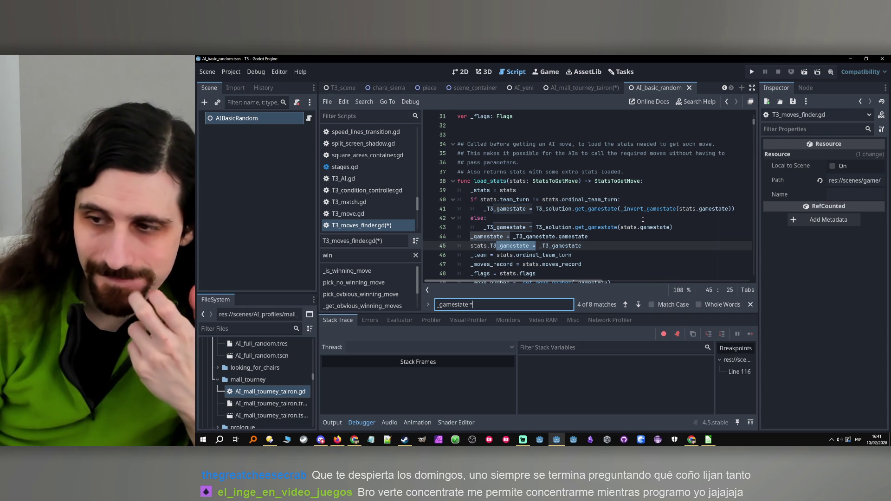
scroll(642, 219, "down", 5)
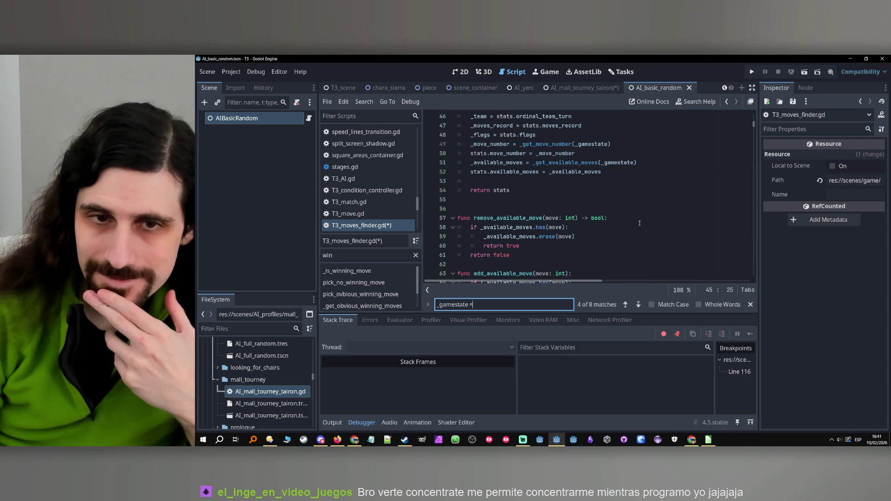
scroll(640, 224, "up", 2)
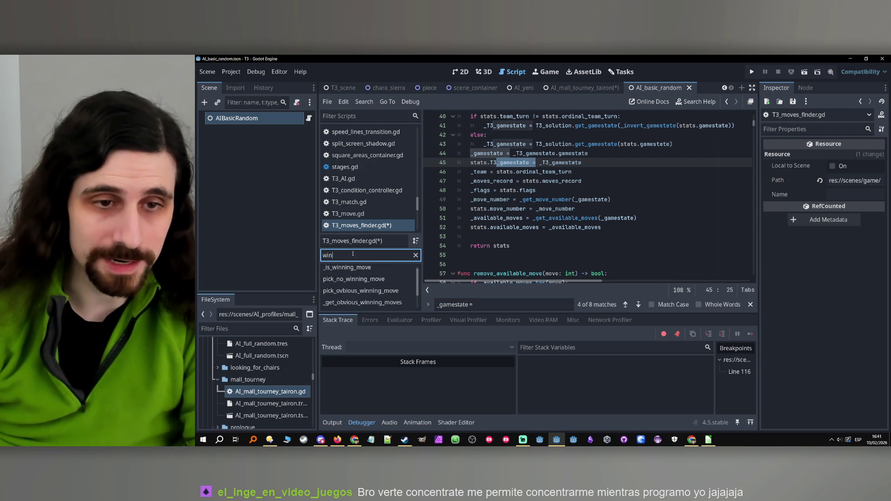
- Filter methods by 'no_win' and remove the _2row_moves declaration in pick_no_winning_move
double_click(329, 255)
type("no_win")
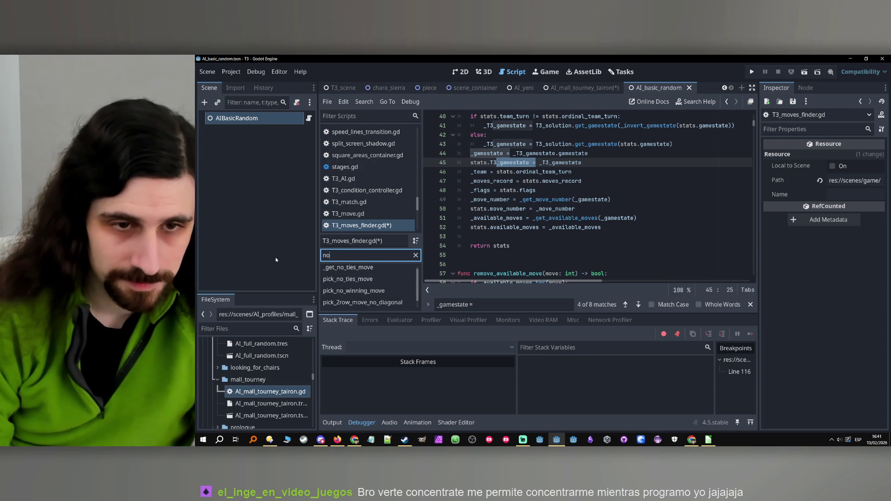
left_click(344, 271)
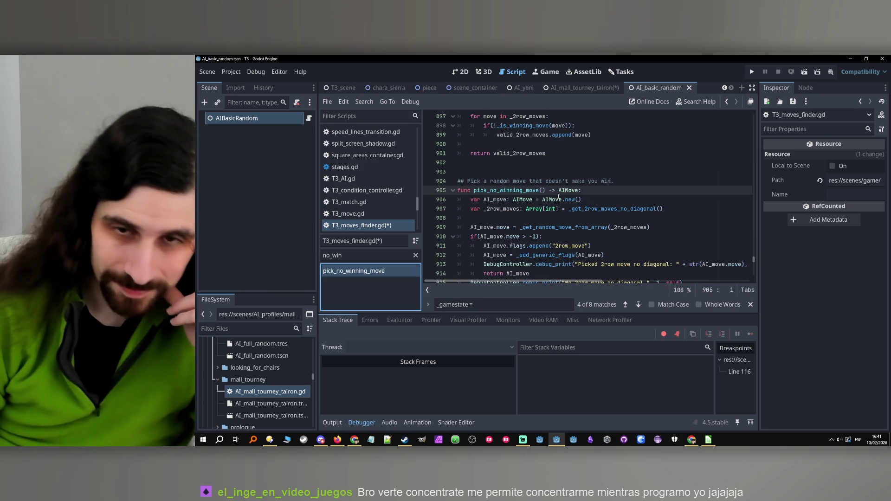
double_click(495, 210)
mouse_move(682, 206)
left_mouse_down()
mouse_move(431, 209)
mouse_move(466, 210)
left_mouse_up()
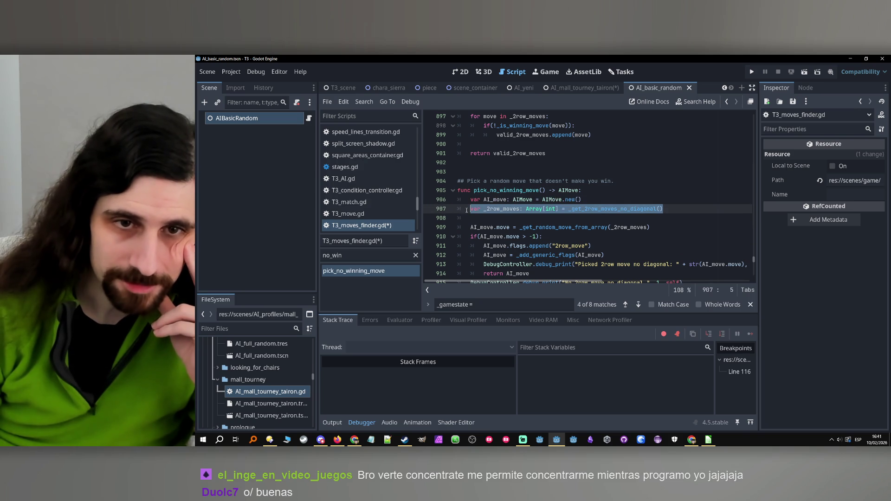
left_click(635, 219)
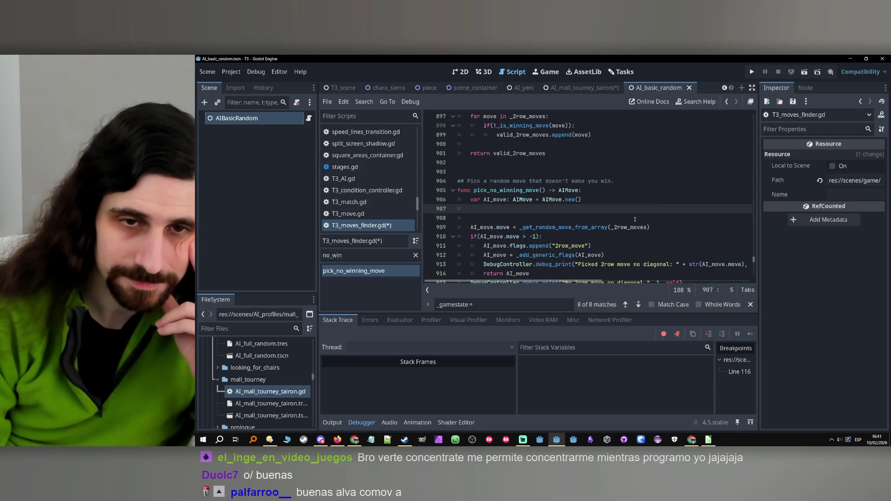
- Filter by 'winni' and select the body of pick_ovbious_winning_move to copy
scroll(589, 169, "up", 6)
scroll(589, 169, "up", 8)
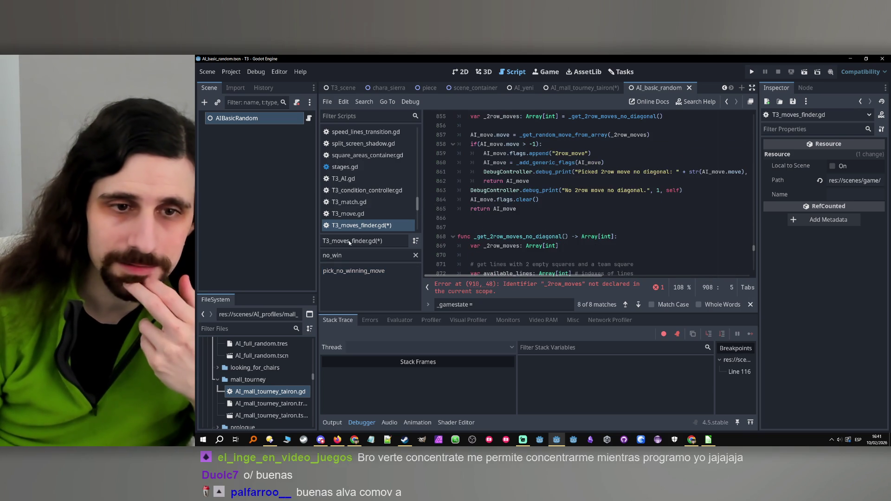
double_click(367, 255)
type("winni")
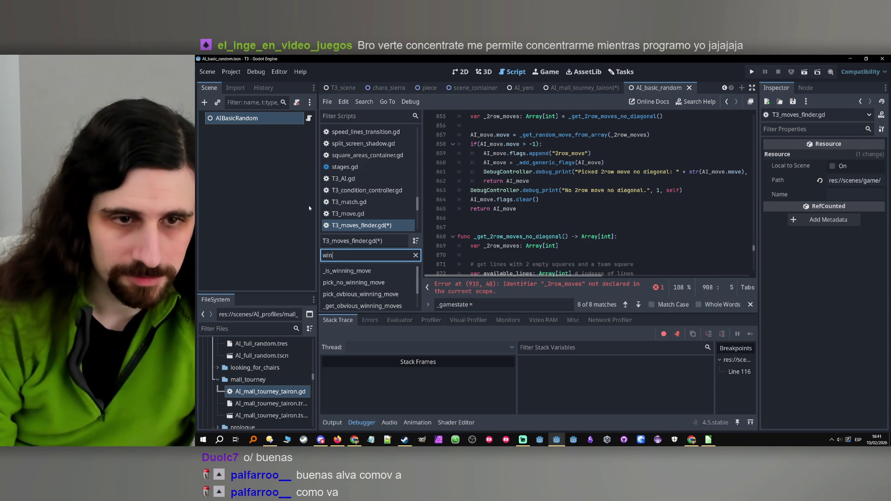
left_click(382, 289)
left_click(534, 228)
scroll(532, 226, "down", 3)
scroll(510, 218, "up", 3)
left_click_drag(529, 220, 466, 209)
- Paste the copied winning-move code over lines 910–918 of pick_no_winning_move
left_click(355, 277)
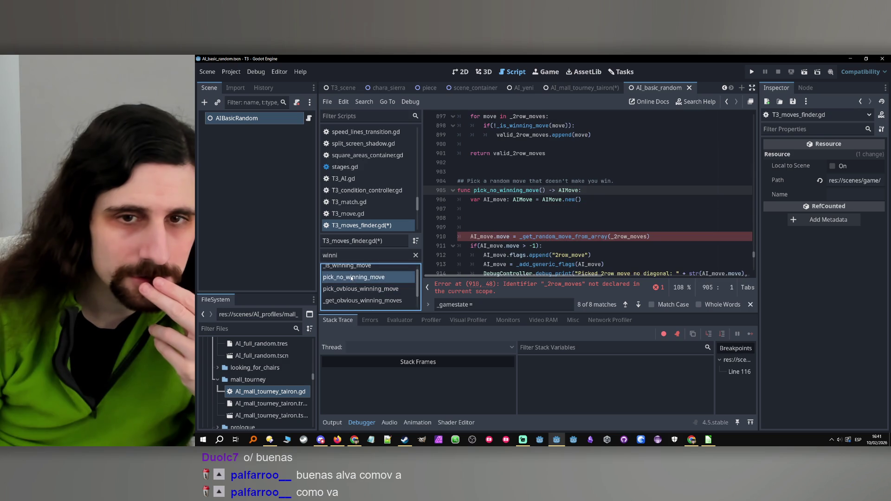
left_click(522, 171)
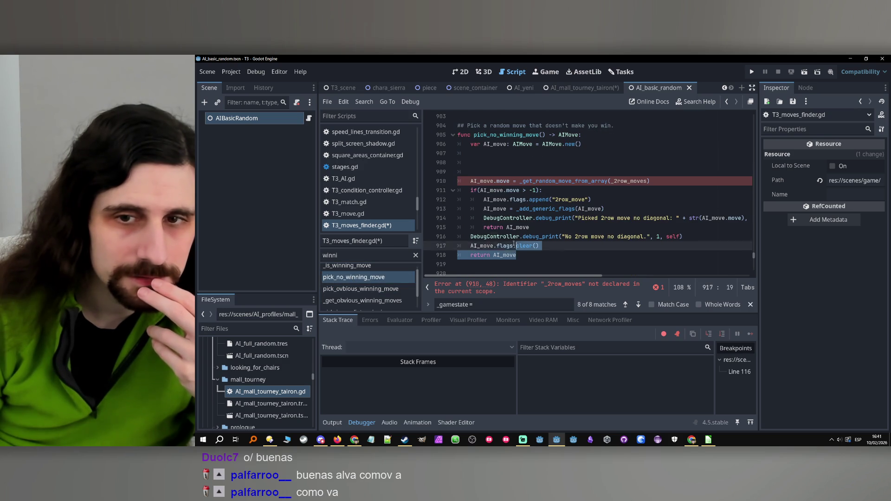
left_click_drag(519, 256, 462, 178)
key("ctrl+v")
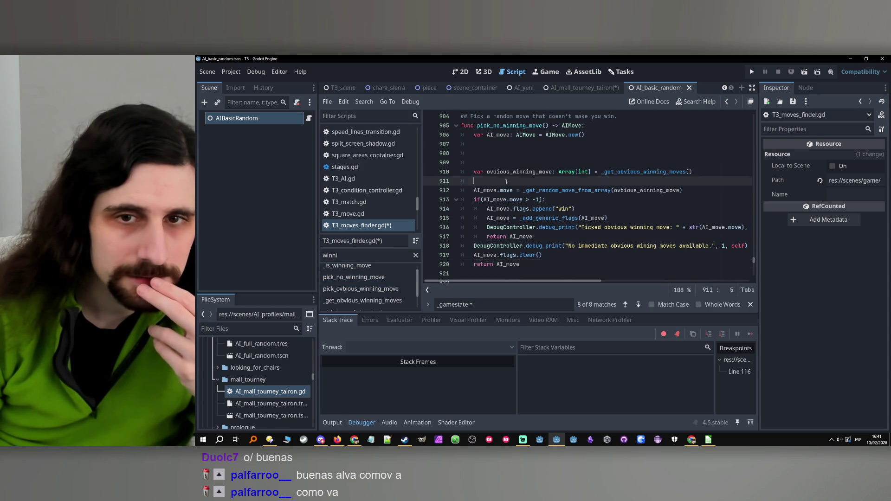
- Add var winning_moves: Array[int] = _get_immediate_winning_moves() on line 907
double_click(513, 226)
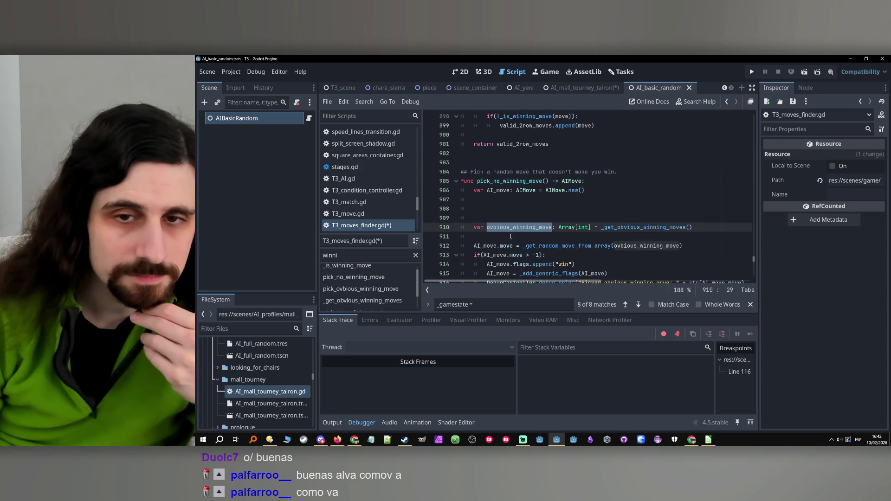
left_click(527, 198)
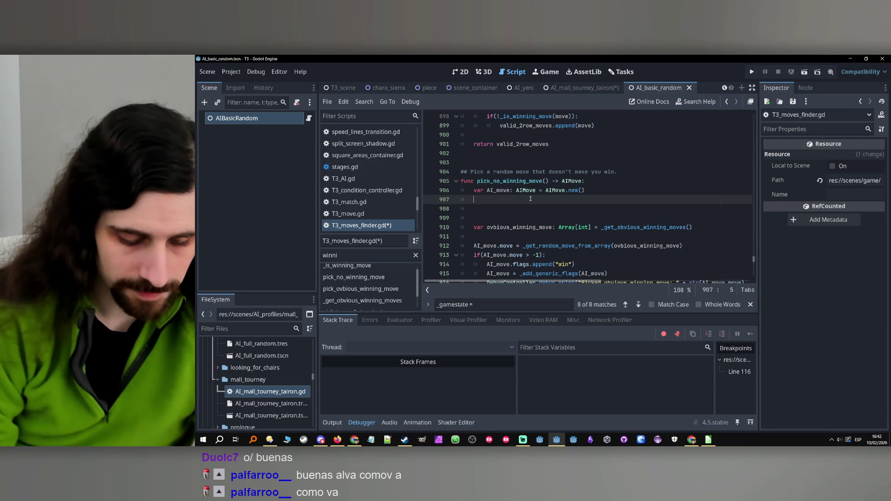
type("var ")
type("winninf")
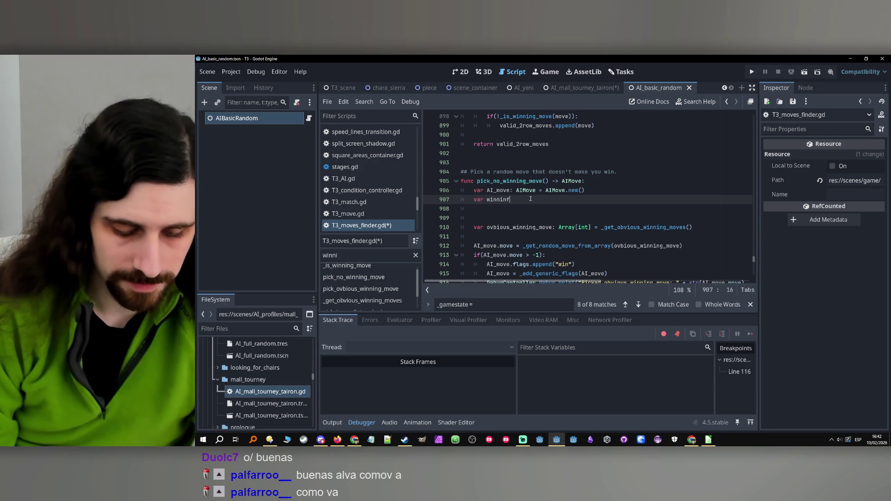
key("BackSpace")
type("g_moves: Array")
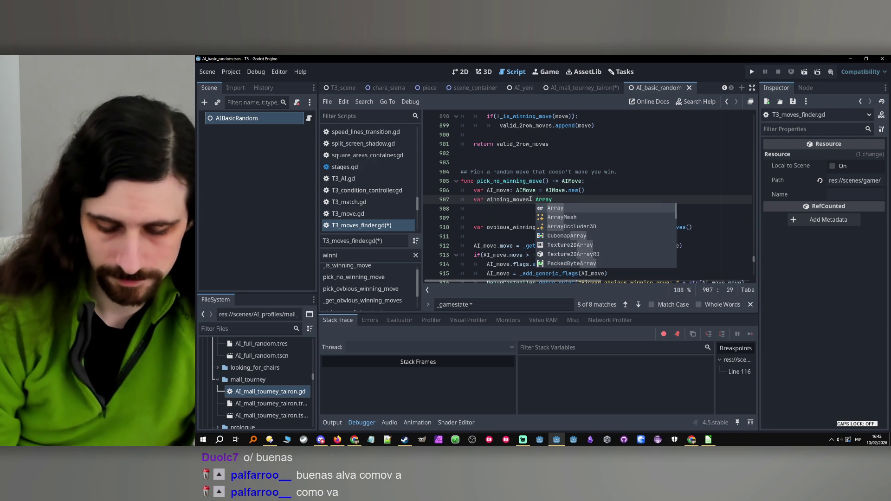
type("[int] ")
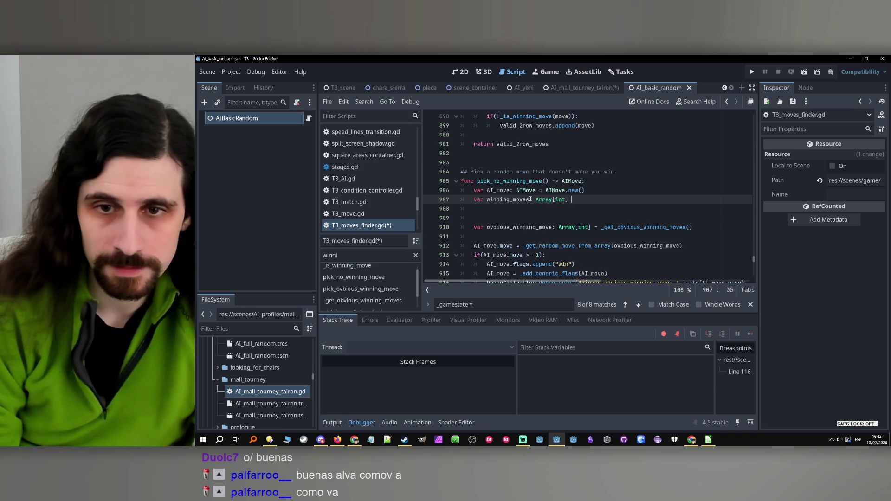
type("= ")
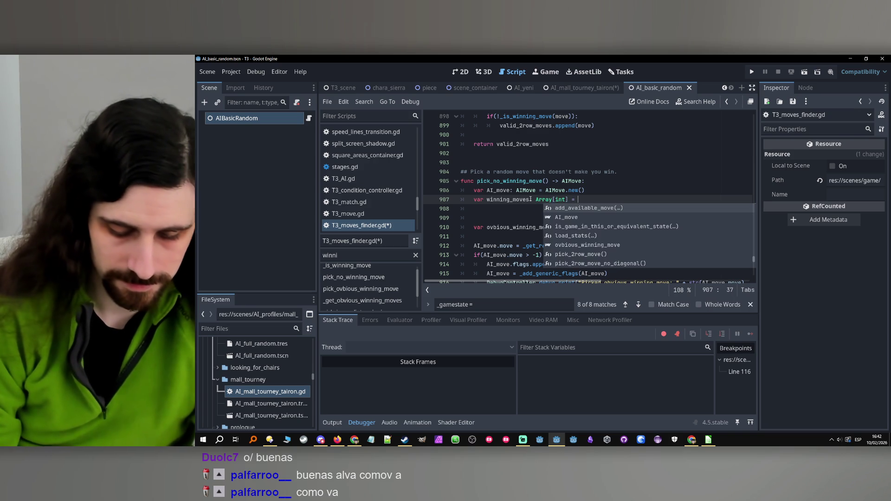
type("_get_winn")
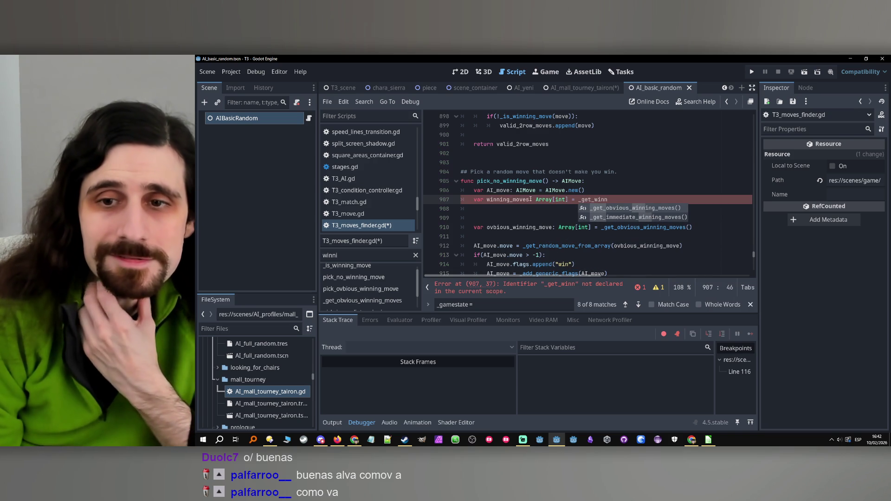
key("Down")
key("Return")
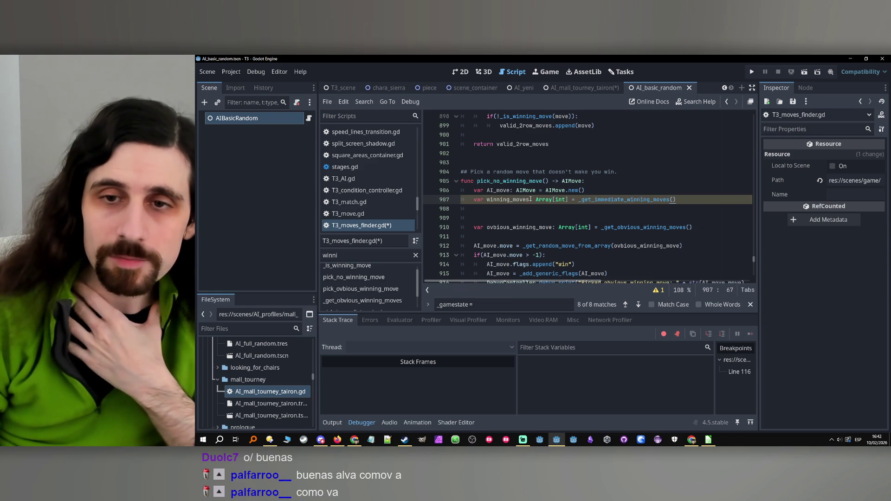
double_click(507, 199)
left_click_drag(505, 210, 713, 230)
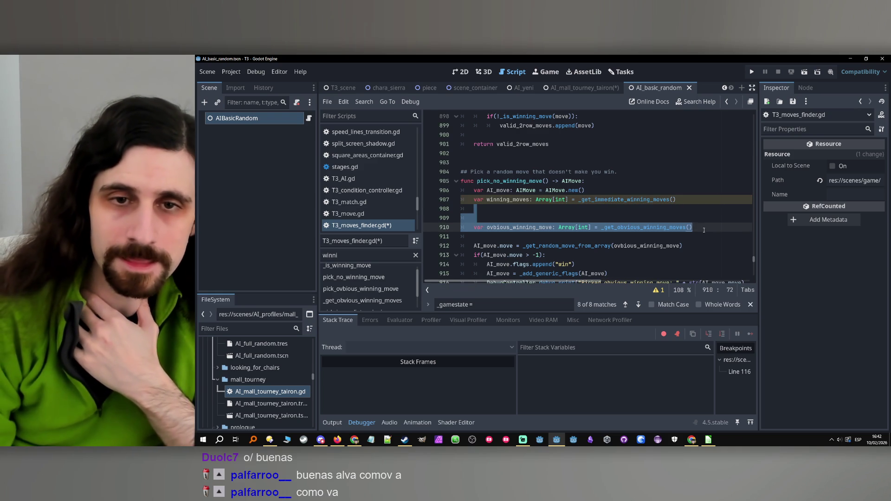
- Replace the obvious-winning-move declaration with a new _get_available_moves line
key("BackSpace")
key("Return")
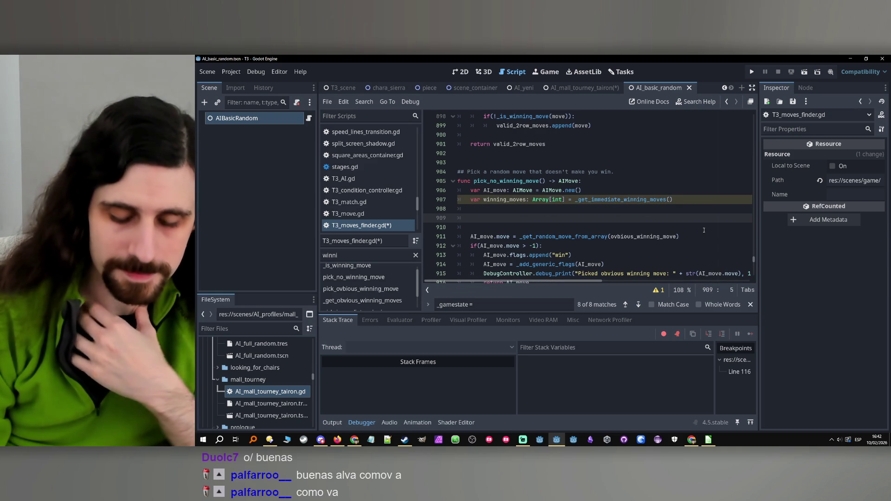
type("_get_av")
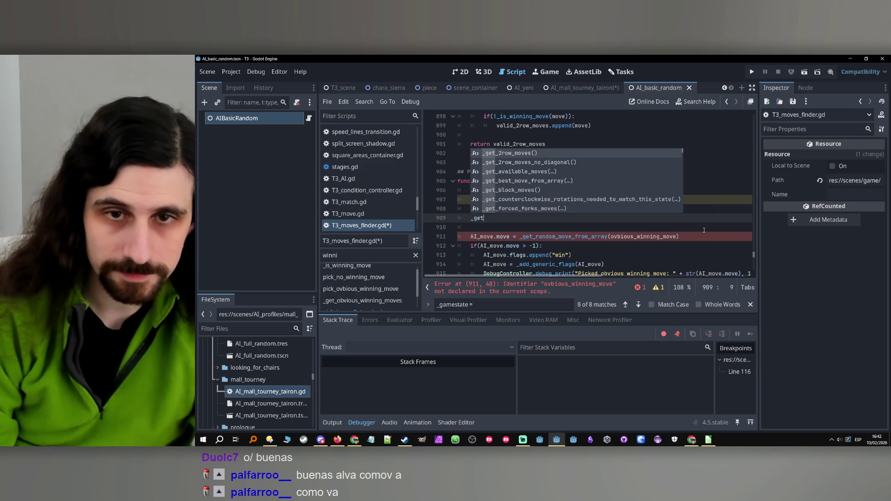
key("Return")
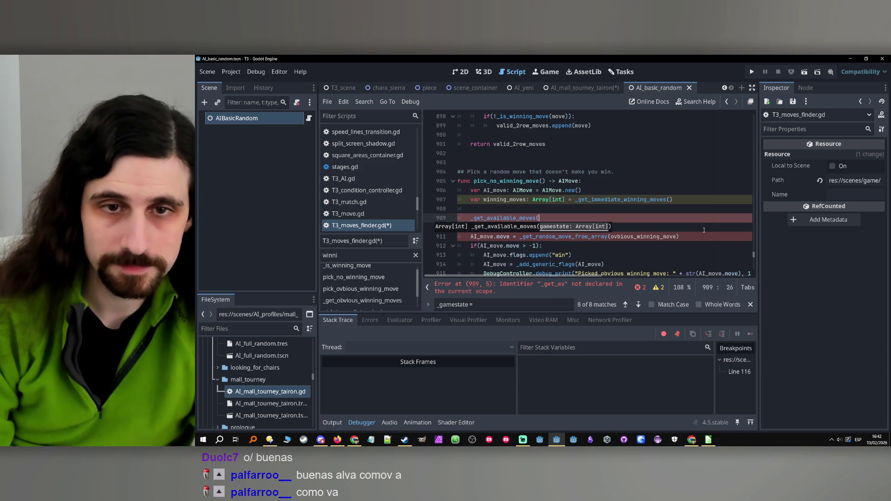
key("Up")
type("var")
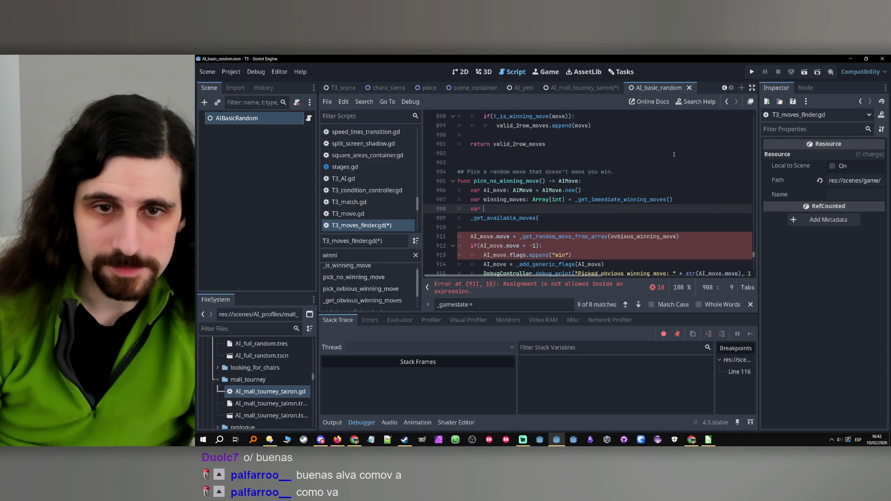
- Complete line 908 as var avaliable_moves: Array[int] = _get_available_moves(), followed by a blank line
mouse_move(564, 199)
left_mouse_down()
mouse_move(474, 200)
mouse_move(481, 202)
left_mouse_up()
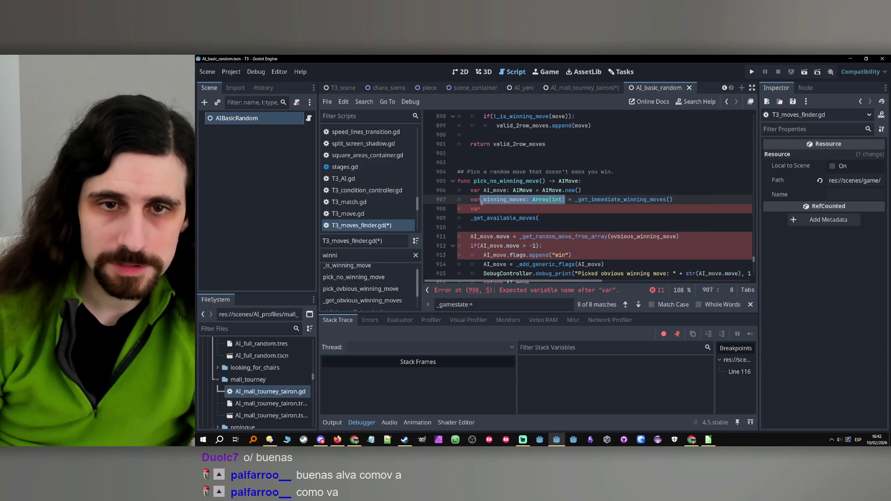
key("ctrl+c")
left_click(490, 208)
key("ctrl+v")
double_click(497, 210)
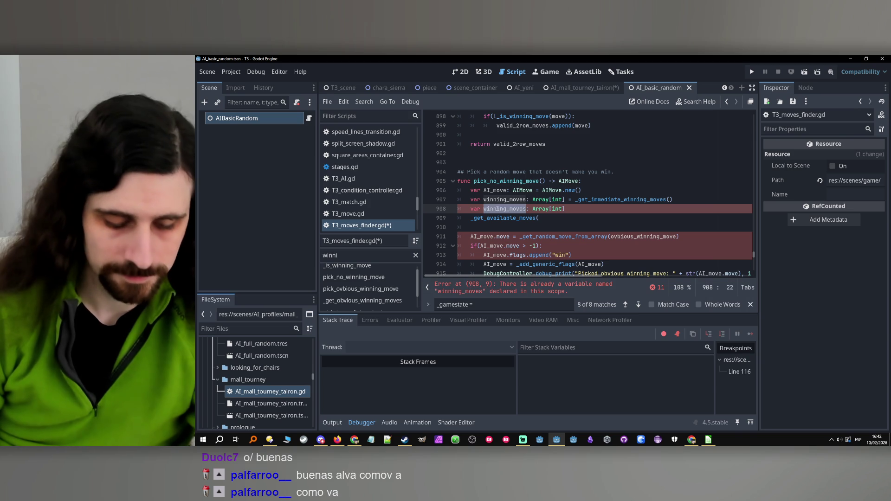
type("available")
type("_moves")
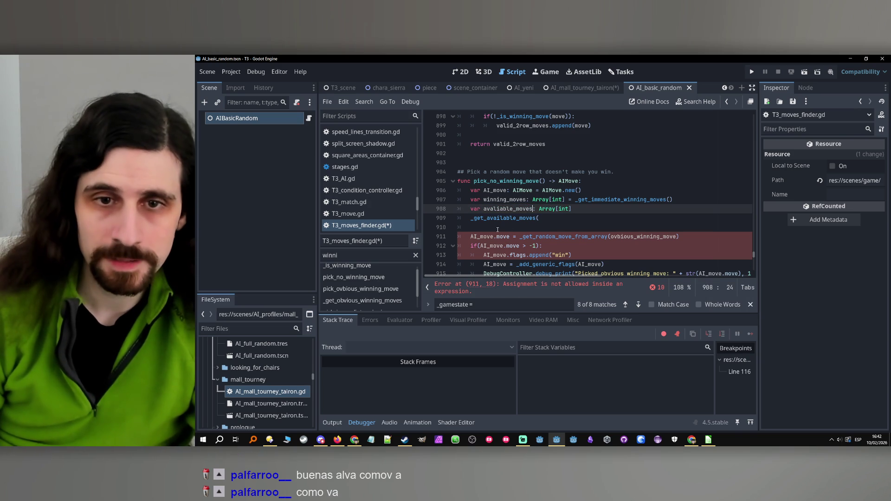
left_click(586, 211)
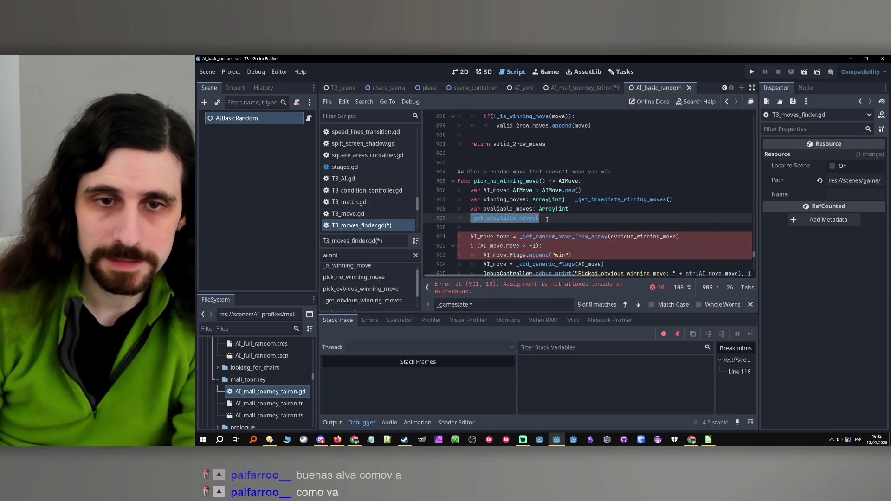
key("shift+Down")
key("Delete")
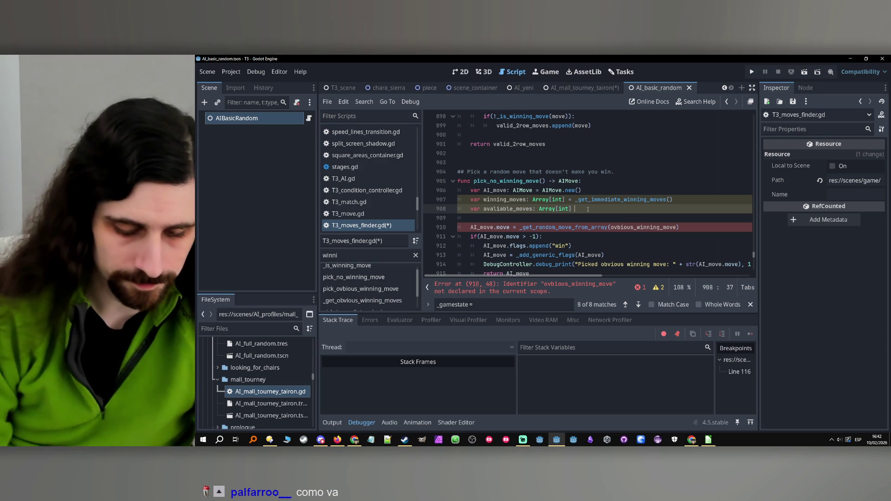
type("= _get_available_moves(")
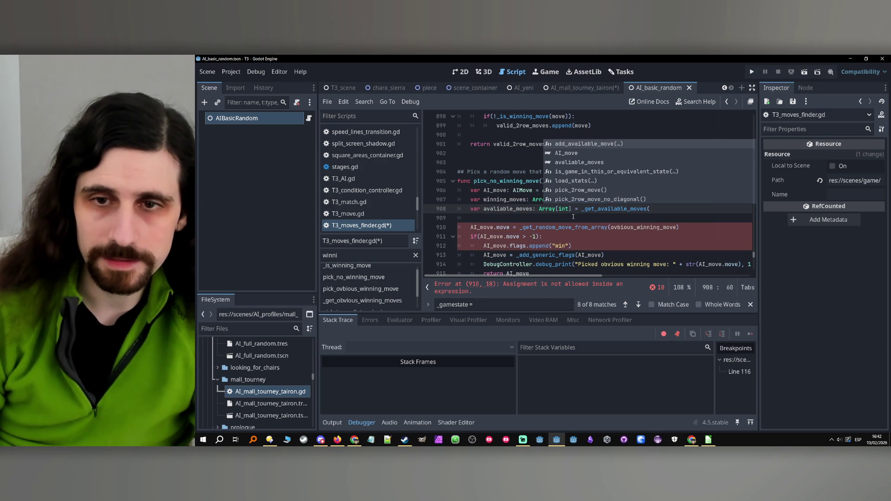
type(")")
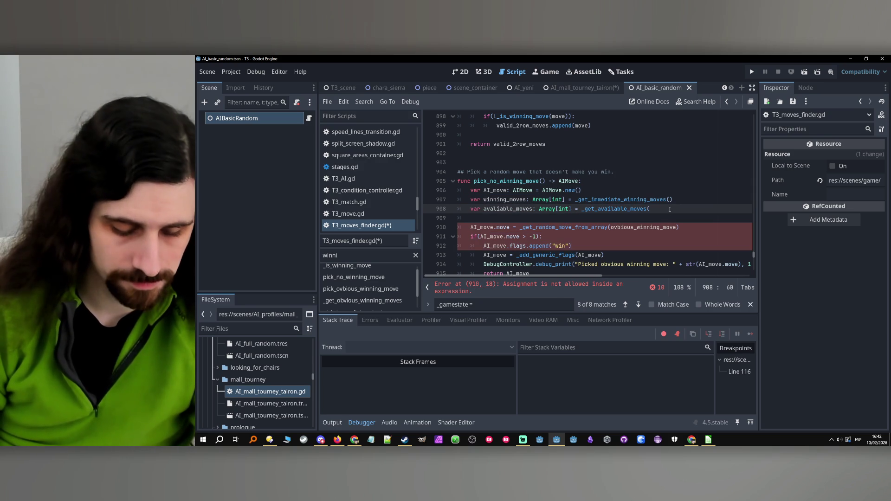
key("Return")
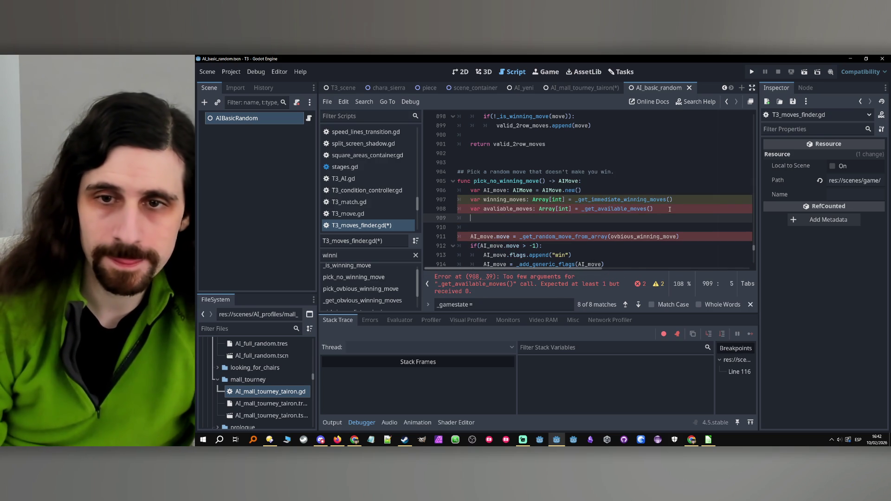
left_click(623, 209)
- Check _get_available_moves' gamestate parameter and pass _gamestate into the call on line 908
left_click(622, 209, "ctrl")
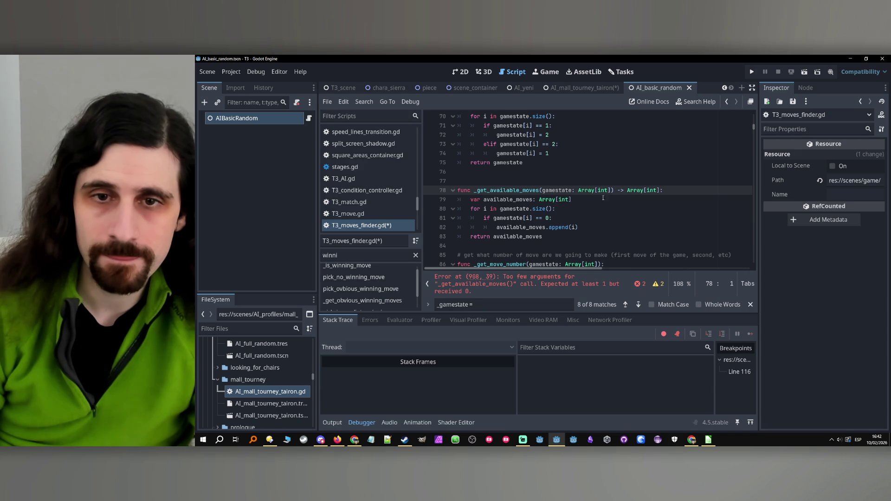
double_click(566, 190)
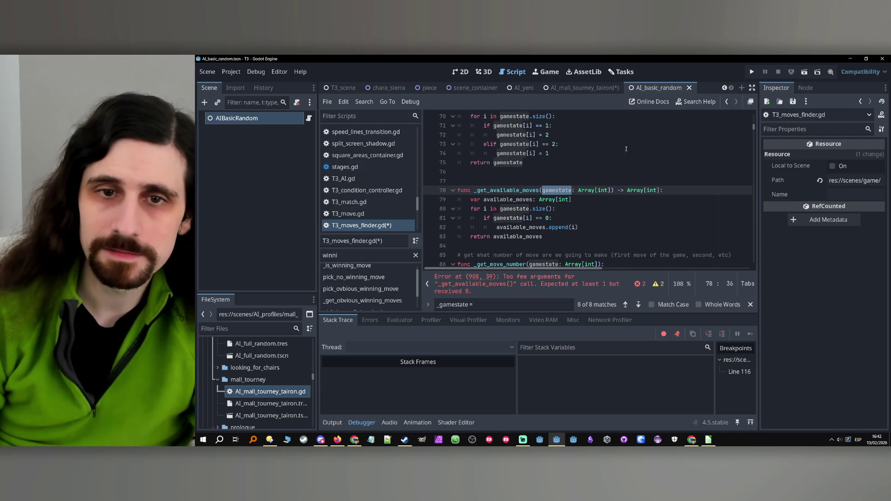
double_click(518, 194)
key("ctrl+f")
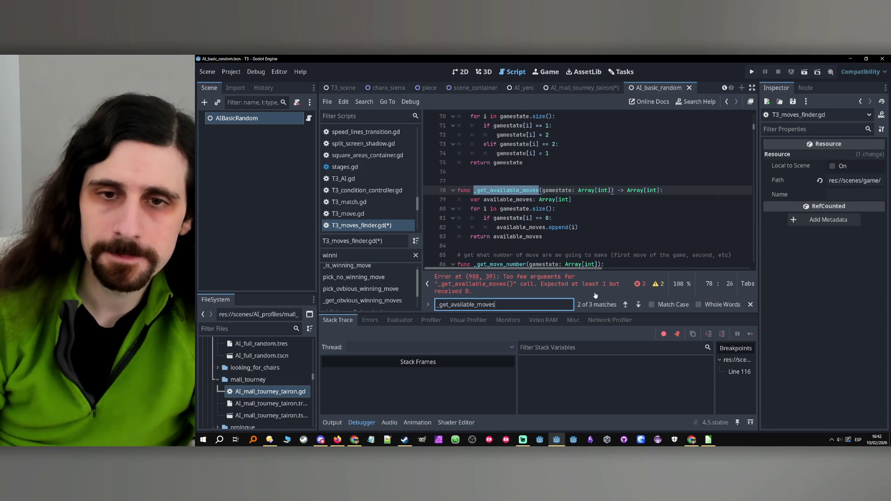
left_click(625, 308)
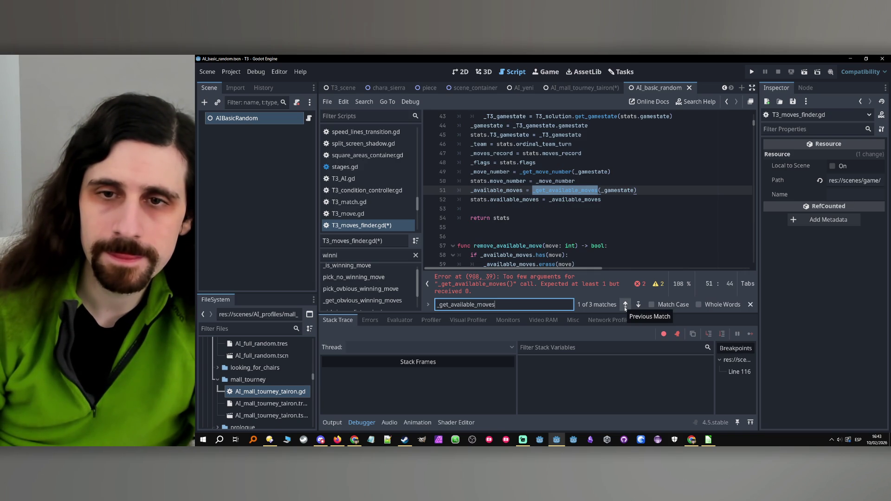
key("Right")
key("ctrl+shift+Right")
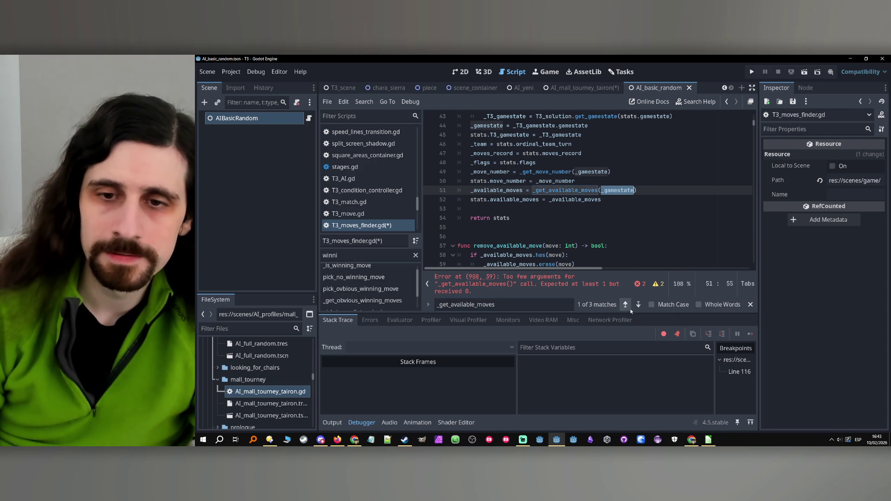
left_click(353, 277)
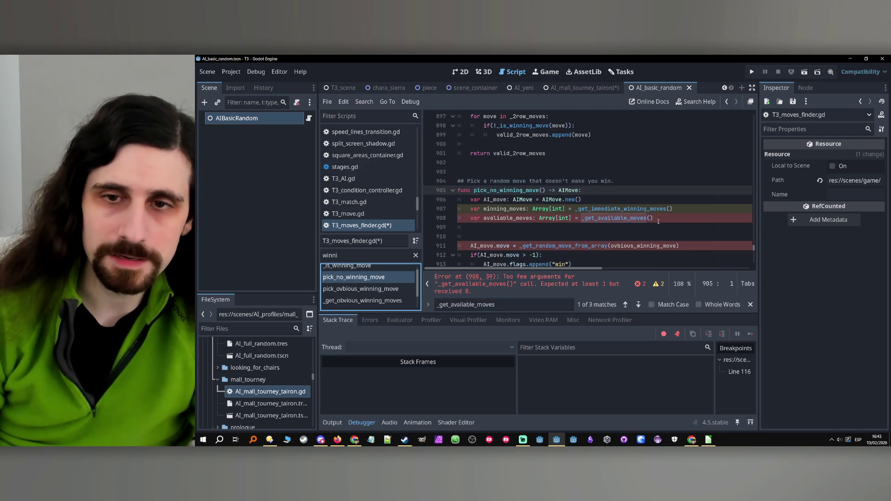
left_click(649, 218)
key("ctrl+v")
key("Down")
key("Down")
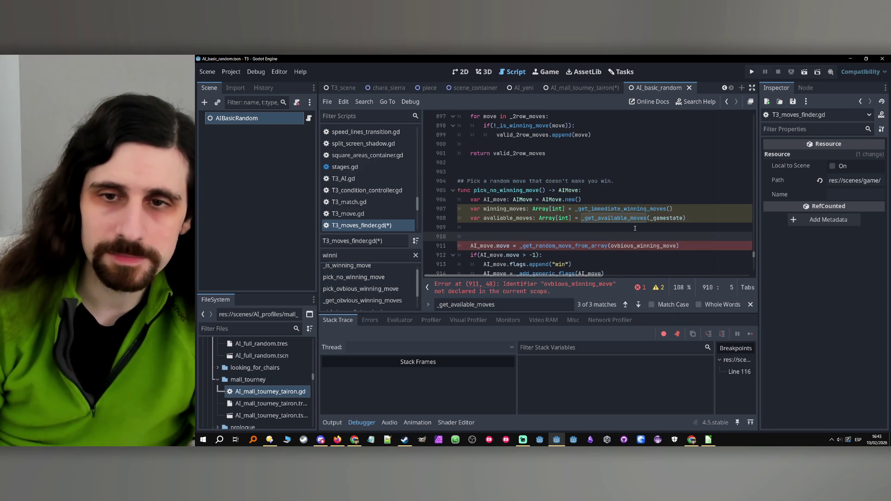
- Insert blank lines above the AI_move.move assignment on line 911
left_click(616, 210, "ctrl")
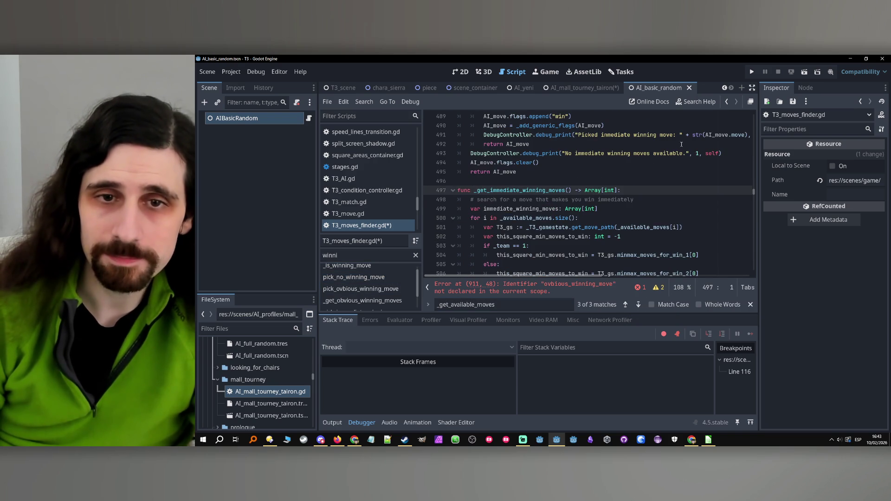
left_click(727, 102)
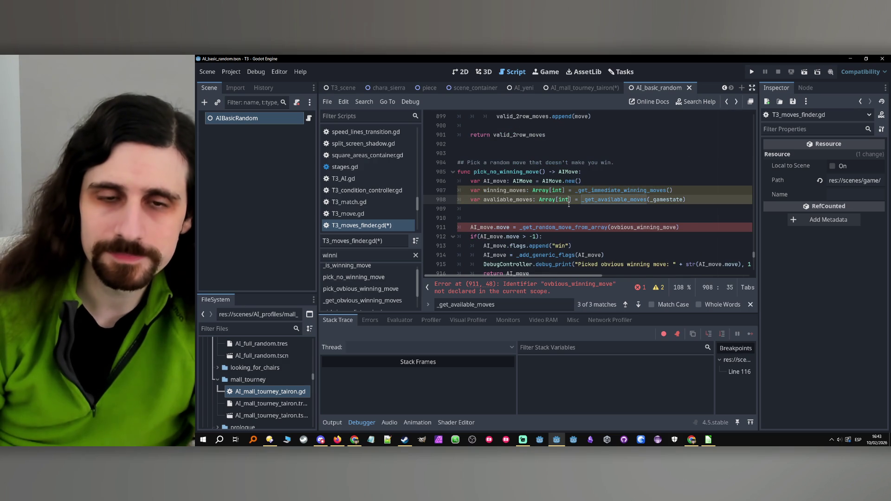
left_click(498, 216)
left_click_drag(680, 228, 461, 227)
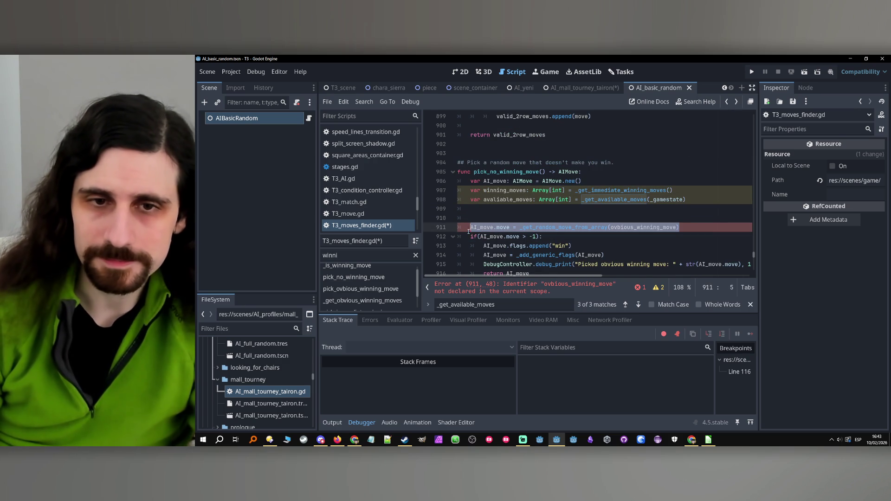
left_click_drag(679, 228, 470, 228)
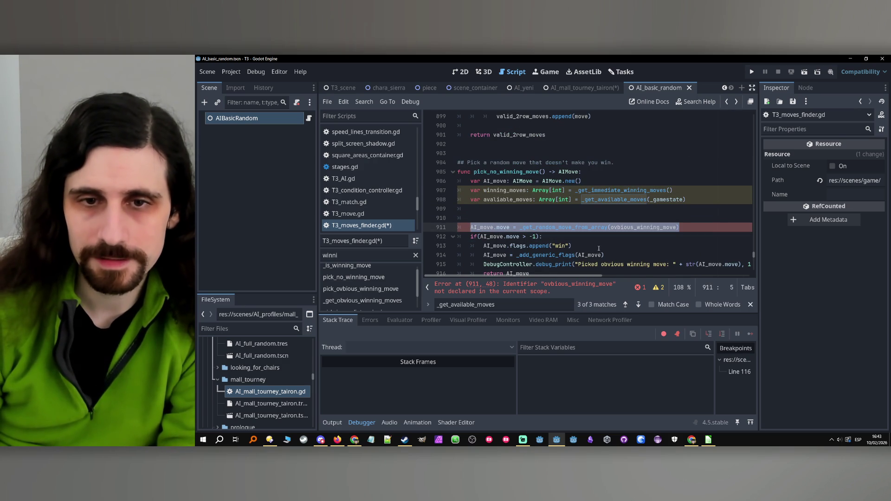
double_click(585, 228)
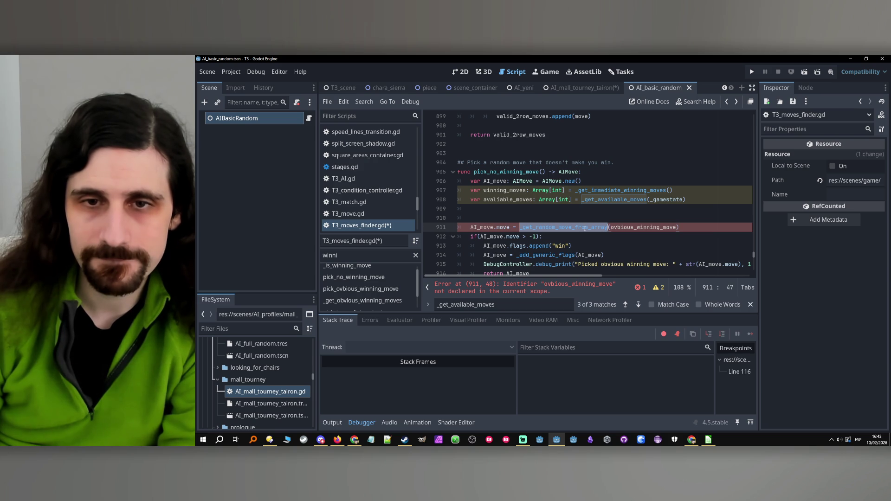
left_click(546, 202)
key("Return")
key("Return")
left_click(511, 214)
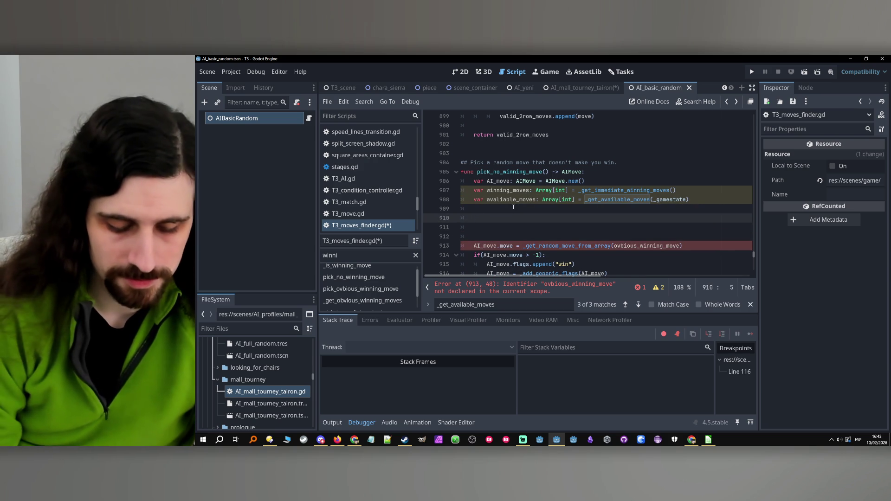
- Write the loop header for i in winning_moves.size():
type("for ")
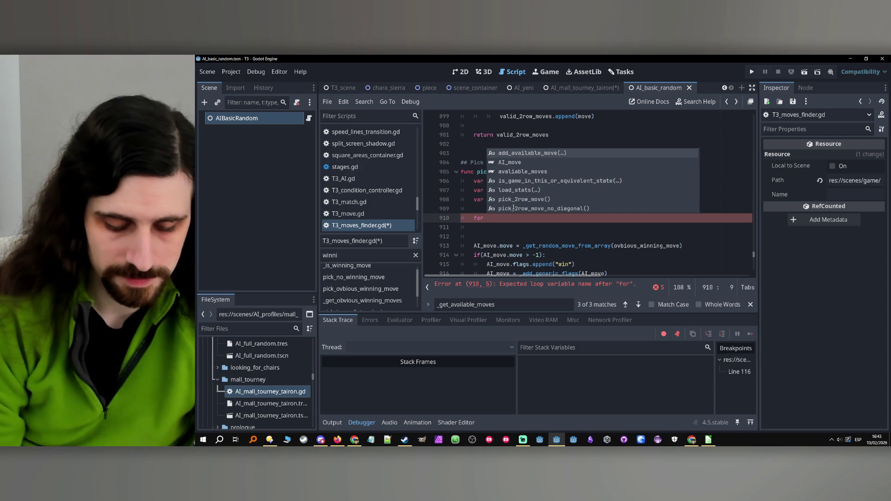
type("i in ")
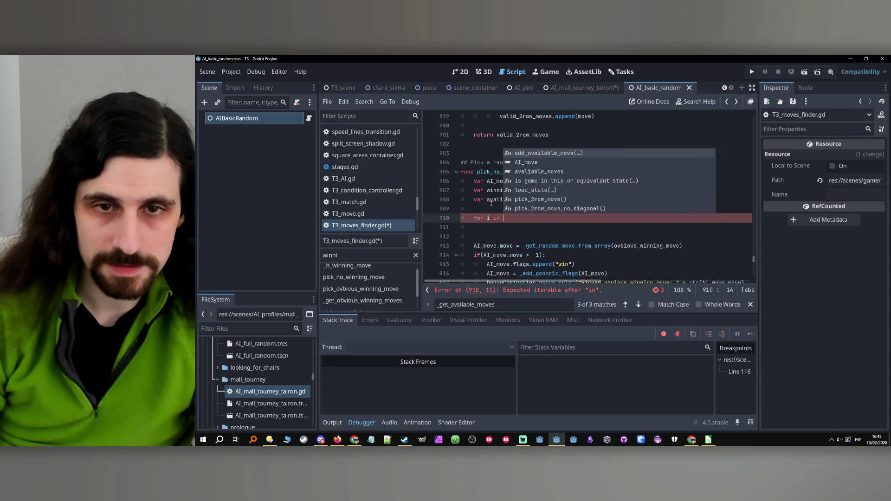
type("avaliable_moves.size():")
key("Return")
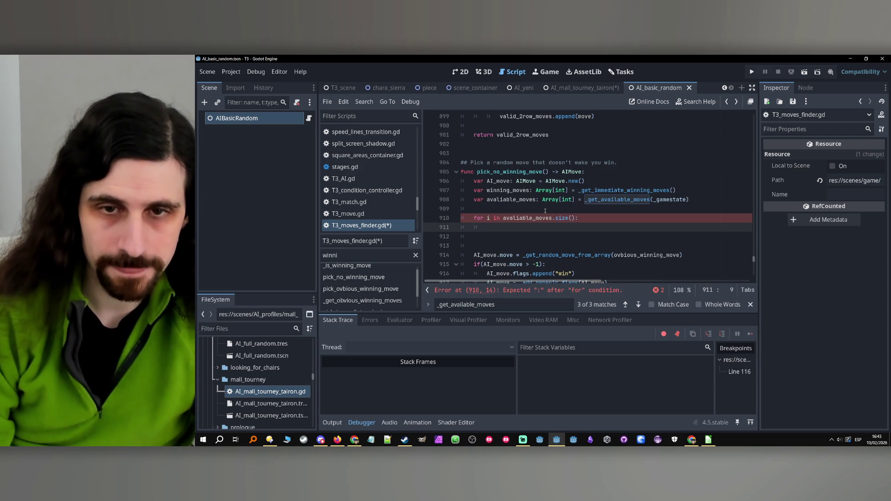
type("if a")
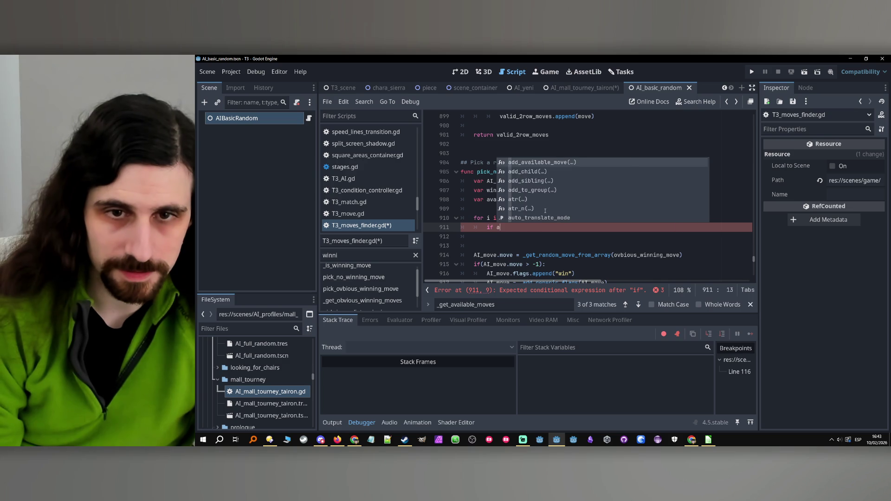
type("va")
key("Return")
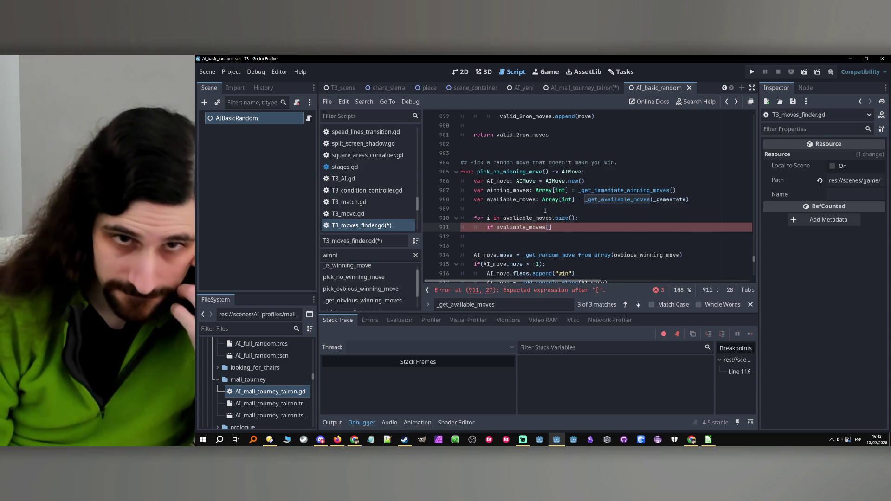
double_click(501, 190)
key("ctrl+c")
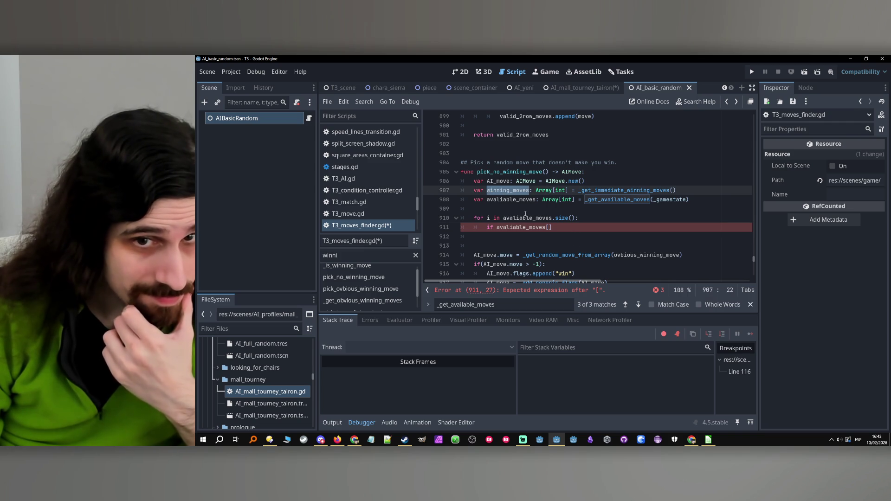
double_click(526, 218)
key("ctrl+v")
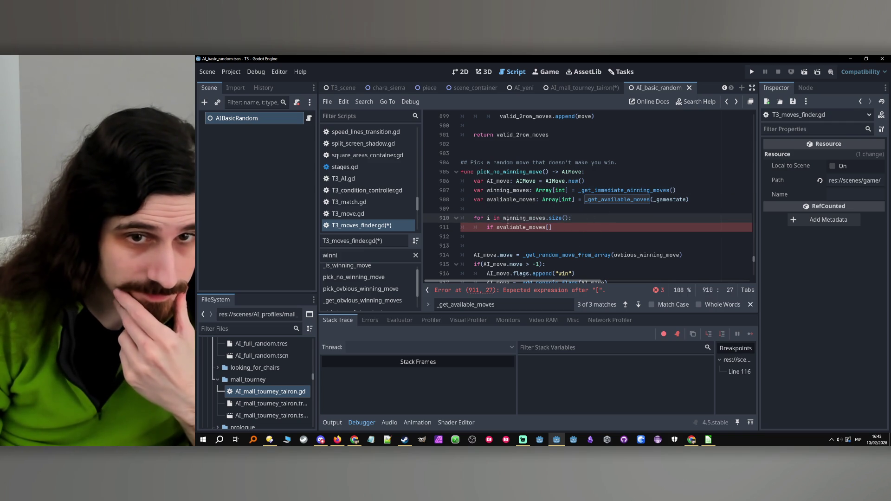
- Add the condition if avaliable_moves.has(winning_moves[i]): inside the loop
left_click(544, 227)
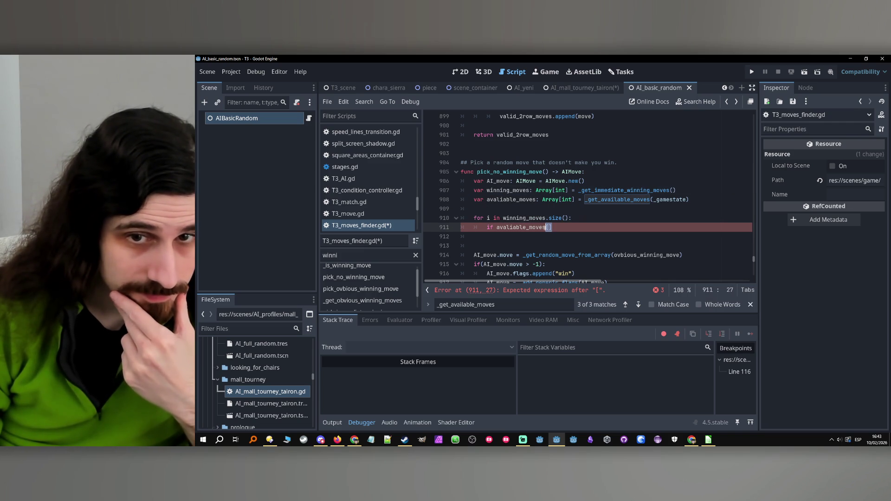
key("Delete")
key("Delete")
type(".ha")
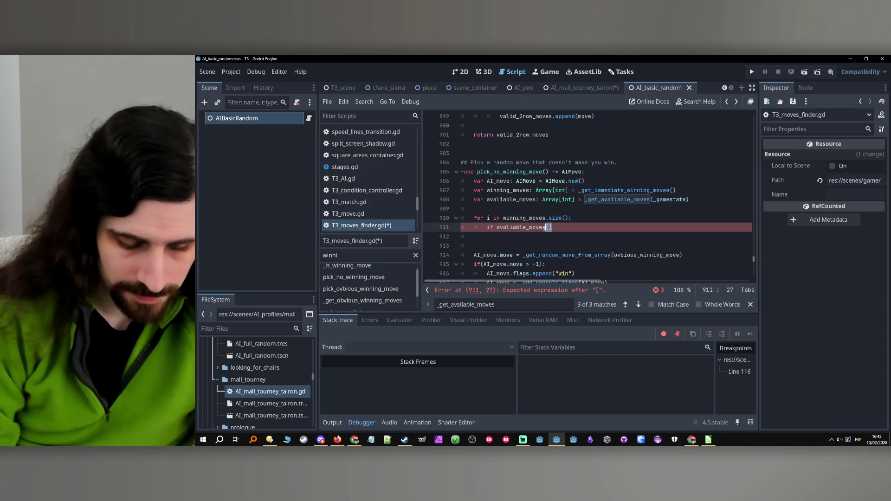
type("s")
key("Return")
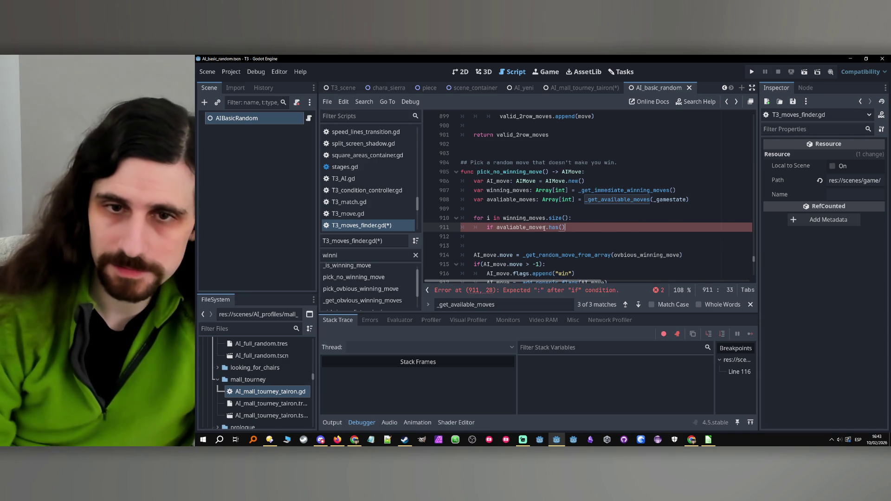
type("winning_moves[i]")
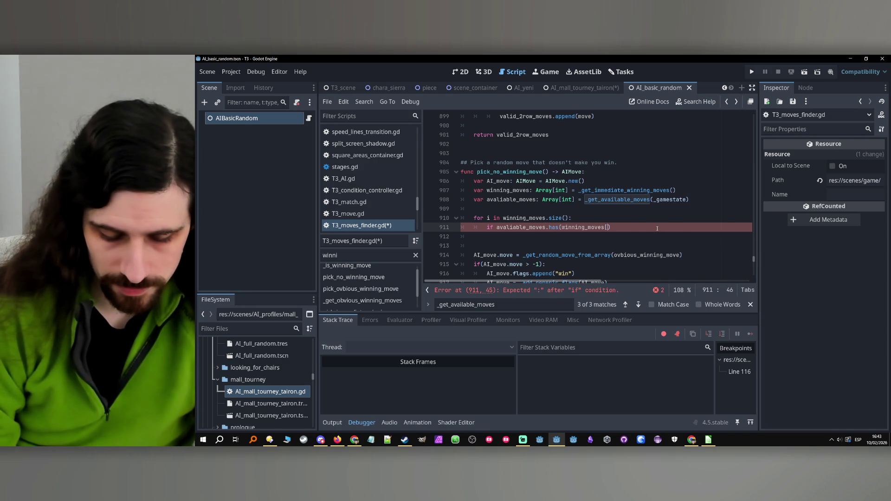
type(")")
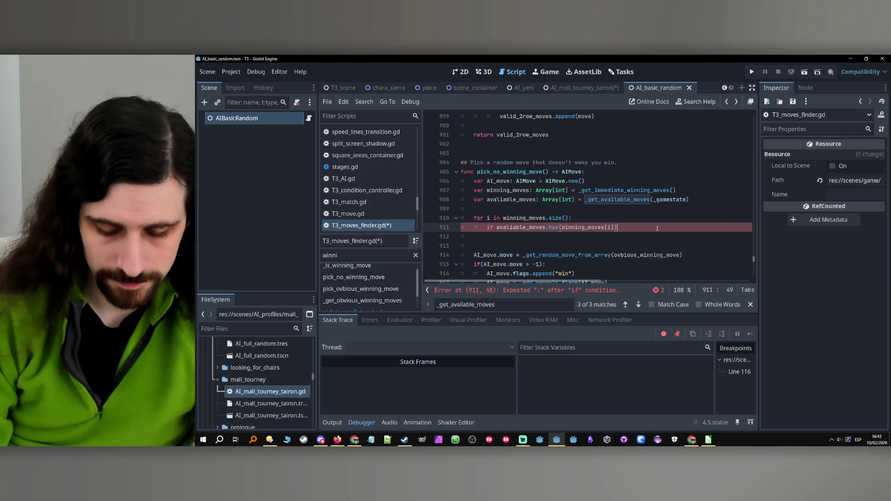
type(":")
key("Return")
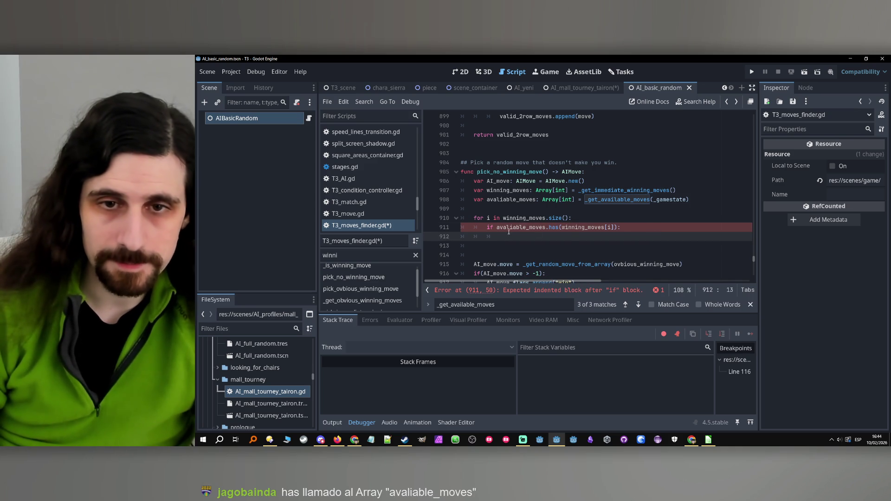
- Add avaliable_moves.erase(winning_moves[i]) as the if body, with blank lines after
type("avaliable_moves")
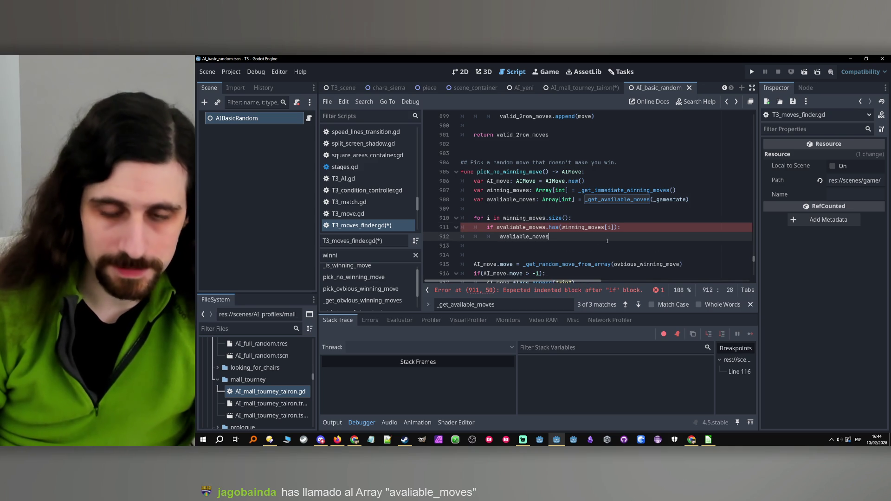
type(".rem")
key("BackSpace")
key("BackSpace")
key("BackSpace")
type("de")
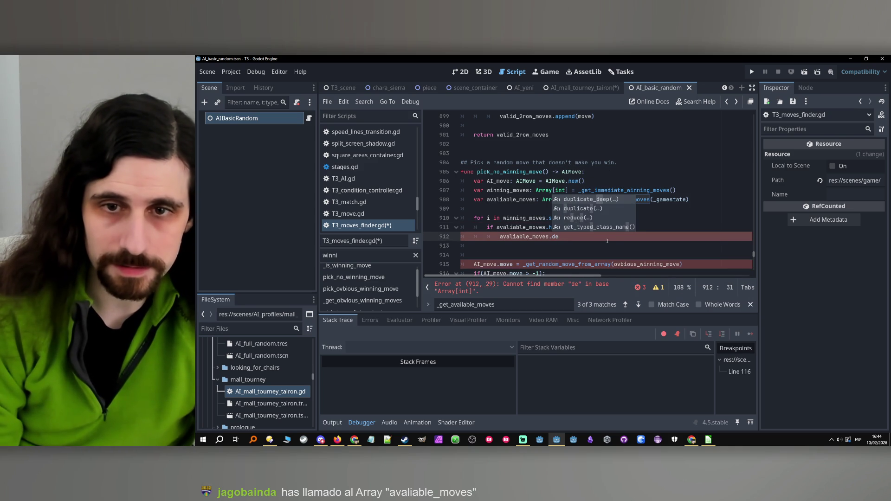
key("BackSpace")
key("BackSpace")
type("er")
key("Return")
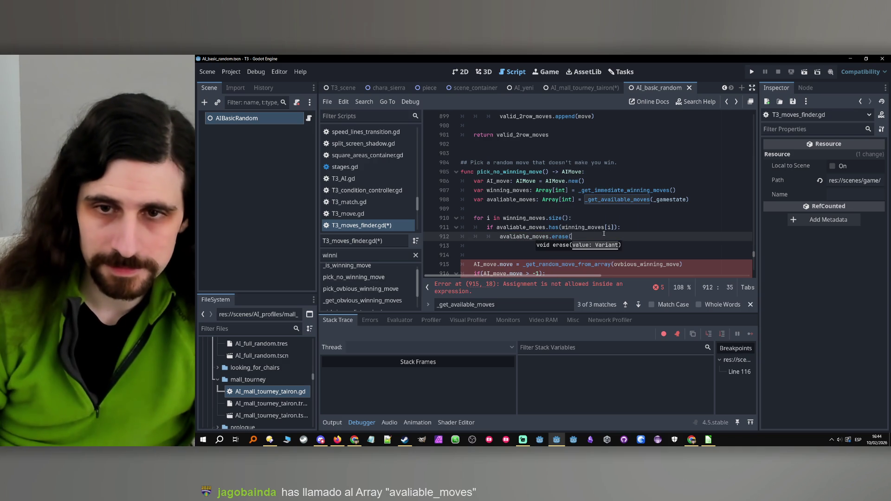
left_click_drag(615, 227, 562, 228)
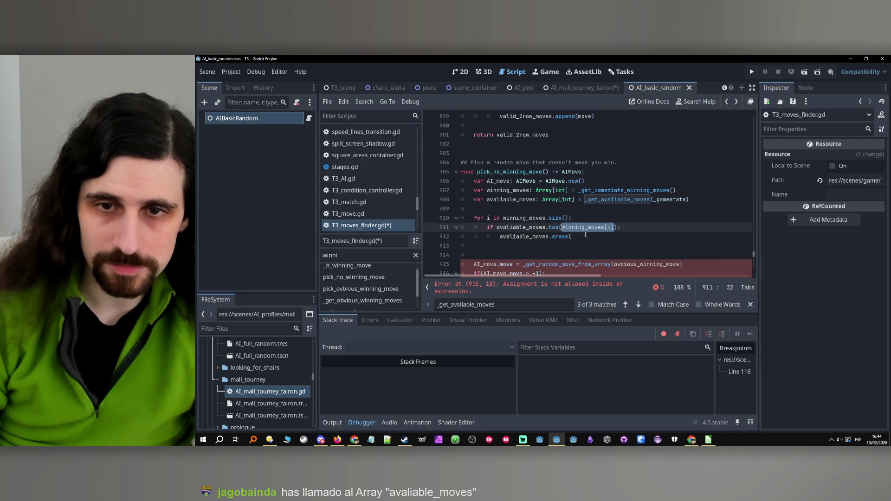
key("ctrl+c")
left_click(584, 234)
key("ctrl+v")
type(")")
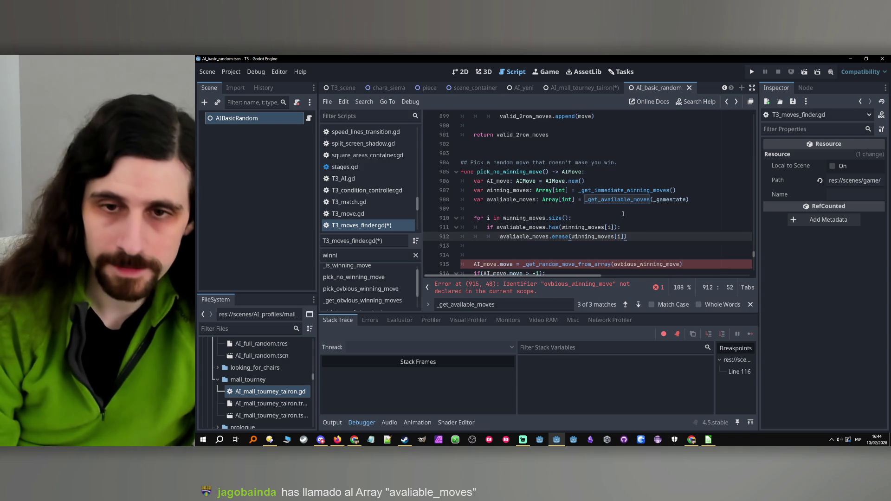
key("Return")
key("Down")
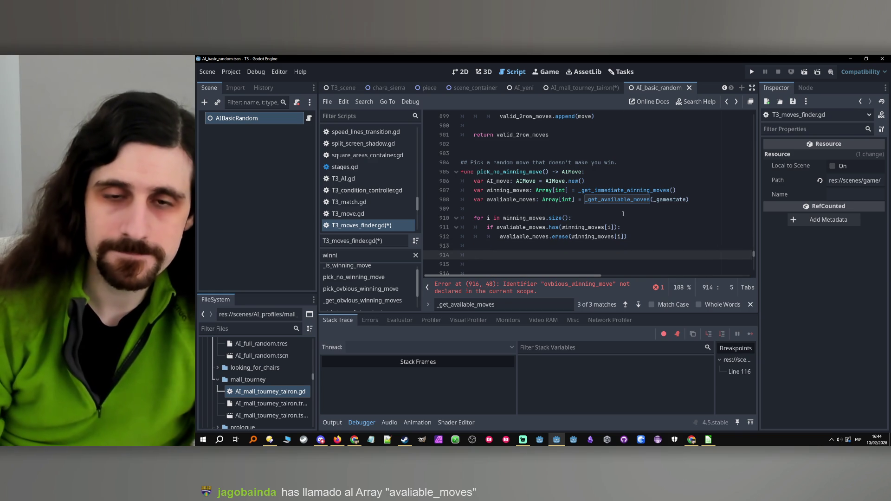
- Start a comment above the loop about removing winning moves from available moves
left_click(509, 238)
double_click(510, 238)
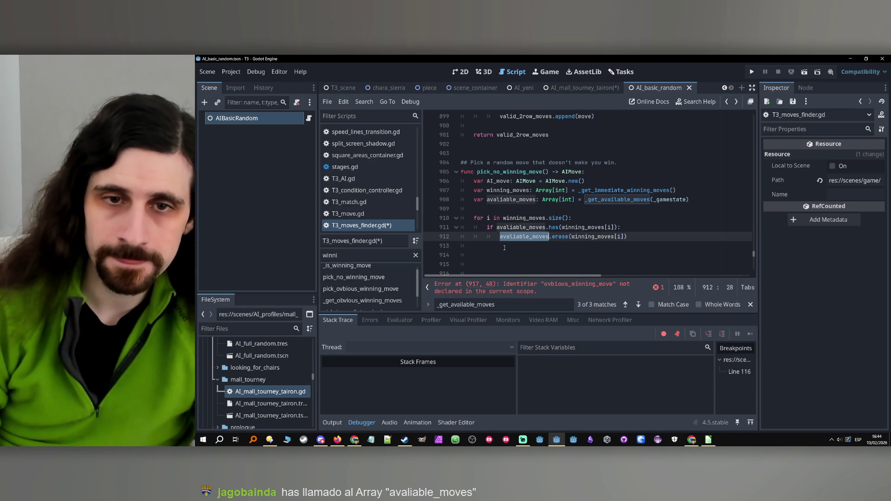
left_click(493, 209)
key("Return")
type("# remove winning moves from a")
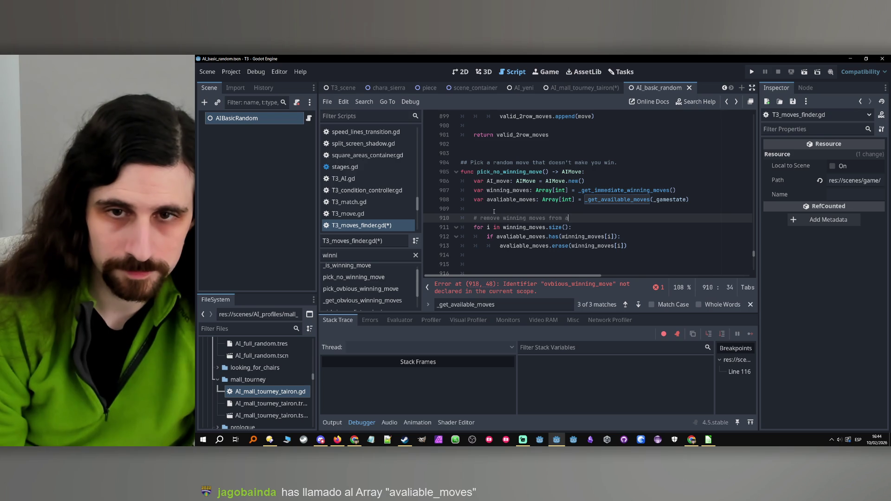
type("vailable move")
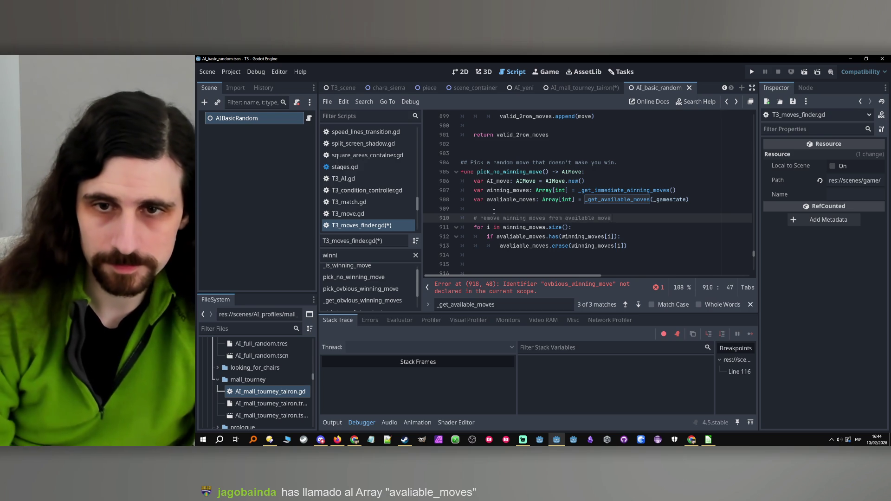
type("s")
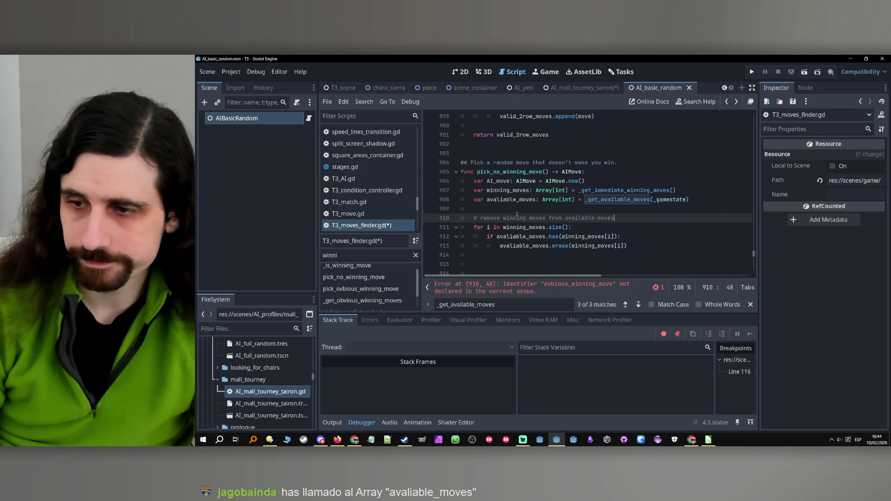
- Use multiple carets to correct both avaliable_moves occurrences to available_moves
scroll(517, 214, "down", 1)
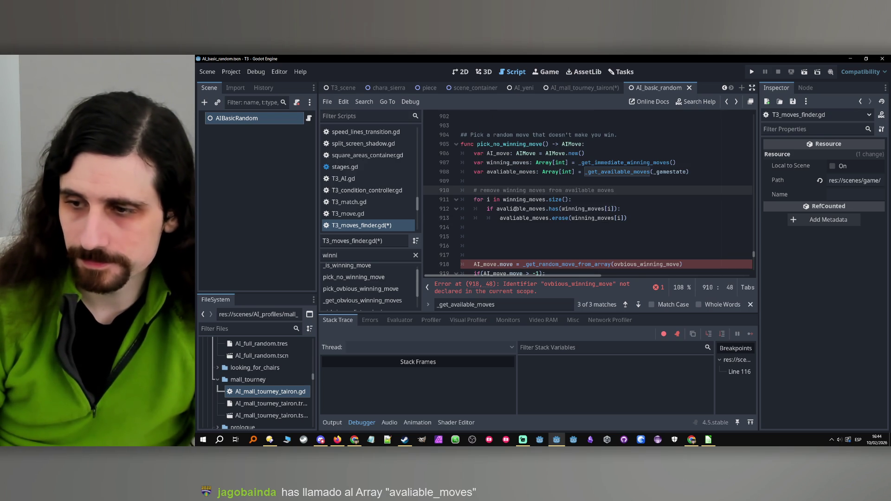
double_click(515, 209)
double_click(507, 172)
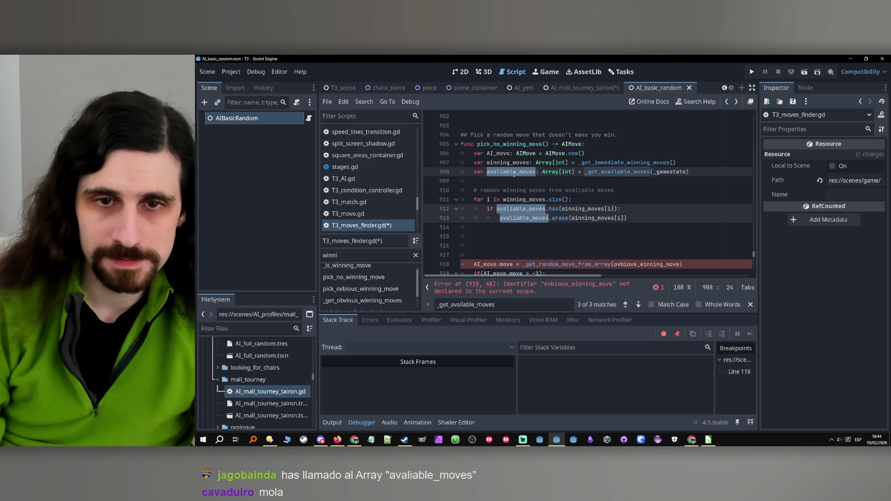
key("Left")
key("Right")
key("Right")
key("Delete")
key("BackSpace")
type("il")
- Delete the broken ovbious_winning_move random-move line below the loop
left_click_drag(513, 181, 532, 190)
scroll(522, 238, "down", 1)
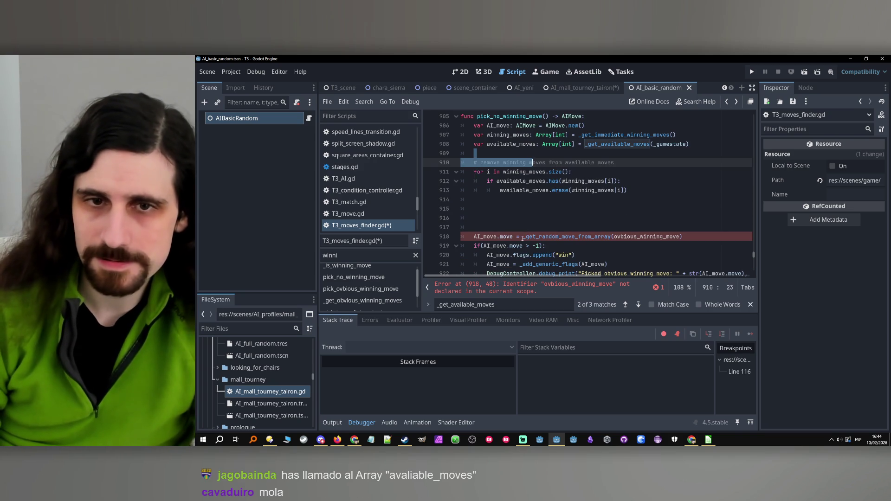
left_click(532, 210)
left_click(707, 231)
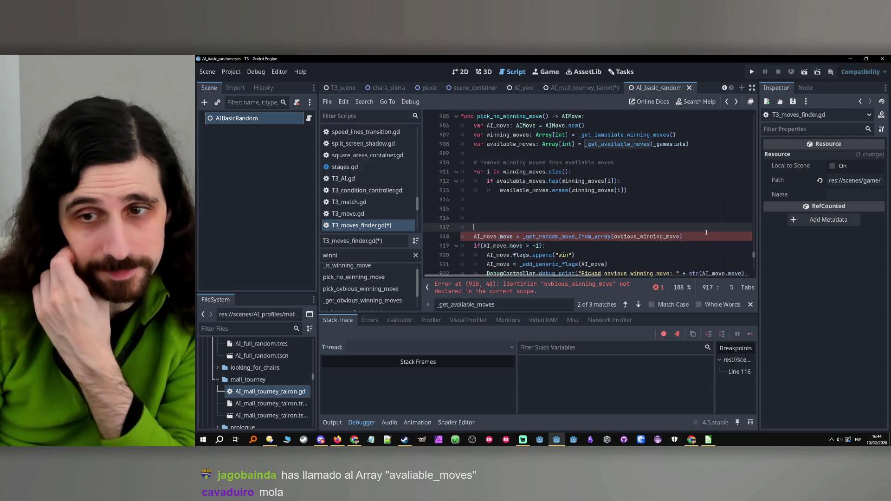
left_click_drag(705, 236, 705, 227)
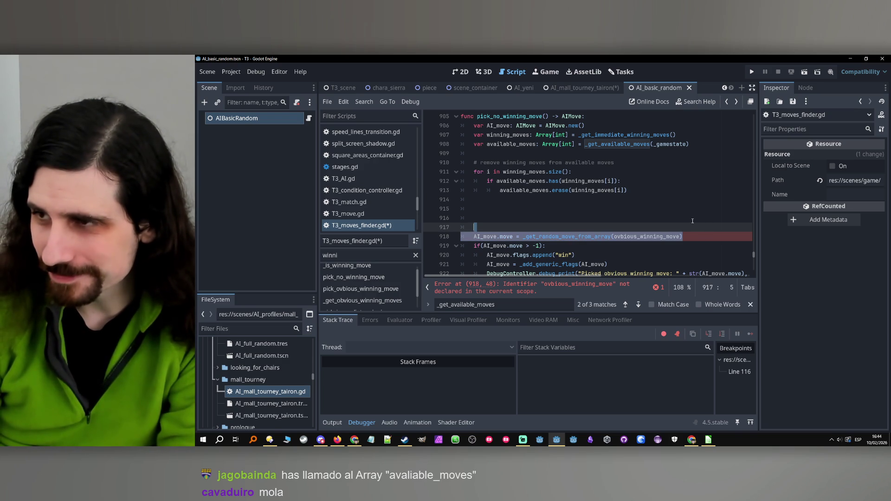
key("Delete")
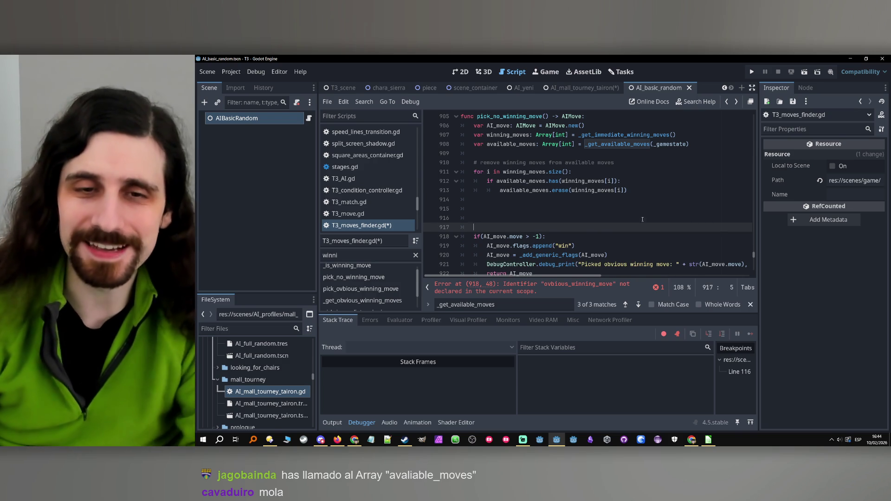
left_click(509, 203)
left_click(507, 209)
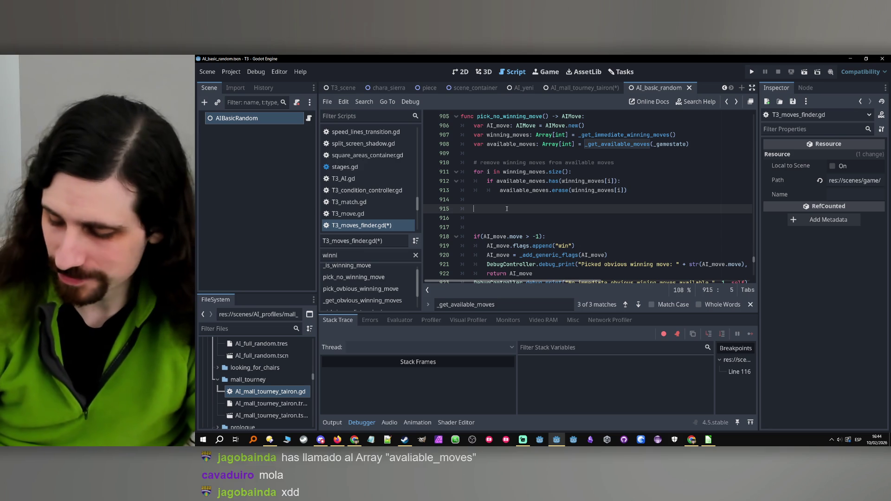
scroll(491, 206, "down", 2)
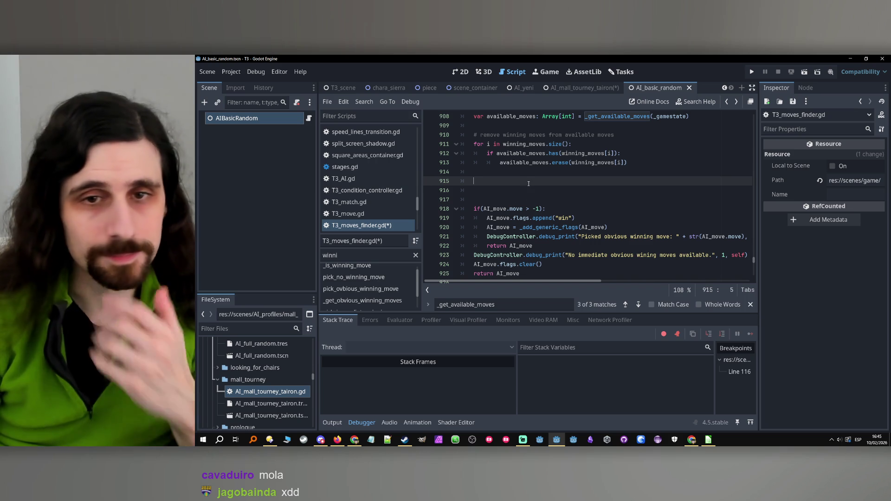
scroll(525, 202, "up", 1)
scroll(523, 207, "down", 1)
scroll(517, 211, "up", 1)
scroll(513, 216, "up", 1)
scroll(508, 221, "down", 2)
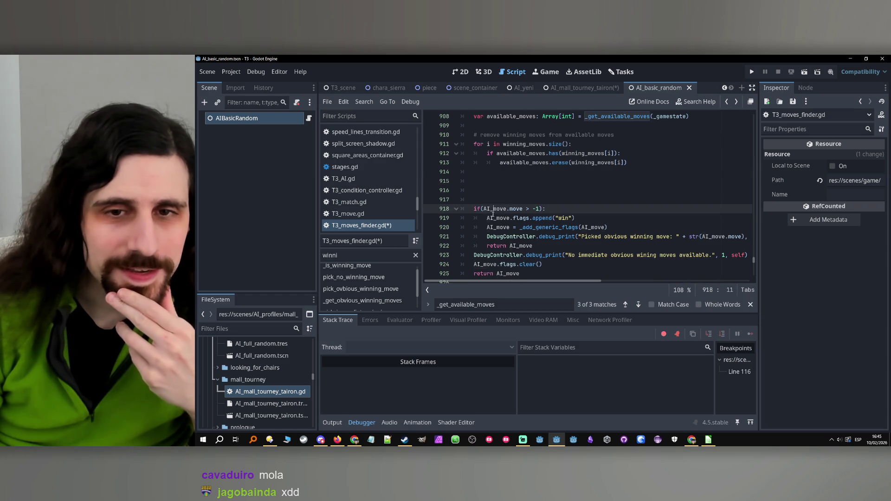
double_click(496, 209)
double_click(517, 209)
left_click(519, 209)
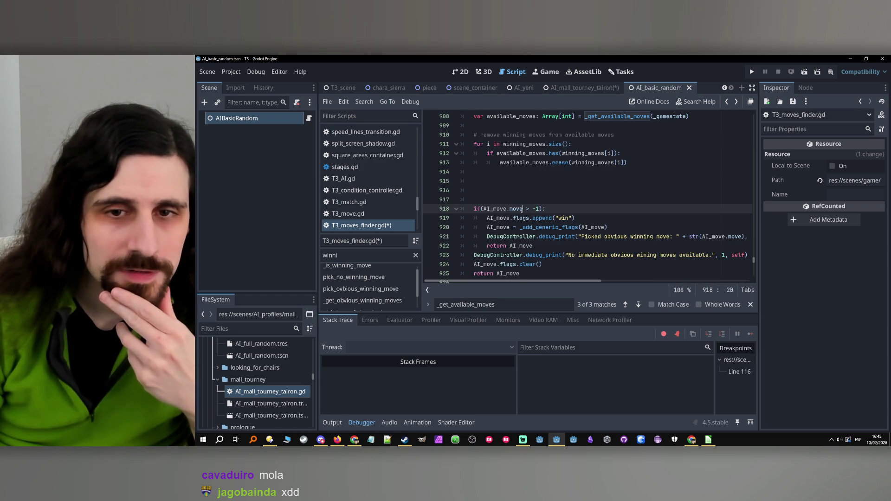
left_click(506, 190)
scroll(506, 196, "up", 4)
scroll(506, 195, "up", 11)
scroll(523, 201, "down", 7)
scroll(522, 201, "down", 10)
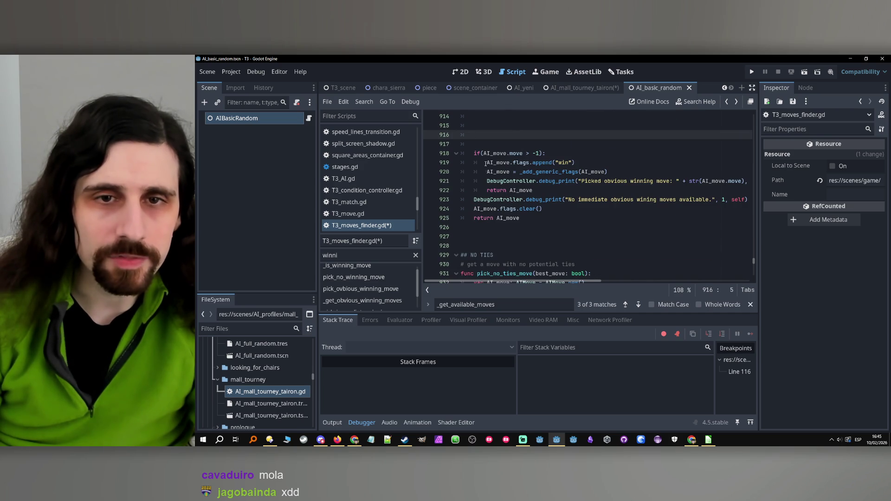
left_click(473, 153)
- Copy the random-move assignment from line 857 into empty line 915 of pick_no_winning_move
key("shift+End")
key("ctrl+f")
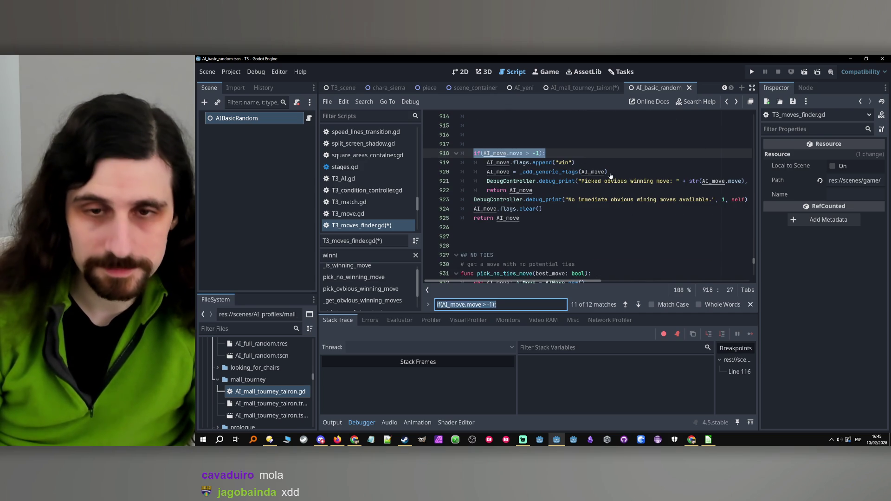
left_click(625, 305)
left_click_drag(653, 181, 473, 181)
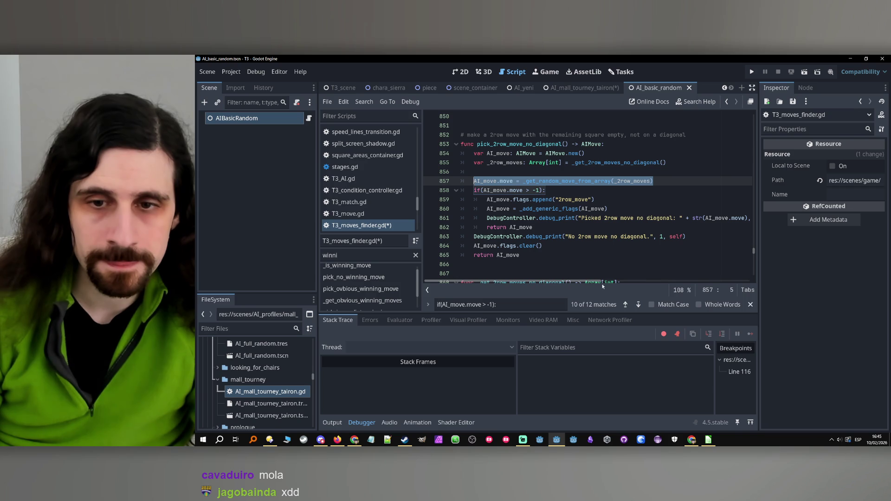
left_click(638, 304)
left_click(638, 304)
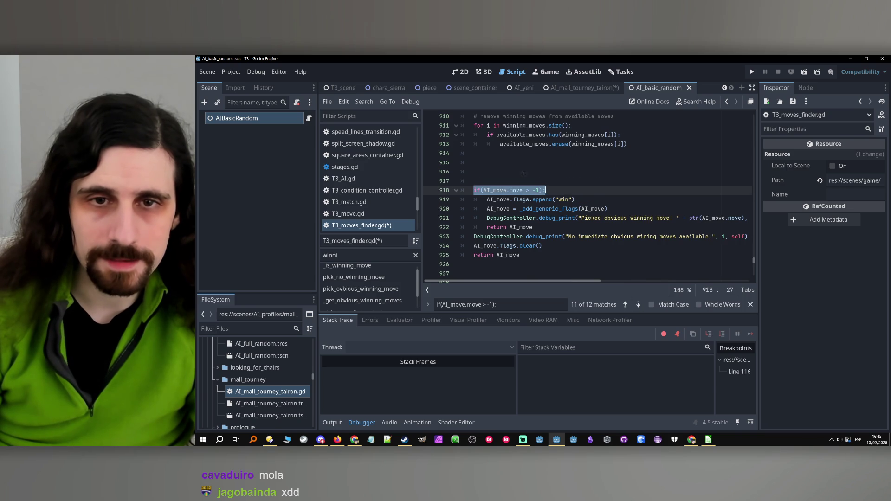
left_click(526, 175)
key("Up")
key("ctrl+v")
- Replace _2row_moves with available_moves and add the comment '# choose one of the remainder available moves random'
scroll(594, 217, "up", 2)
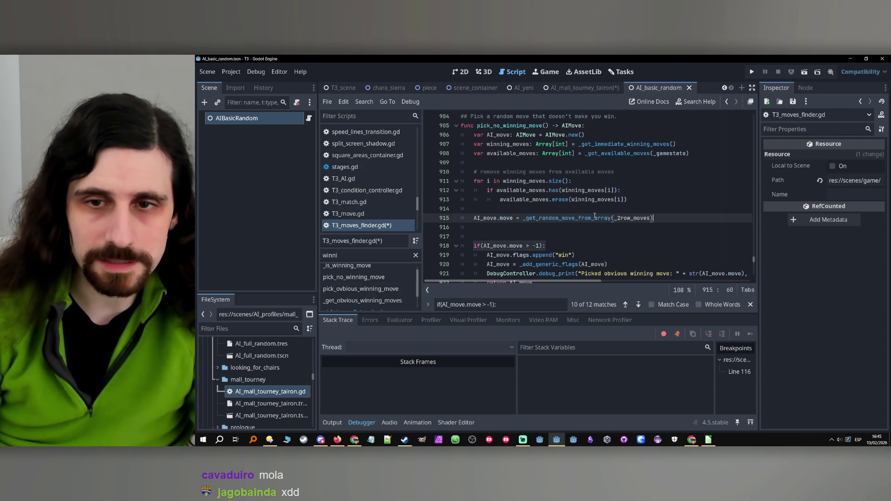
double_click(517, 199)
key("ctrl+c")
double_click(637, 218)
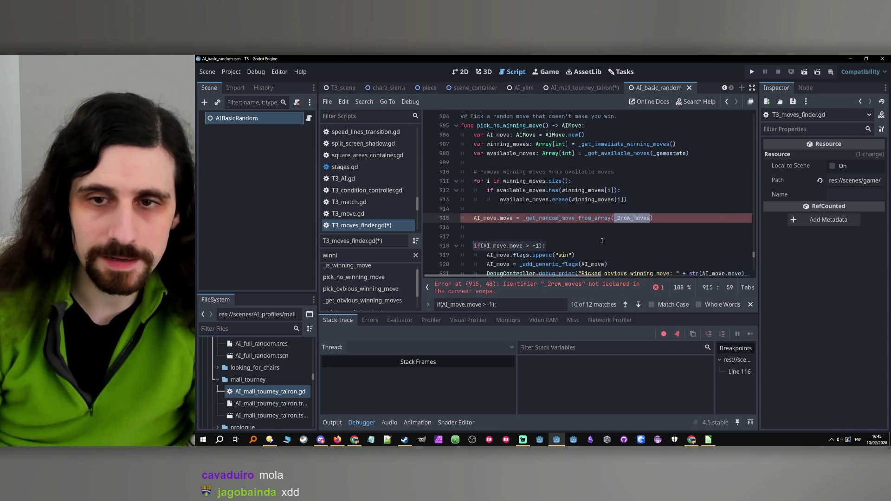
key("ctrl+v")
left_click(527, 213)
key("Return")
type("# choos")
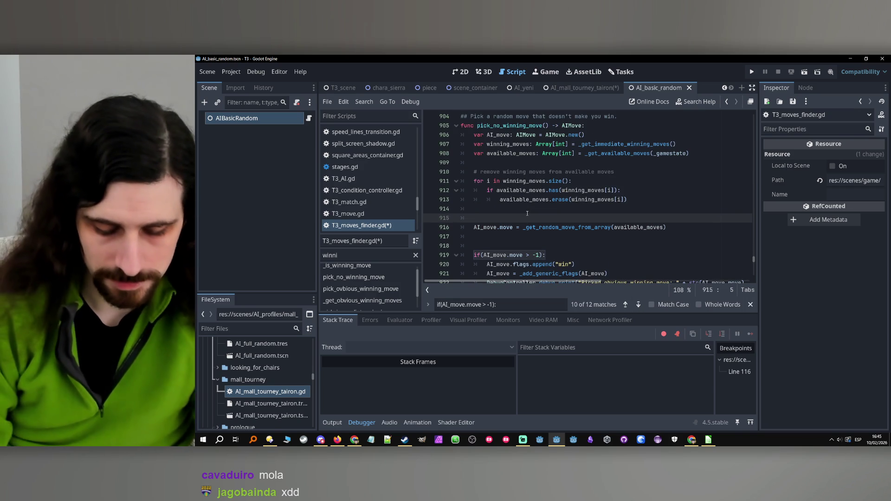
type("e one ")
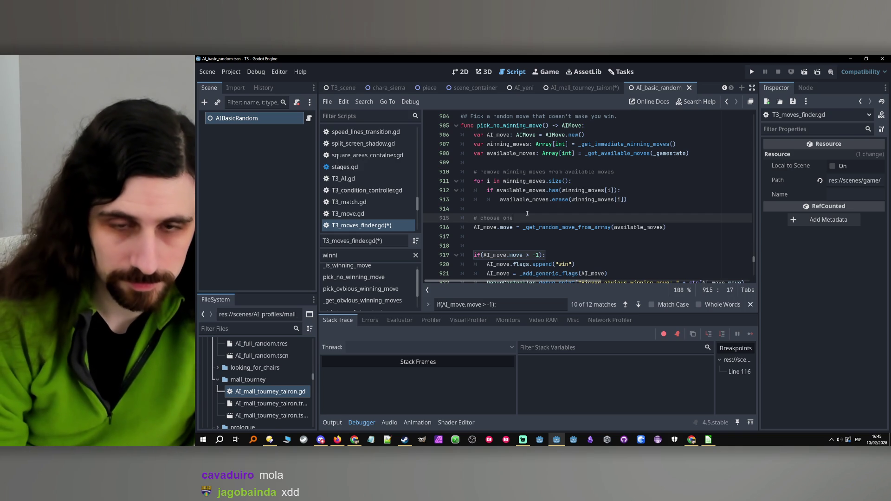
type("o")
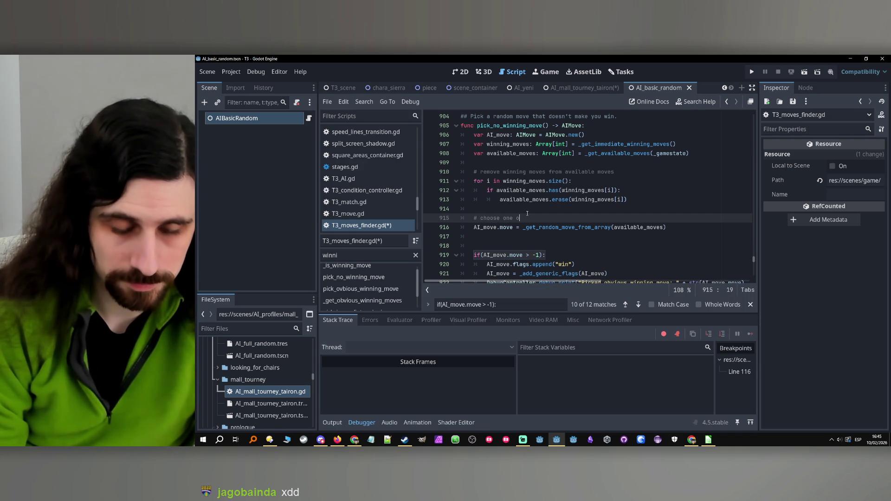
type("f the remaind")
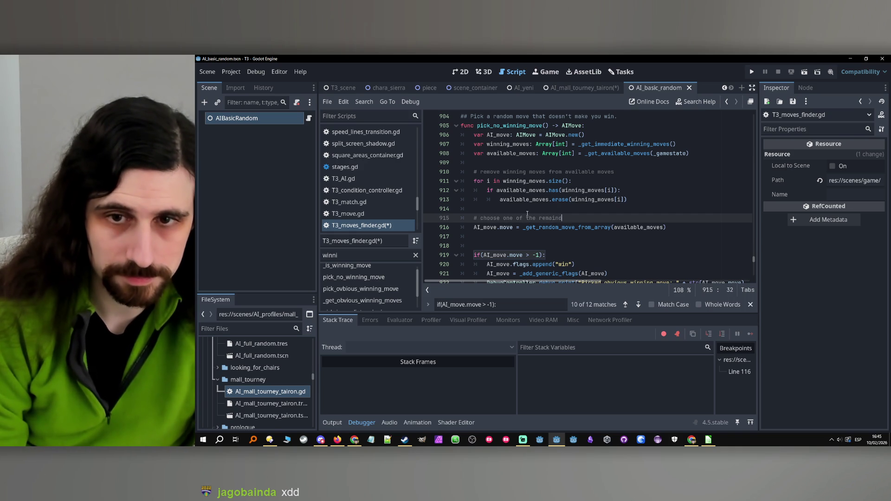
type("er ava")
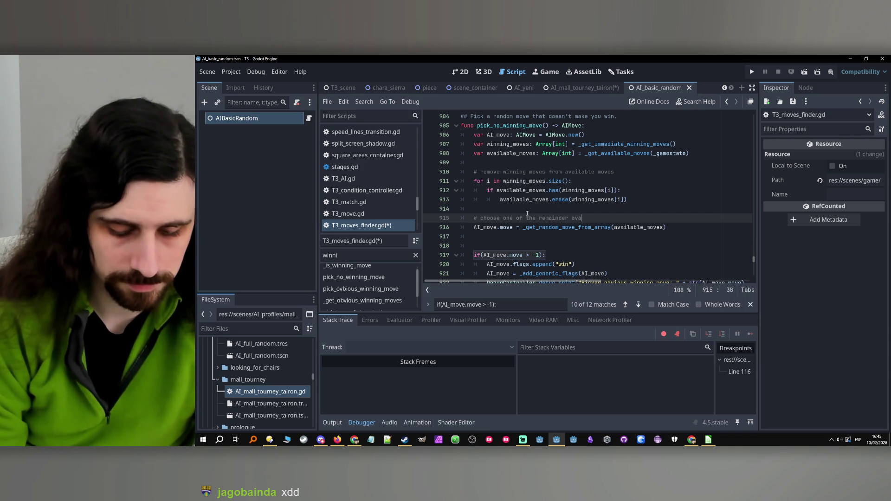
type("ilable moves randomly")
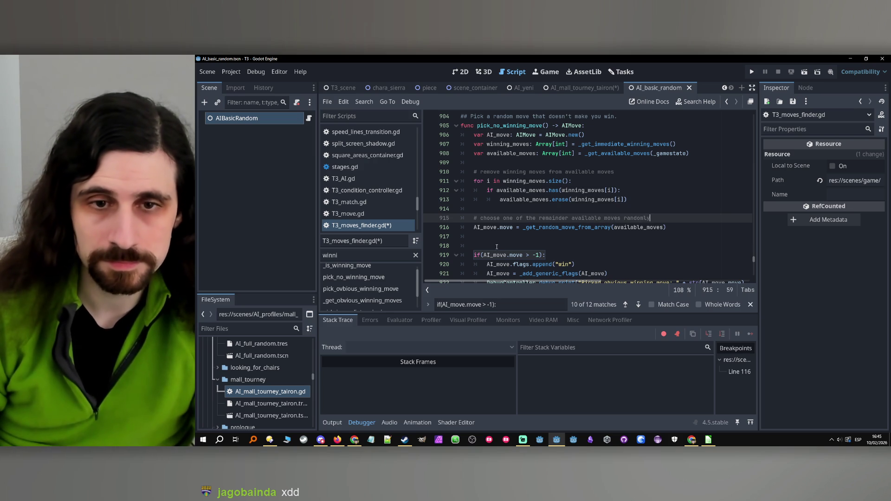
- Remove the parentheses around the if condition
left_click(481, 256)
key("BackSpace")
left_click(544, 256)
key("BackSpace")
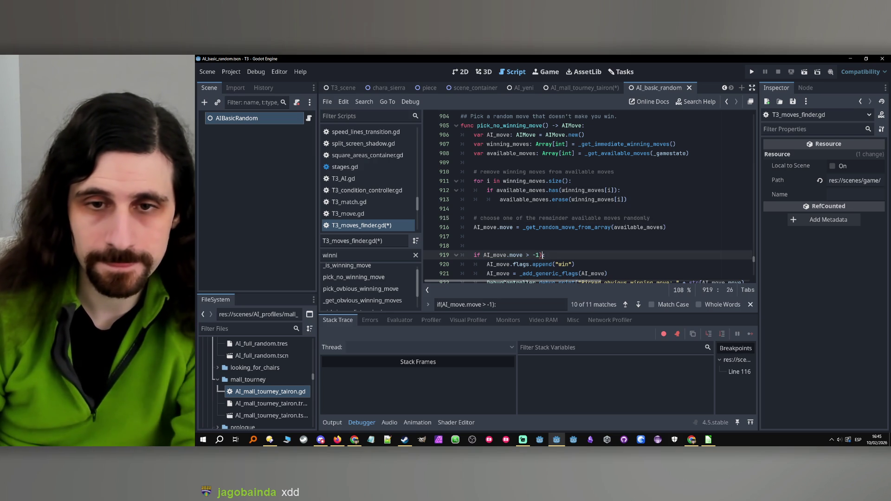
left_click(541, 250)
key("Tab")
- Replace the leftover available_moves text on line 918 with the comment '# if a move was chosen'
type("available_moves")
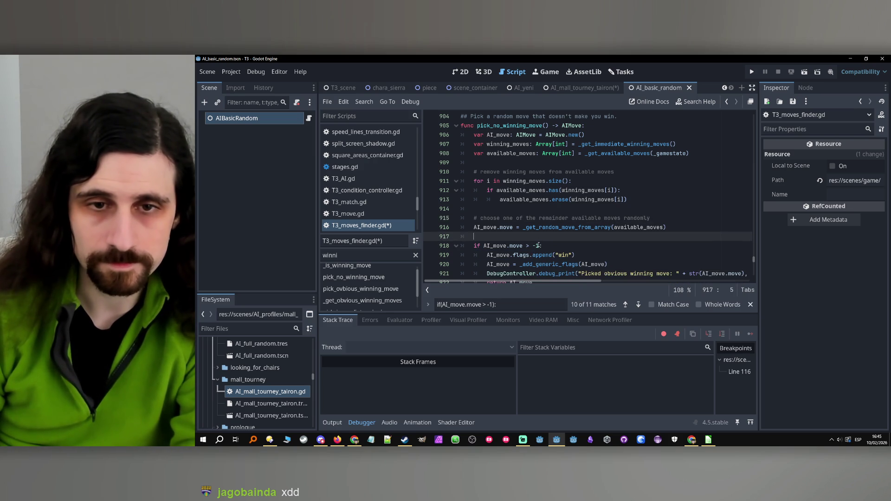
left_click_drag(538, 245, 474, 246)
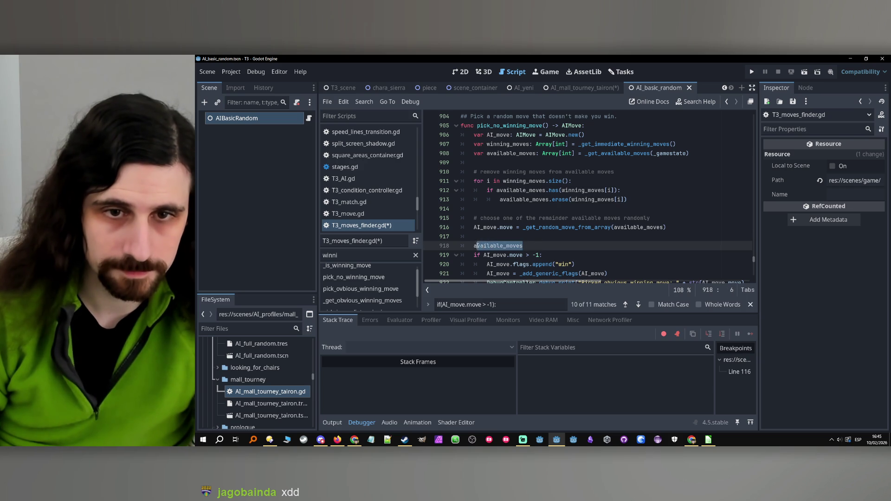
key("BackSpace")
type("if a move was chosen")
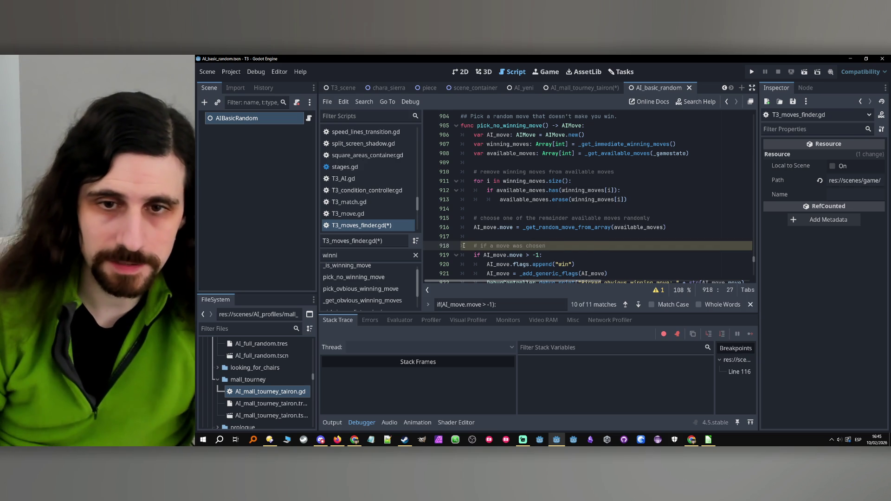
- Delete the flags.append line that records the win flag
scroll(555, 230, "down", 1)
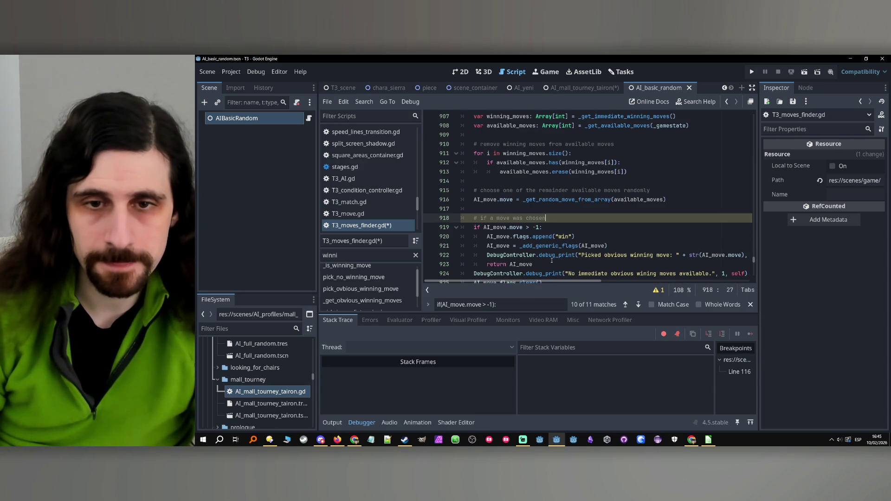
double_click(565, 237)
scroll(582, 232, "down", 1)
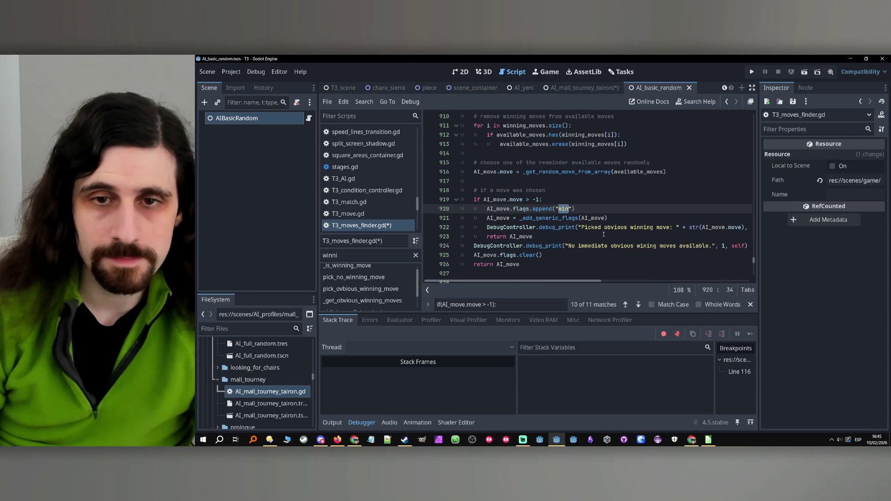
type("no_")
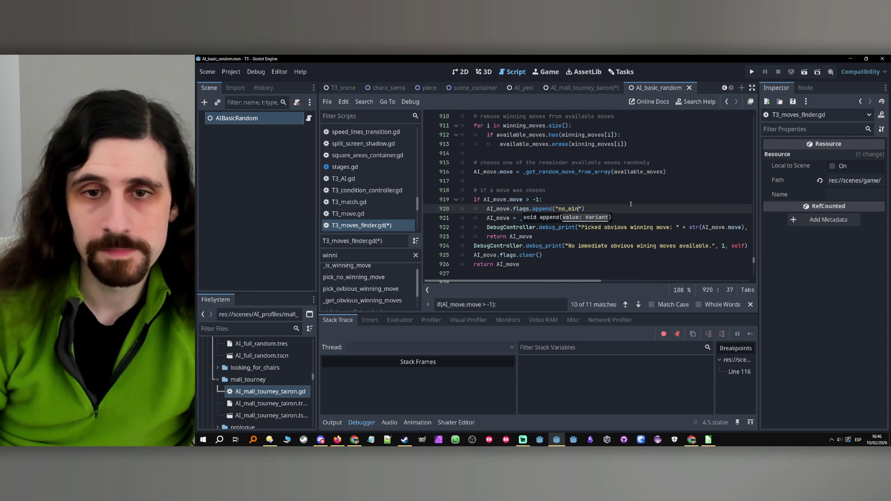
left_click_drag(586, 209, 543, 201)
key("BackSpace")
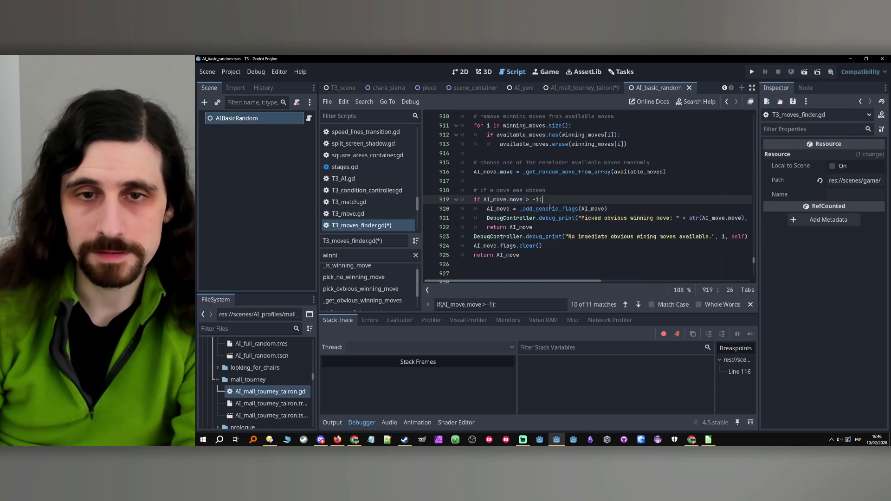
- Change the debug message to 'Picked no winning move: '
left_click(554, 227)
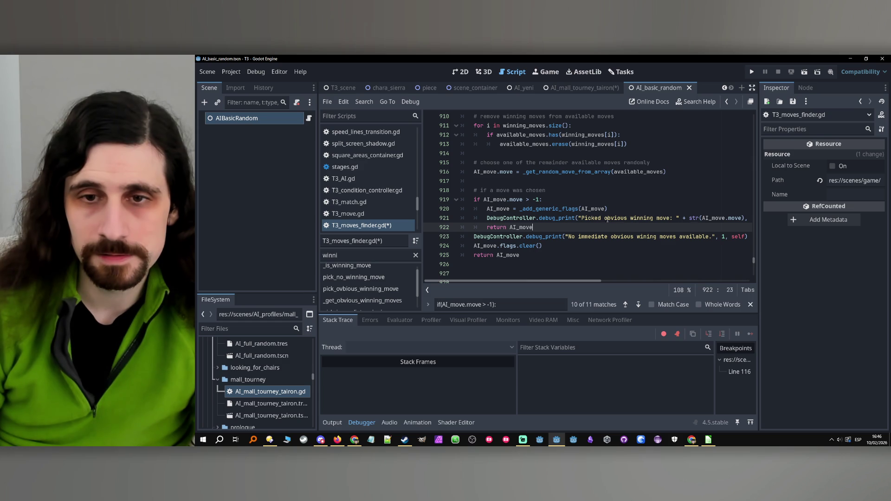
double_click(610, 218)
type("no")
scroll(630, 220, "down", 1)
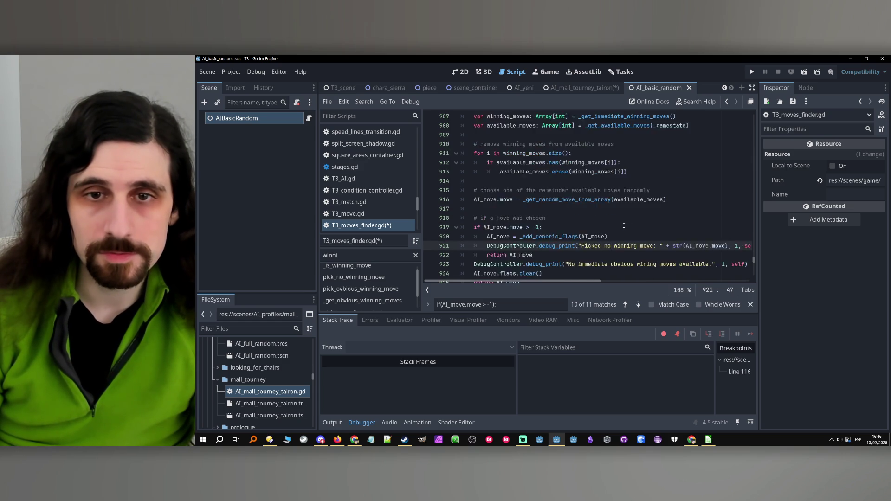
scroll(633, 216, "up", 2)
key("Down")
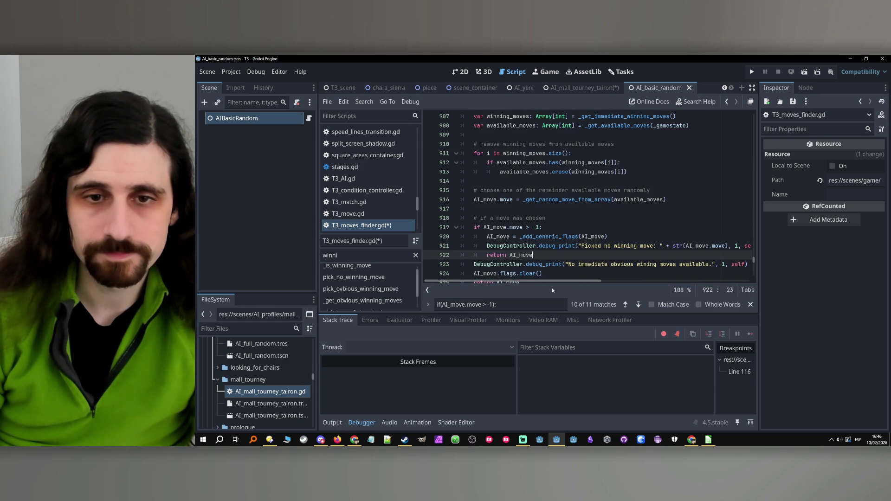
scroll(543, 273, "down", 1)
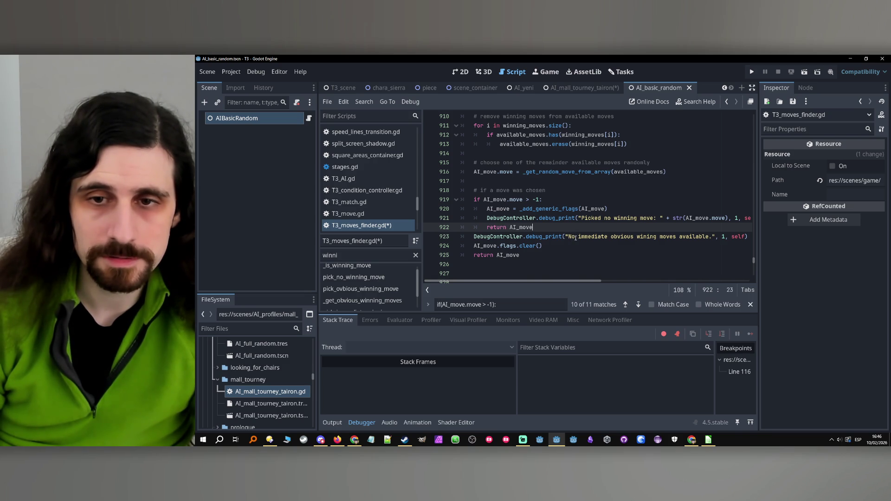
- Reword the fallback debug message to 'No no-winning moves available.'
left_click_drag(579, 237, 634, 237)
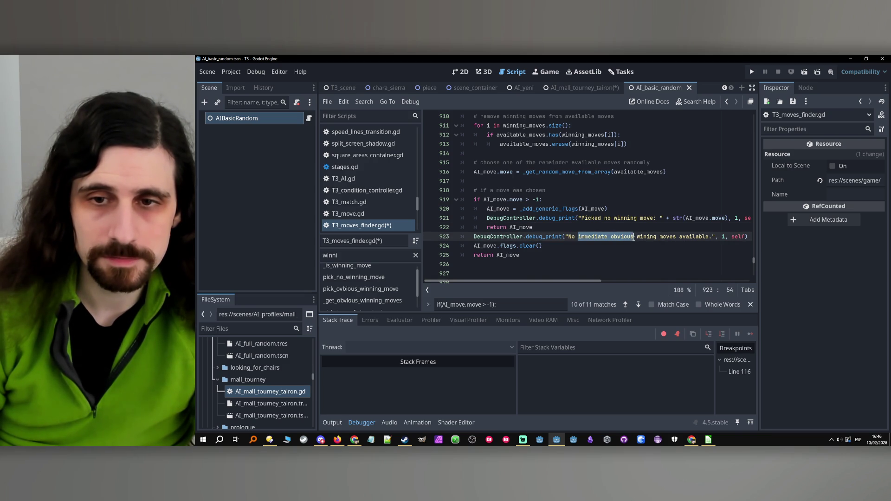
type("no-")
key("Right")
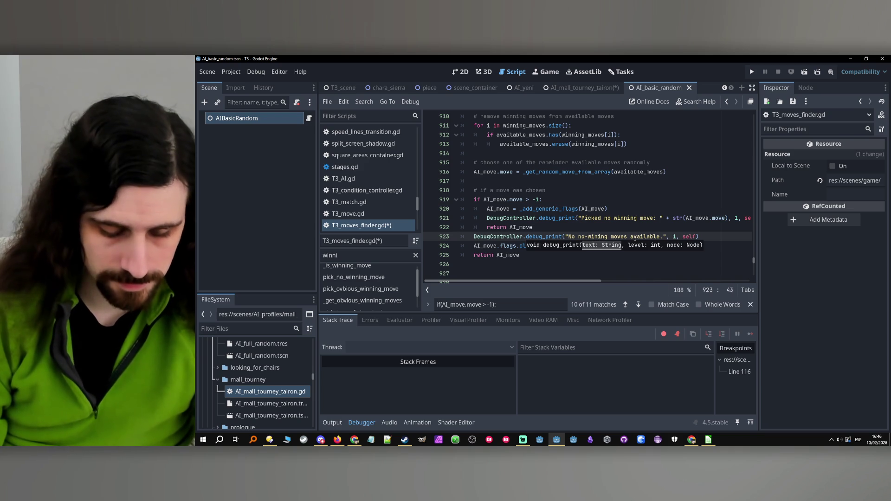
type("n")
left_click(634, 237)
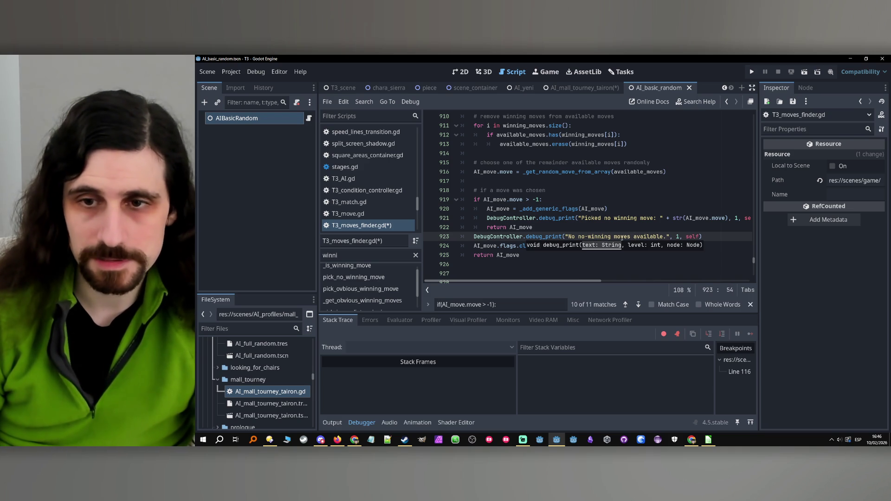
key("Down")
key("Down")
scroll(588, 195, "down", 2)
scroll(535, 254, "up", 6)
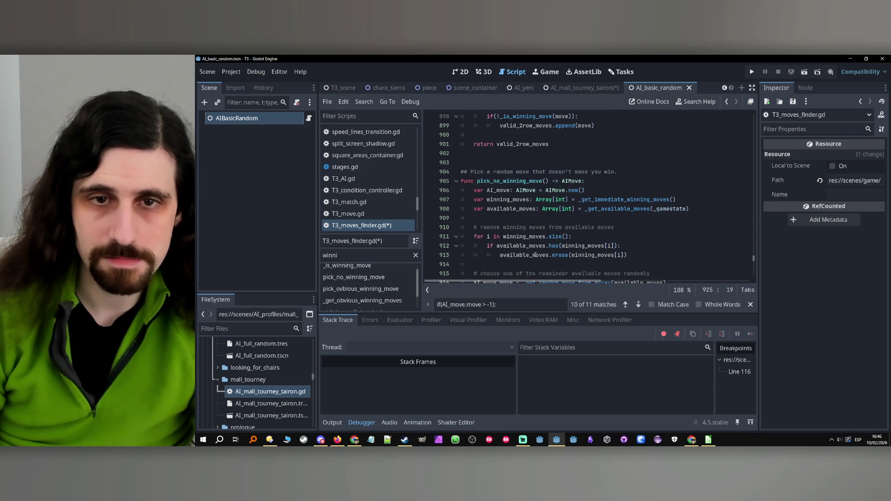
- Save T3_moves_finder.gd, then switch to the AI_mall_tourney_tairon.gd script
double_click(505, 183)
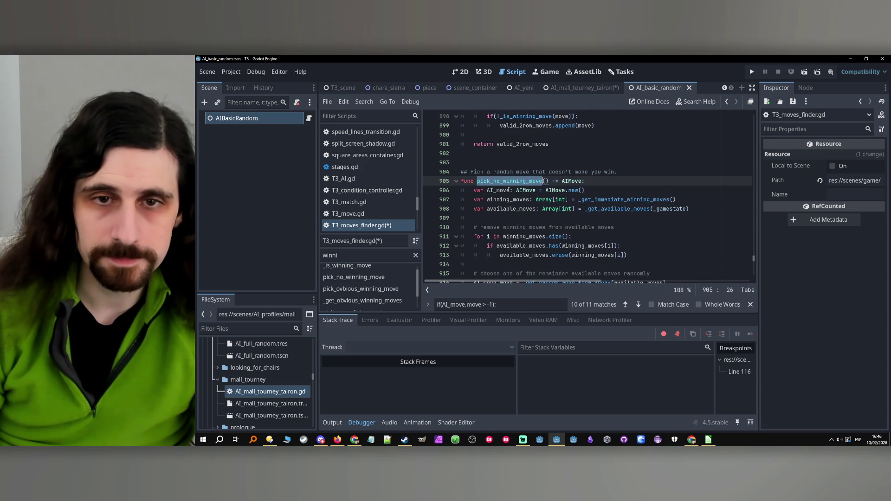
scroll(592, 222, "down", 3)
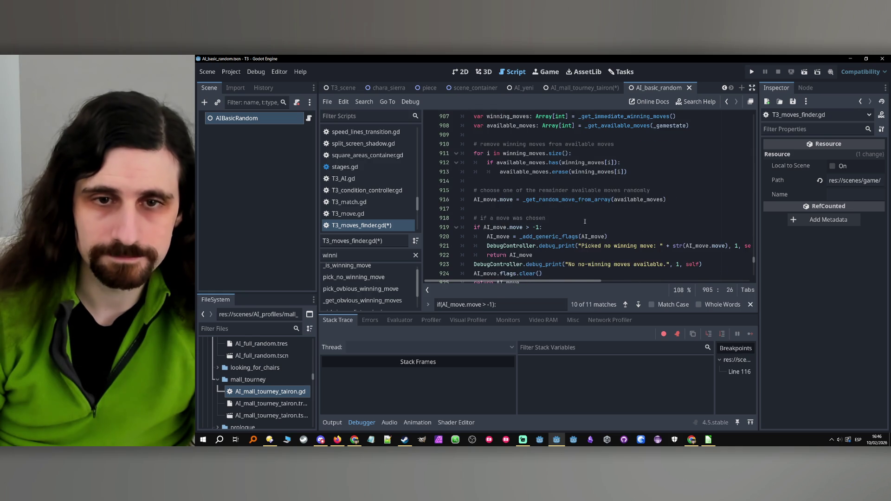
scroll(585, 221, "down", 2)
key("ctrl+s")
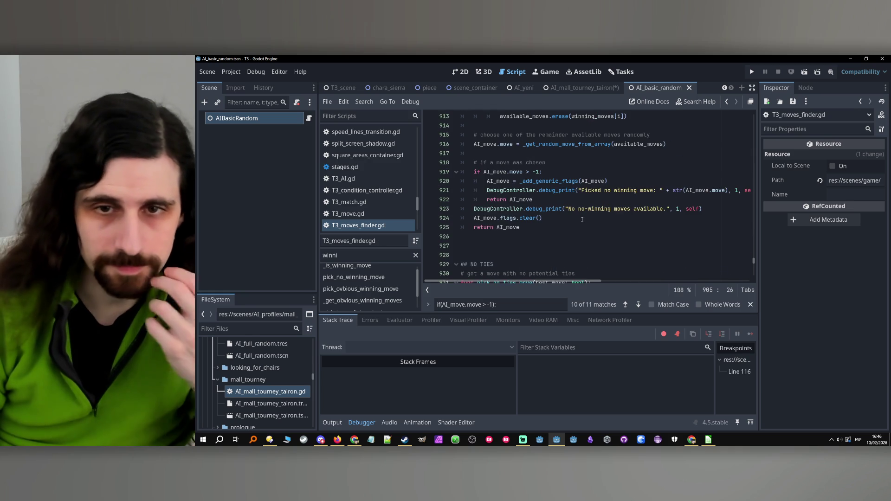
scroll(582, 219, "up", 1)
left_click(542, 255)
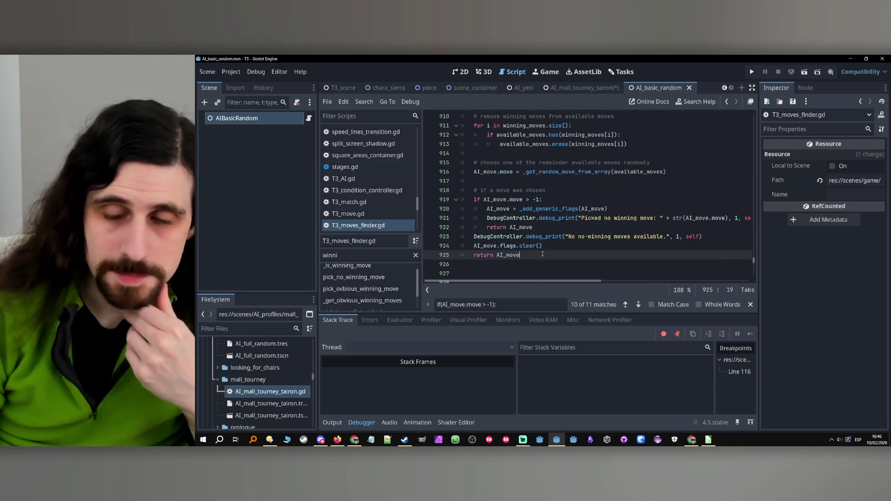
scroll(542, 252, "up", 3)
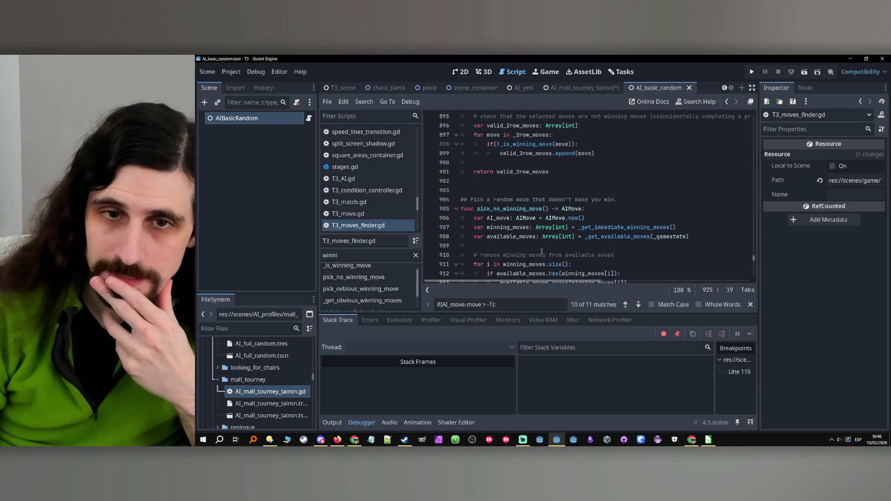
scroll(539, 248, "down", 3)
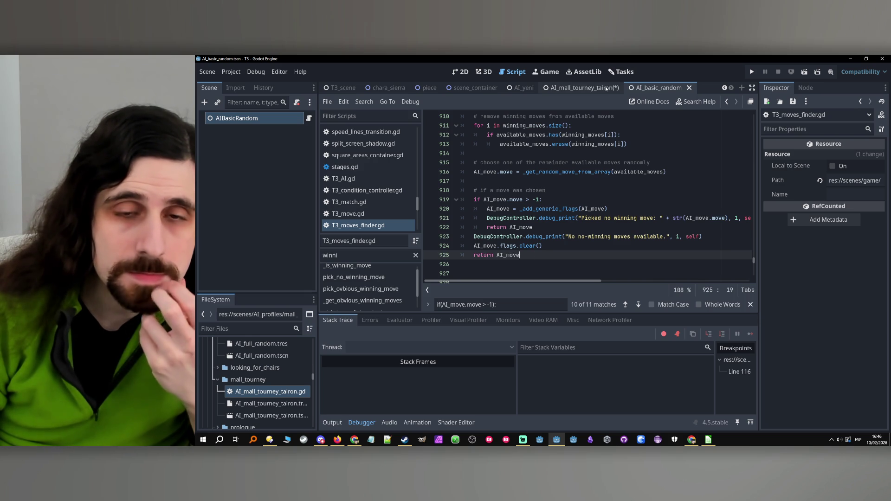
left_click(606, 88)
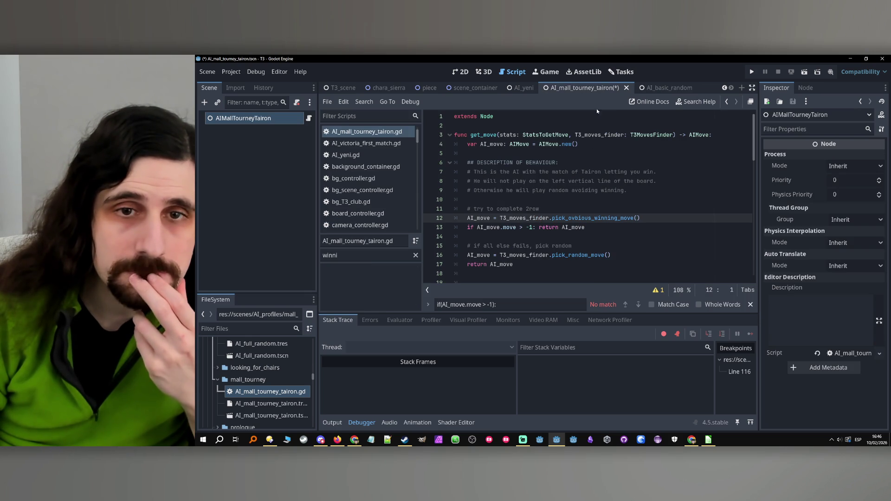
- Read through the AI_mall_tourney_tairon.gd behaviour description and lines 9–14
left_click(582, 160)
left_click(652, 191)
left_click(647, 219)
left_click(642, 237)
- Look over AI_basic_random.gd, then jump from the line 12 call to pick_ovbious_winning_move's definition
left_click(657, 89)
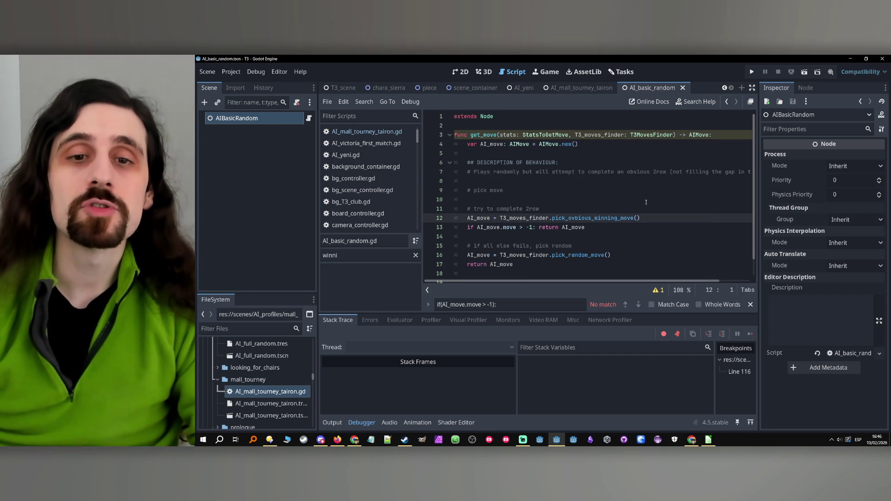
scroll(522, 177, "down", 1)
scroll(522, 177, "up", 1)
left_click(588, 89)
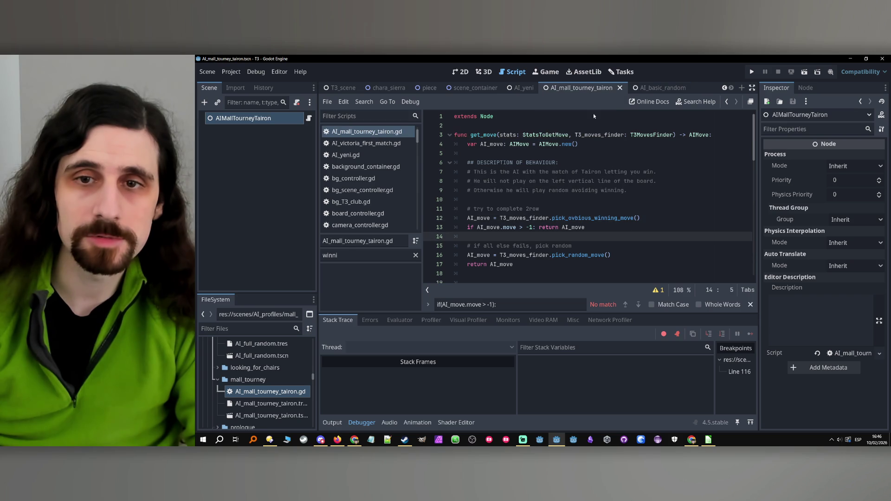
left_click(595, 218)
left_click(596, 218, "ctrl")
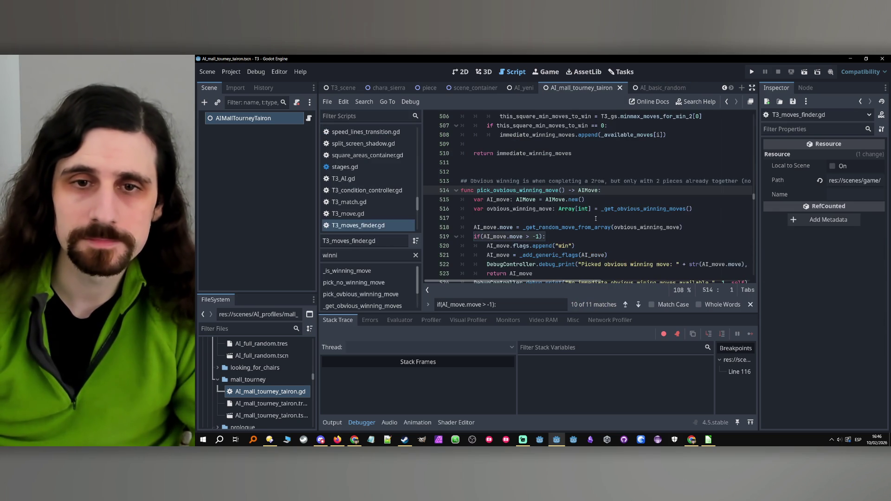
left_click(374, 282)
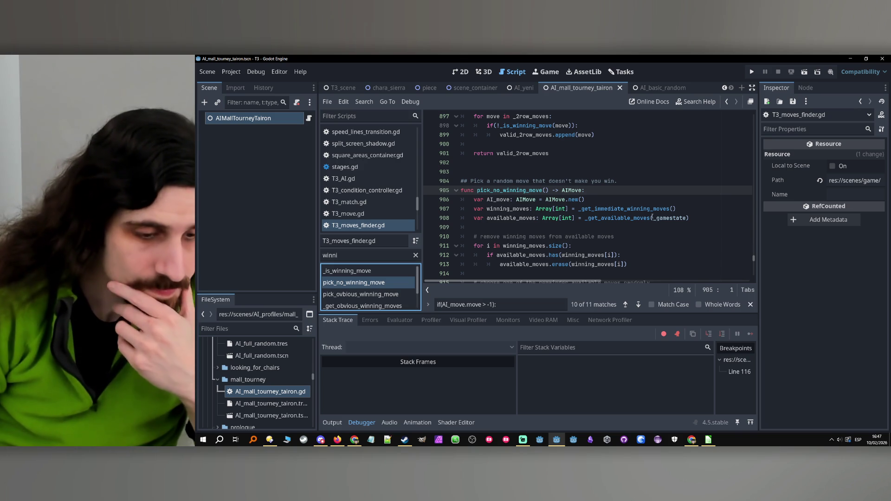
mouse_move(652, 212)
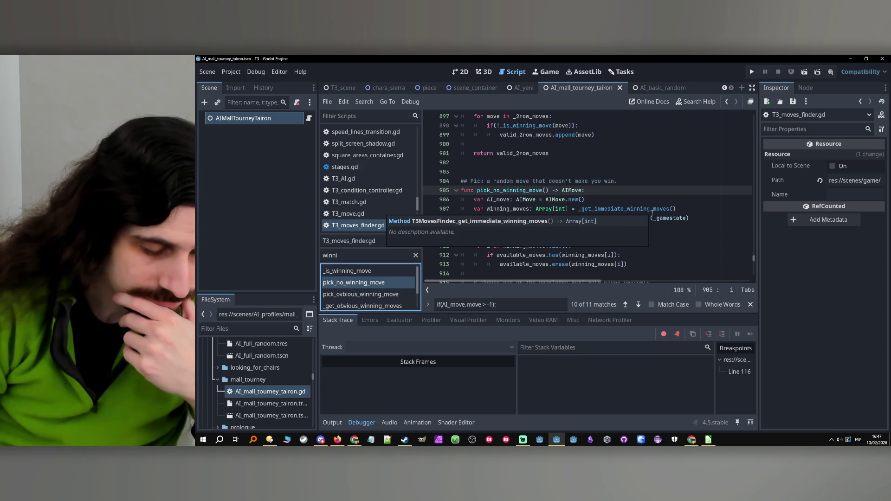
scroll(652, 212, "up", 20)
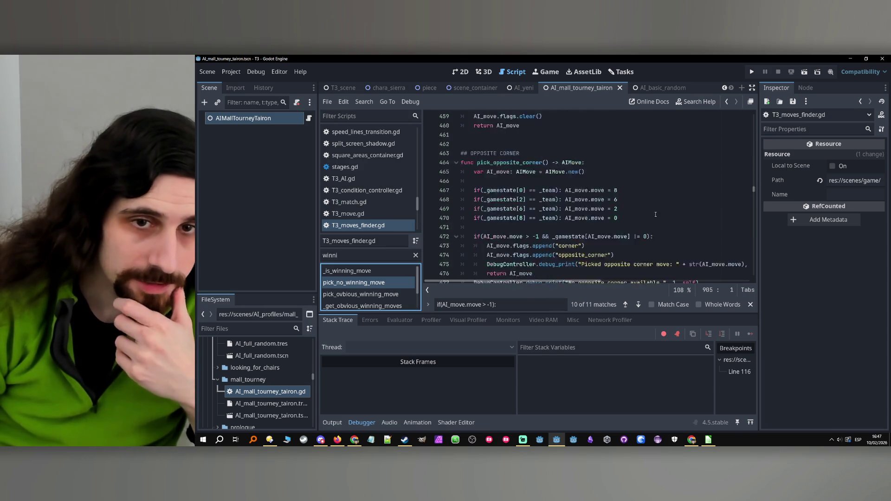
scroll(655, 215, "up", 20)
scroll(658, 202, "up", 15)
scroll(658, 203, "down", 11)
left_click(606, 181)
scroll(604, 181, "down", 7)
left_click(593, 181)
scroll(594, 182, "down", 1)
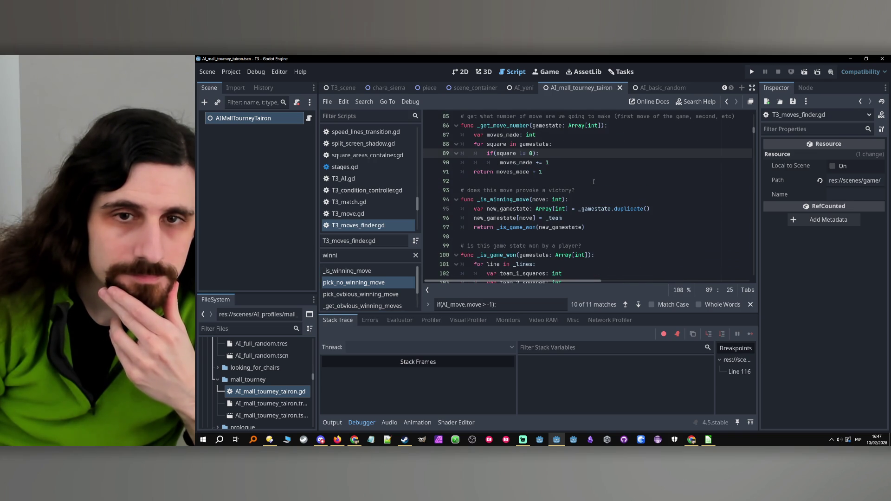
scroll(583, 202, "down", 3)
left_click(583, 200)
scroll(582, 199, "down", 5)
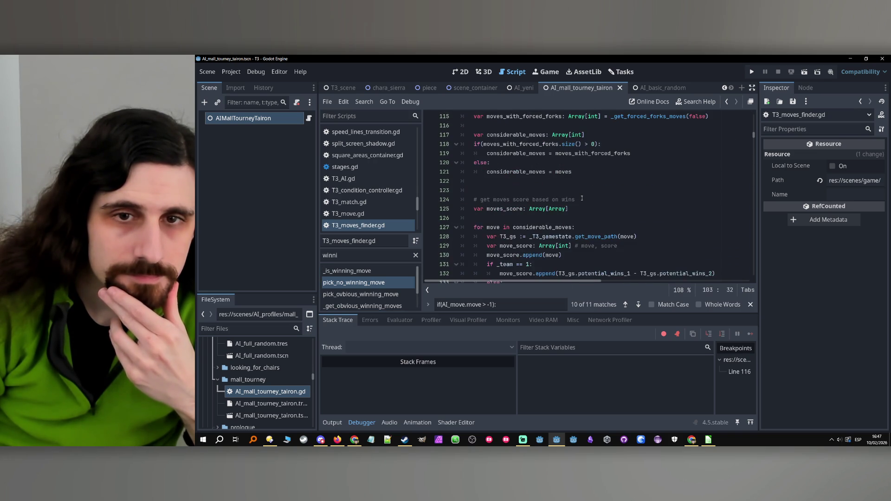
scroll(581, 198, "down", 13)
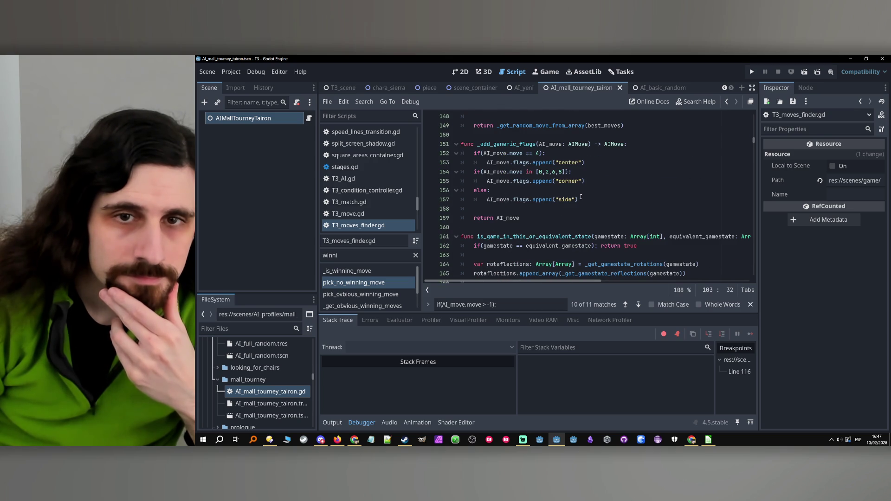
scroll(581, 197, "down", 2)
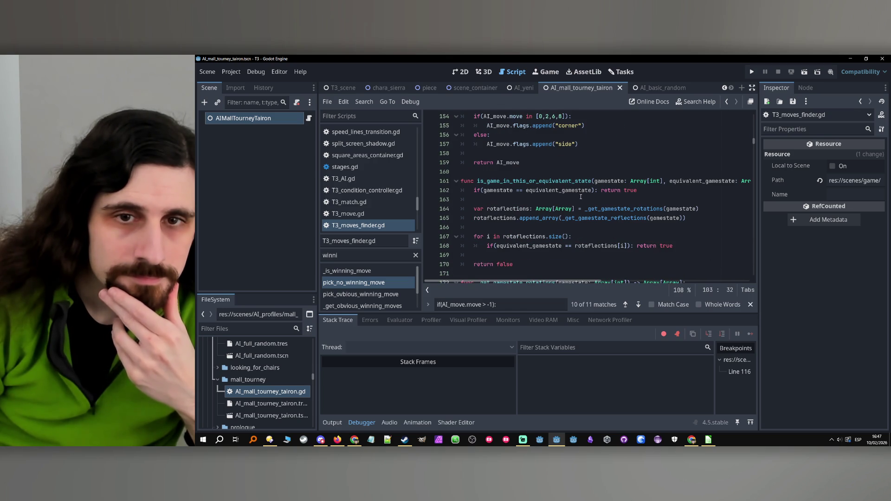
scroll(560, 203, "down", 5)
left_click(555, 198)
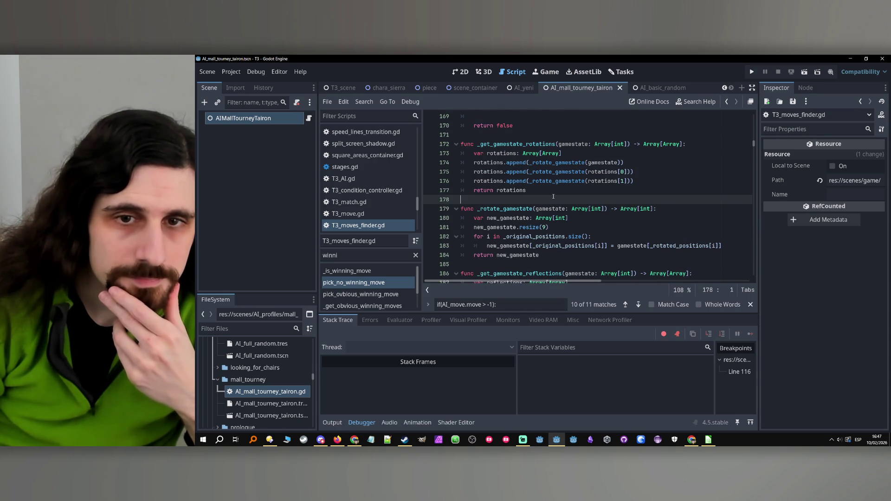
scroll(554, 198, "down", 12)
scroll(553, 198, "down", 8)
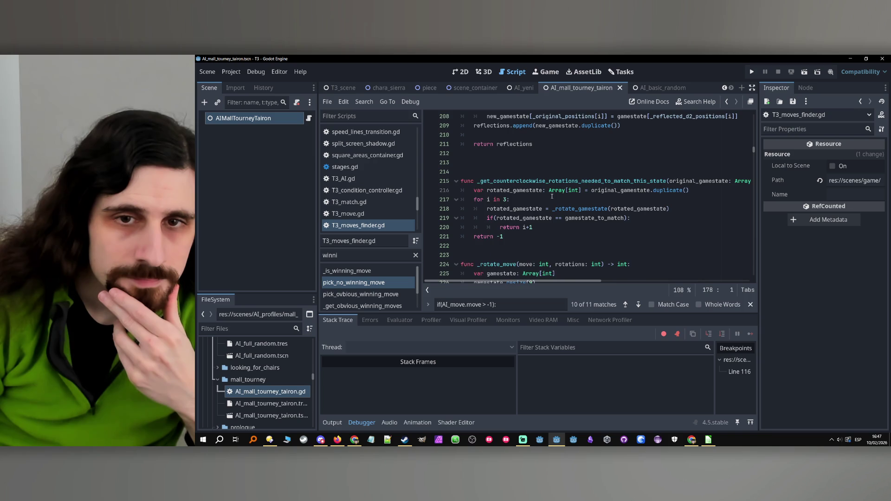
scroll(552, 196, "up", 20)
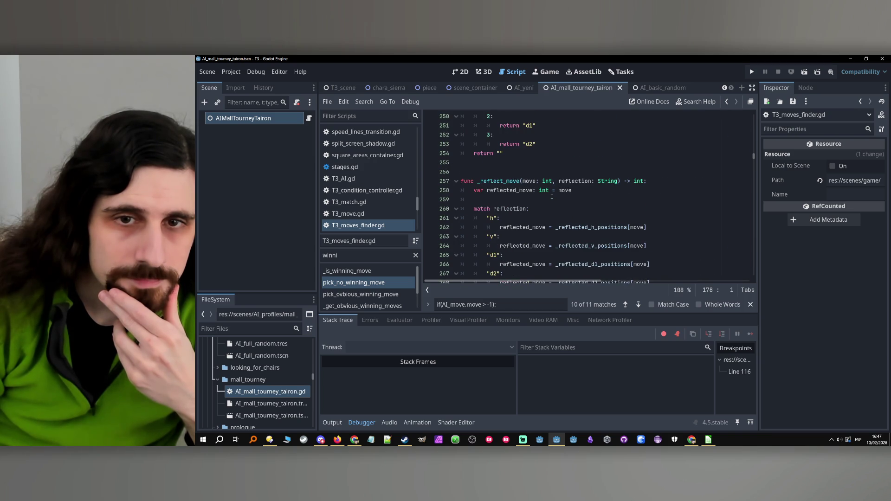
scroll(552, 198, "down", 17)
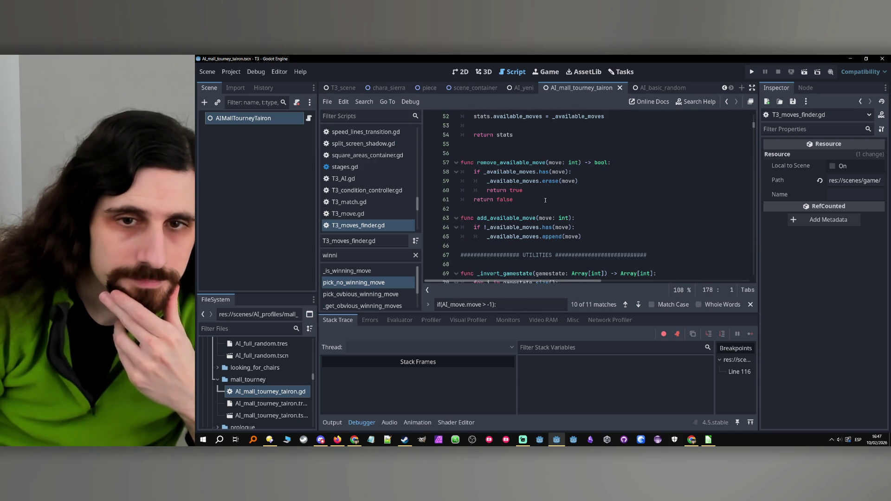
scroll(549, 197, "down", 4)
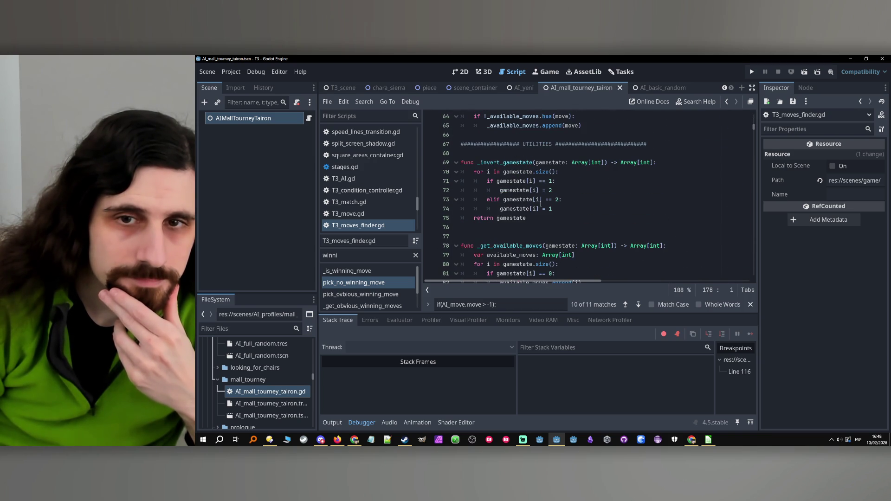
left_click(520, 223)
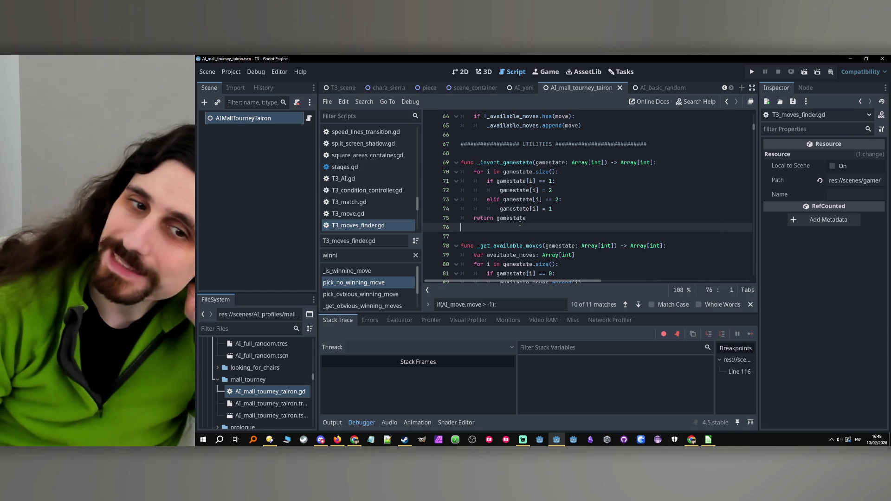
left_click(573, 151)
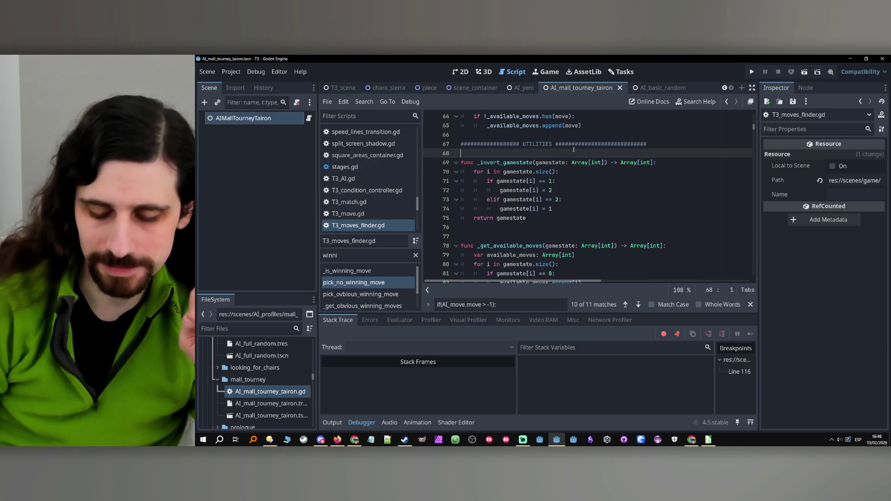
key("Left")
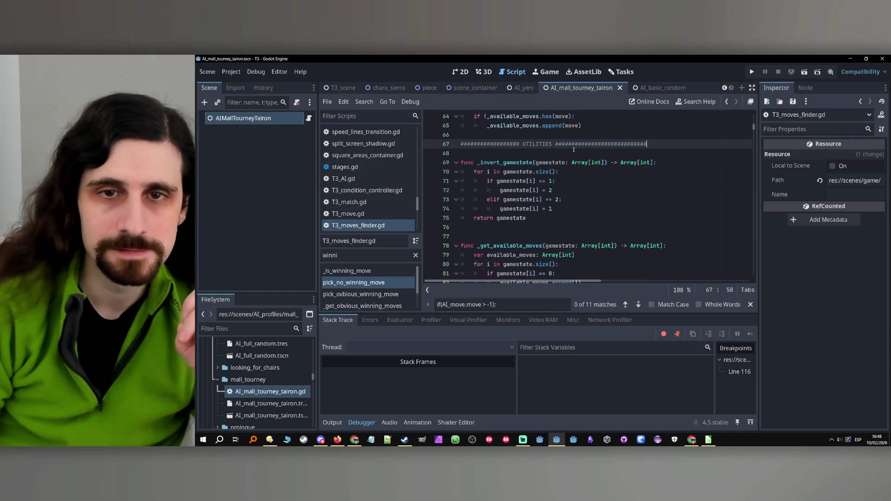
scroll(574, 150, "down", 20)
scroll(543, 179, "down", 16)
left_click(541, 164)
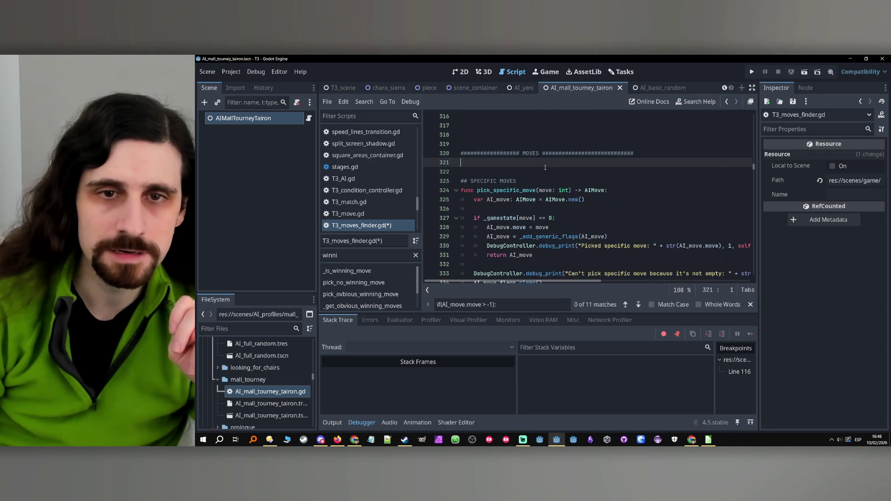
left_click(534, 172)
scroll(535, 176, "up", 3)
scroll(535, 177, "up", 12)
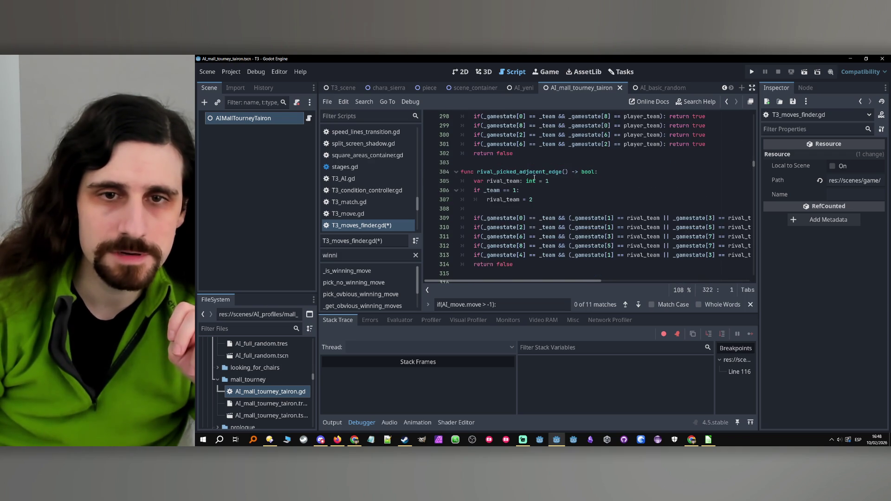
scroll(534, 177, "down", 6)
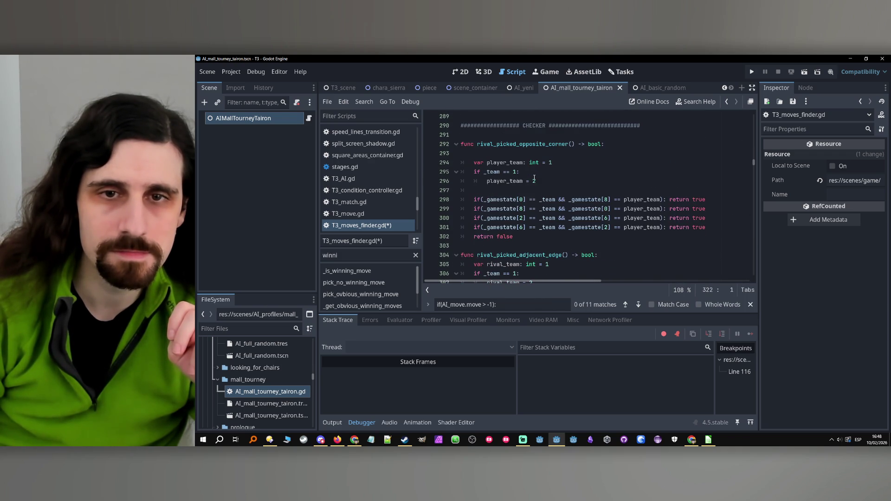
scroll(534, 177, "up", 9)
scroll(534, 177, "down", 9)
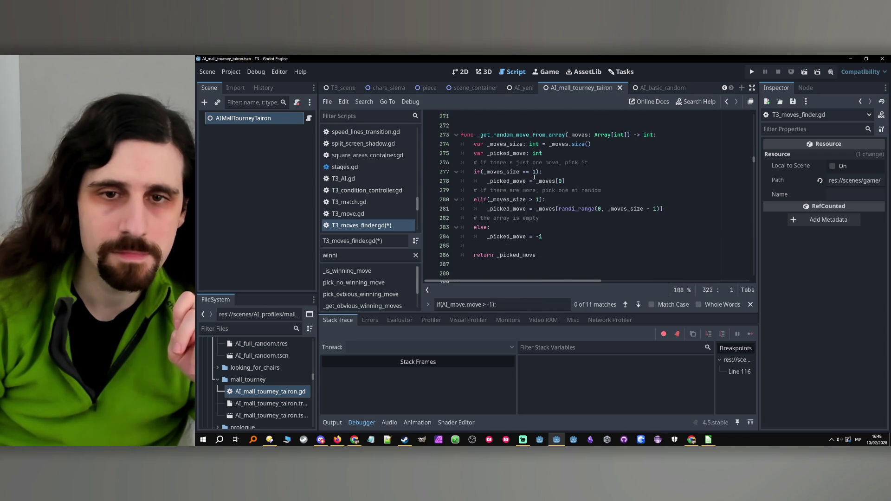
scroll(534, 177, "up", 11)
scroll(534, 177, "up", 20)
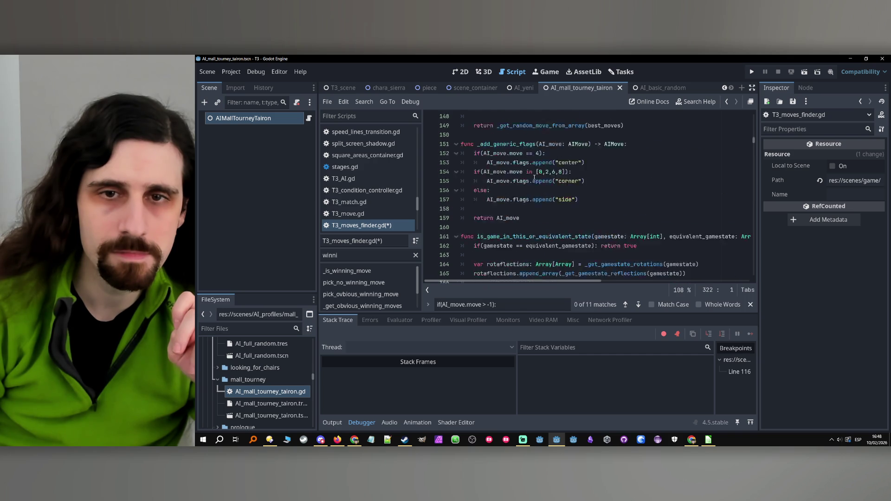
scroll(534, 177, "down", 6)
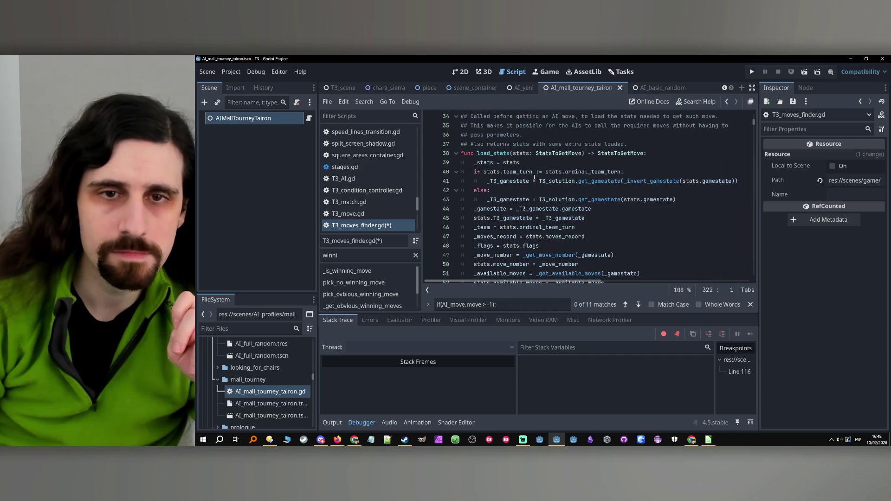
scroll(534, 177, "down", 6)
scroll(534, 177, "up", 10)
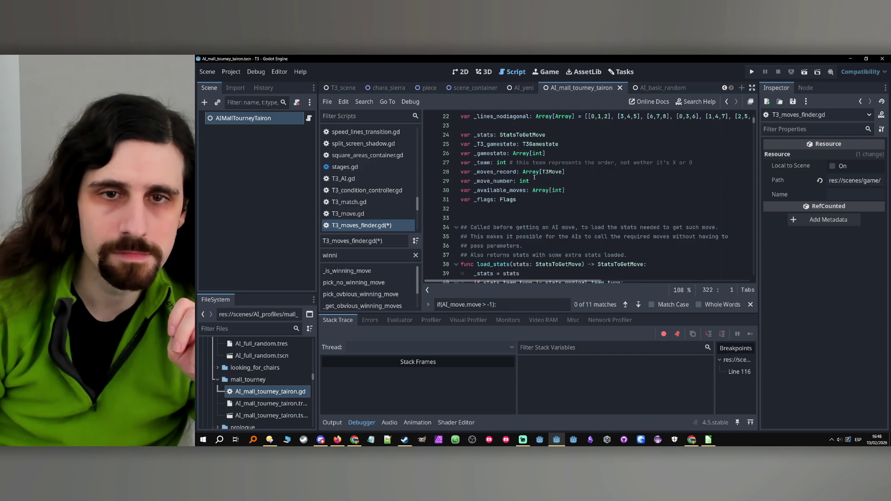
scroll(534, 177, "down", 10)
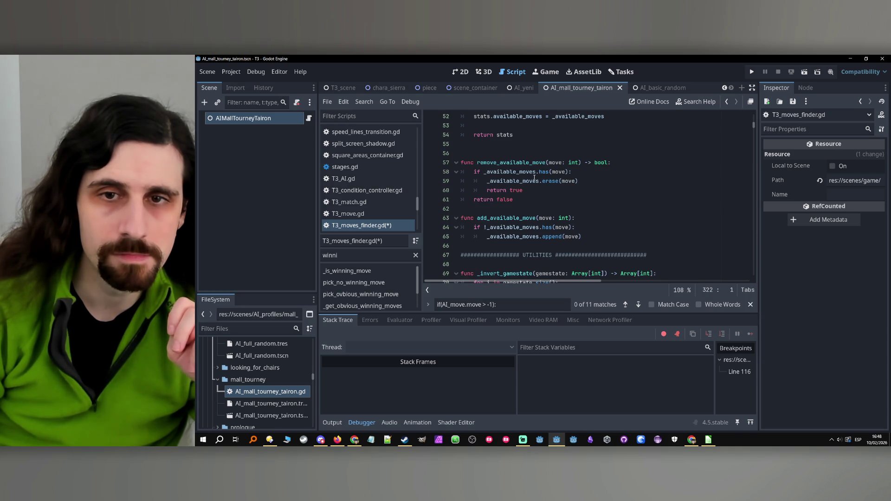
- Run Find in Files for remove_available_move and open its match in AI_adriel.gd
mouse_move(537, 180)
left_click(511, 210)
double_click(519, 162)
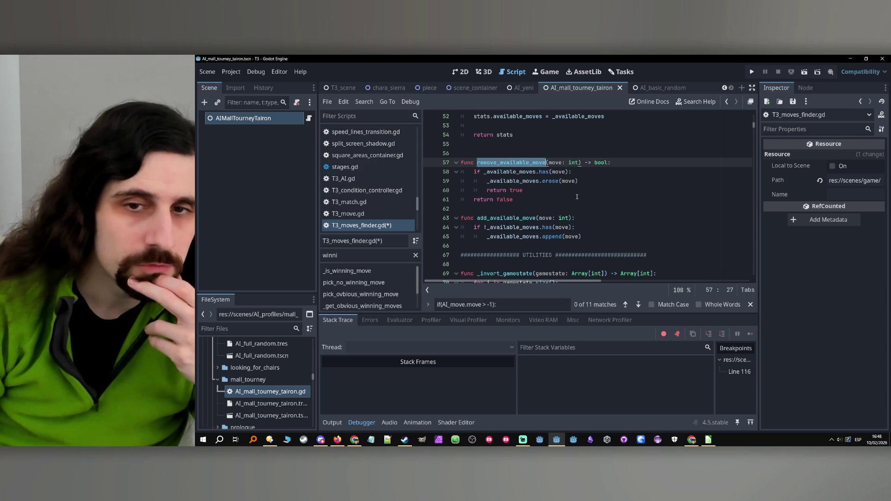
key("ctrl+f")
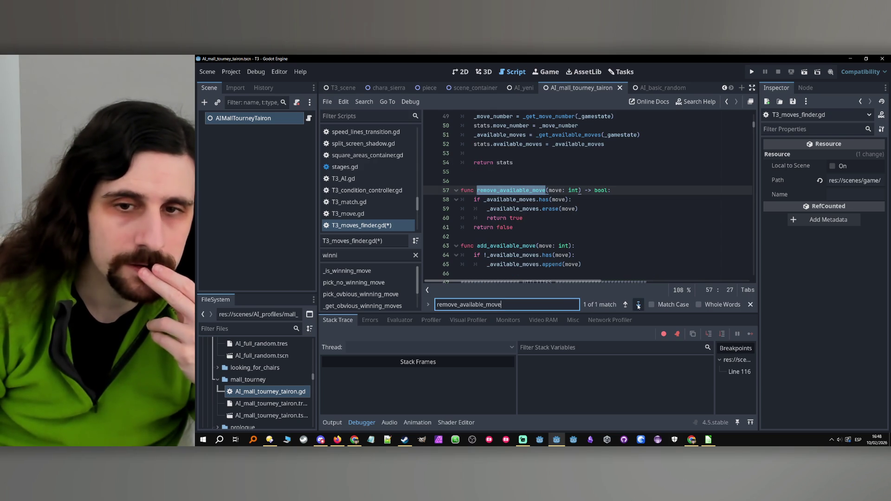
key("ctrl+f")
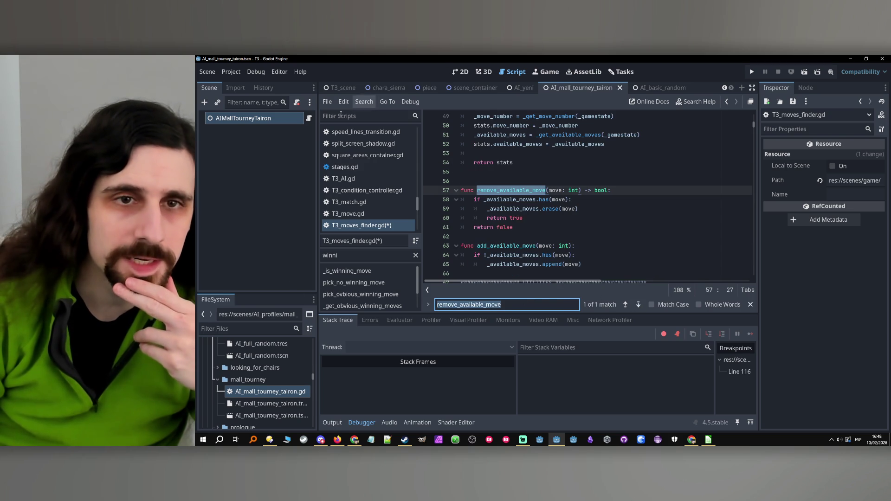
left_click(347, 103)
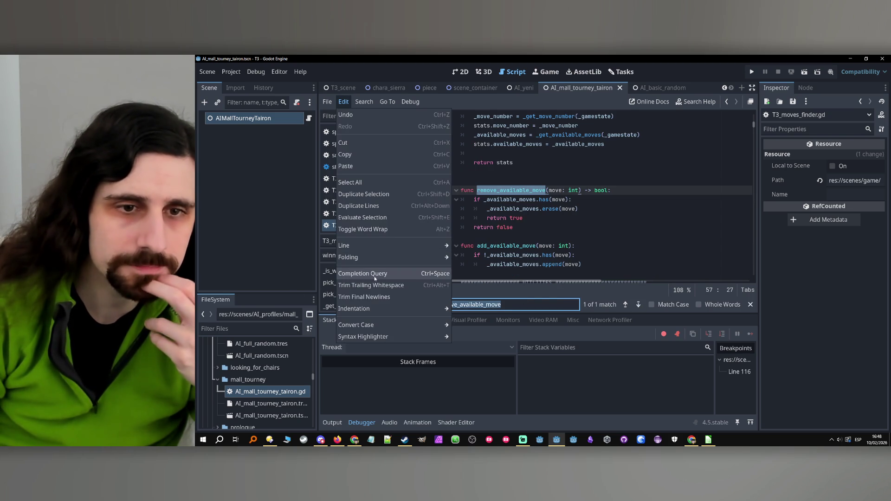
mouse_move(363, 102)
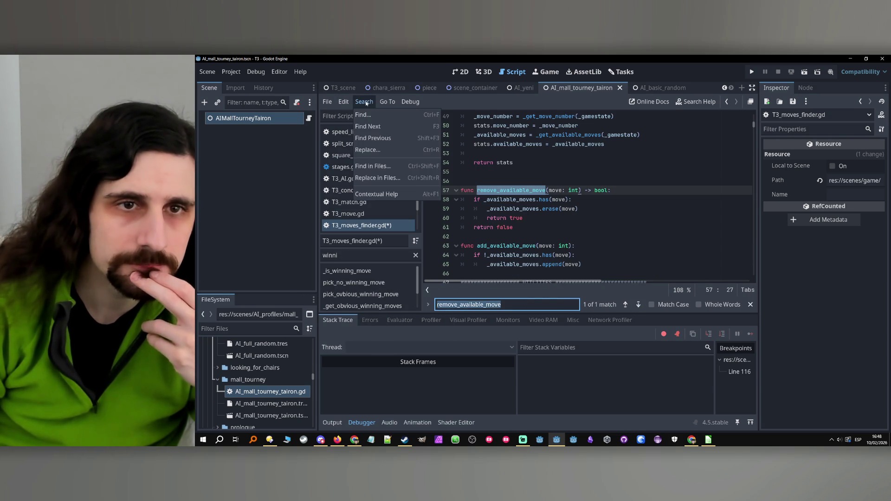
left_click(384, 168)
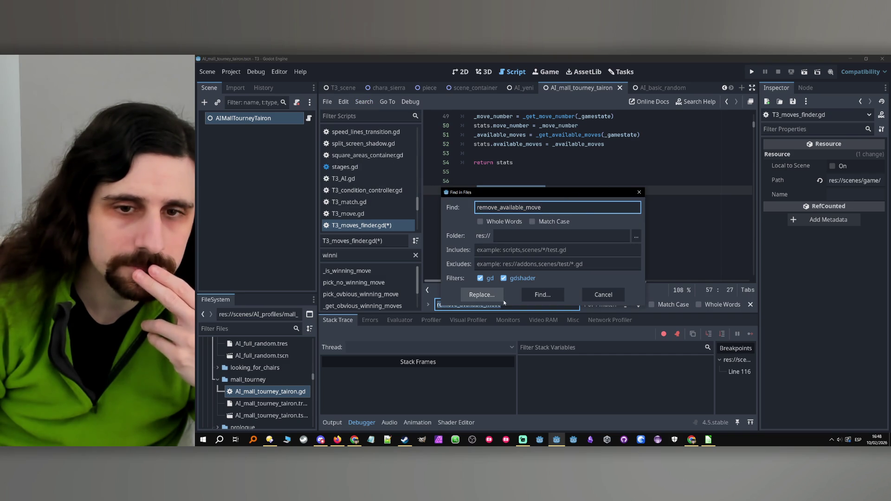
left_click(542, 295)
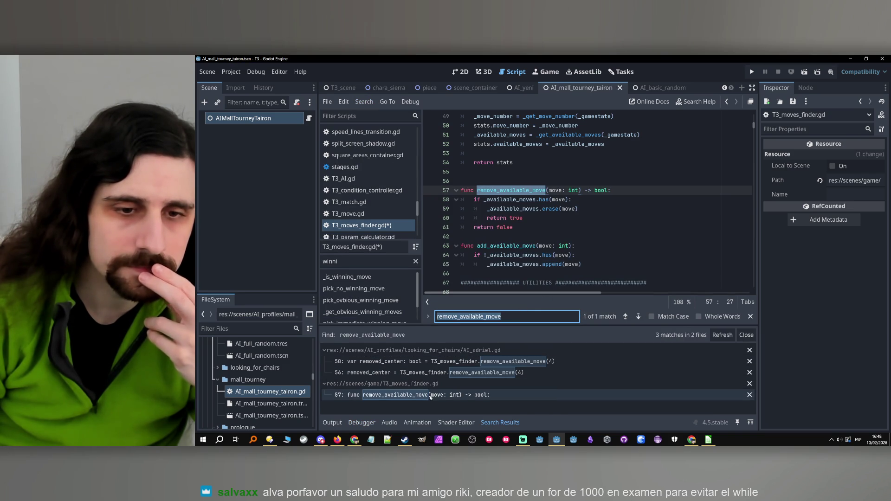
left_click(472, 365)
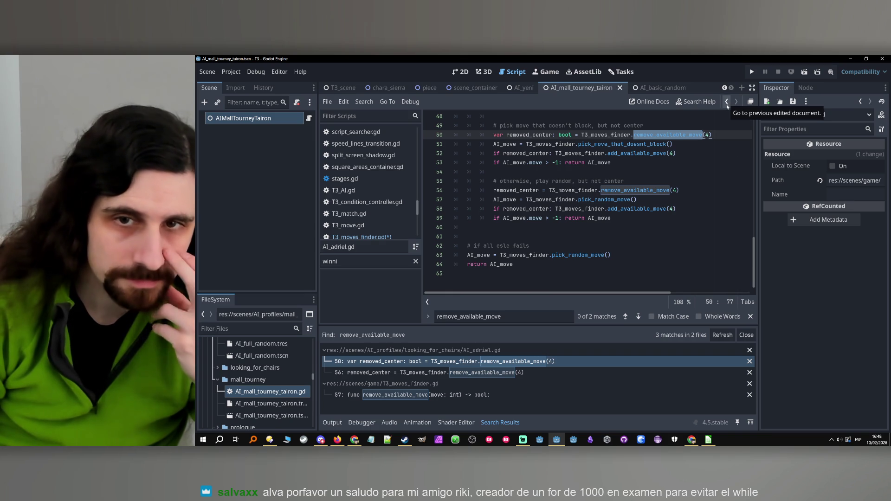
- Step back to the previously edited script to compare it with AI_adriel.gd
left_click(727, 106)
scroll(674, 170, "up", 6)
scroll(674, 170, "up", 2)
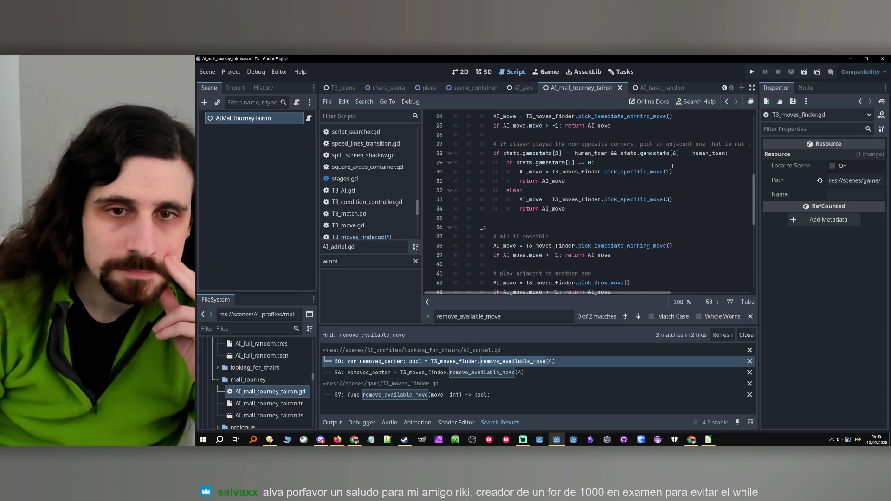
scroll(673, 165, "down", 5)
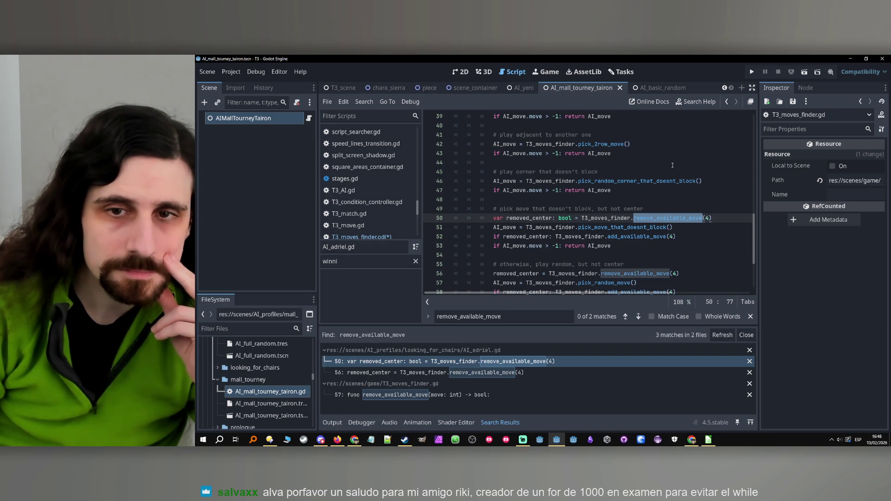
scroll(670, 165, "down", 2)
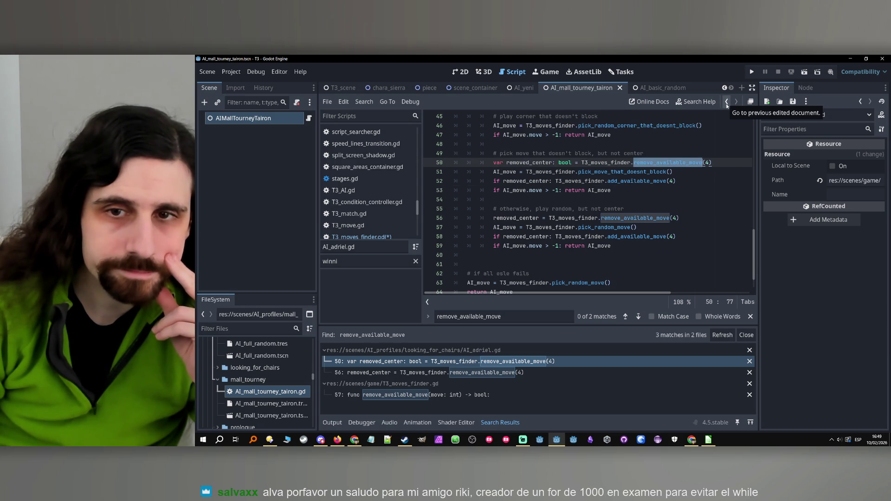
- Review remove_available_move lines 60–61 in T3_moves_finder.gd, then return to AI_adriel.gd line 50
left_click(727, 105)
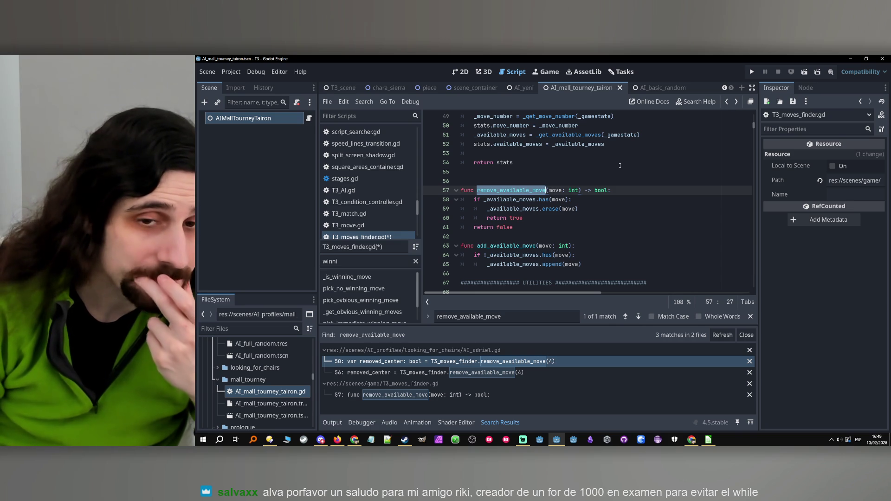
scroll(585, 199, "up", 2)
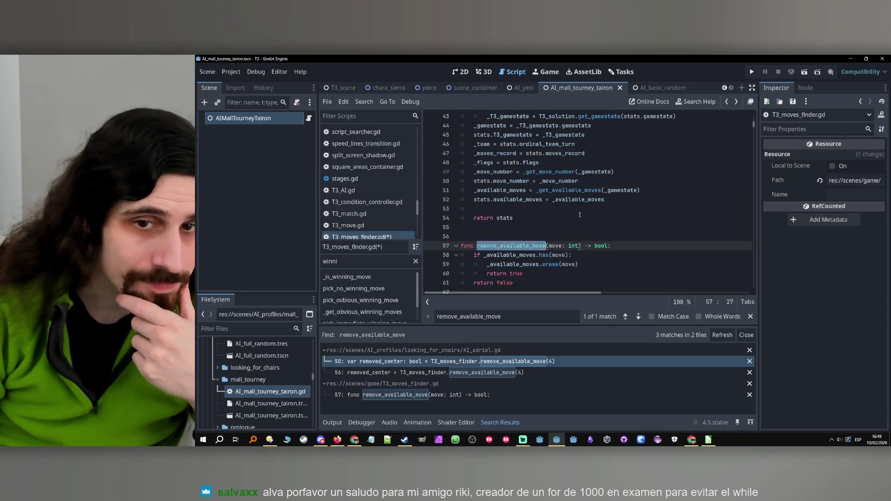
scroll(576, 209, "down", 2)
left_click(563, 221)
left_click(555, 226)
scroll(555, 226, "up", 2)
scroll(555, 227, "down", 2)
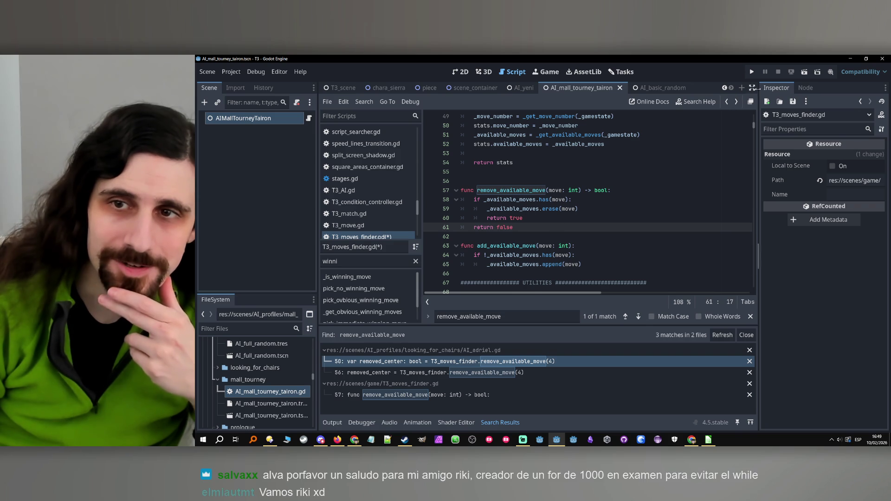
left_click(736, 101)
left_click(736, 101)
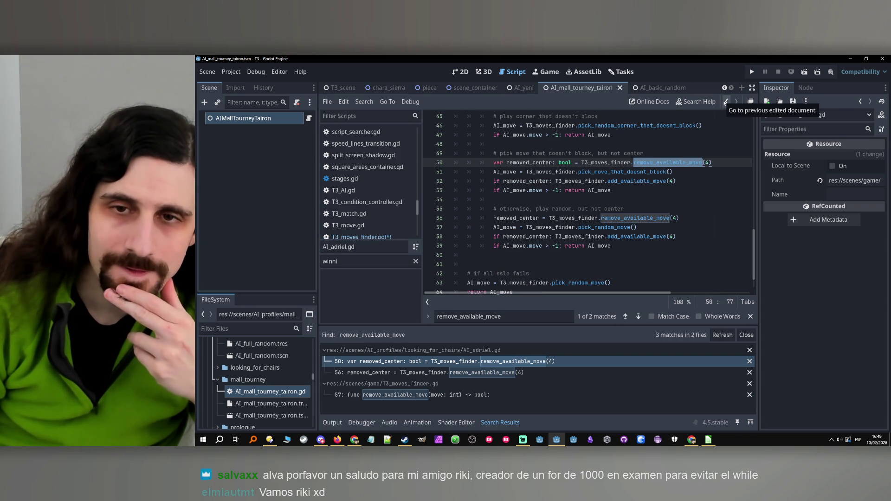
- Check how pick_move_that_doesnt_block uses _available_moves, then delete pick_no_winning_move's local available_moves declaration
left_click(603, 170, "ctrl")
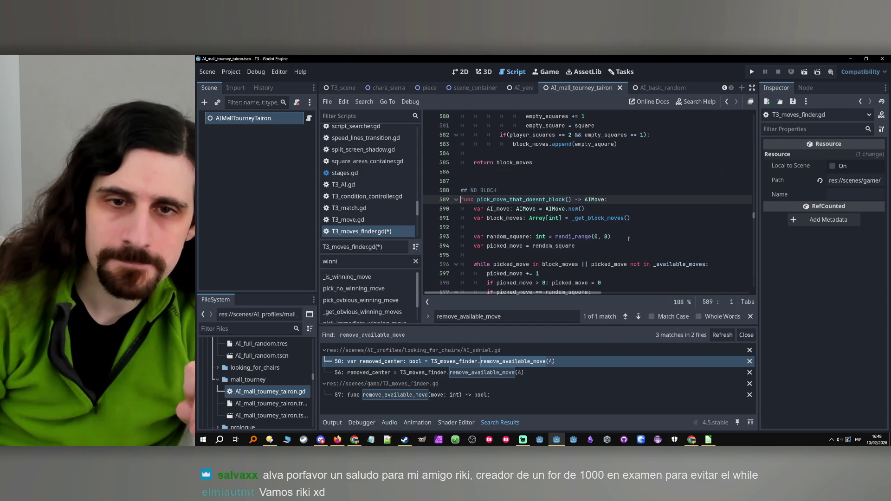
scroll(628, 239, "down", 1)
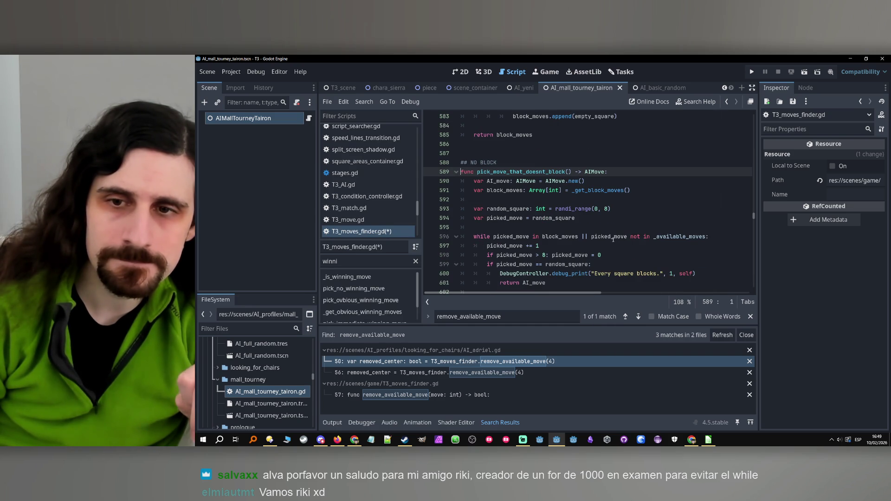
double_click(680, 236)
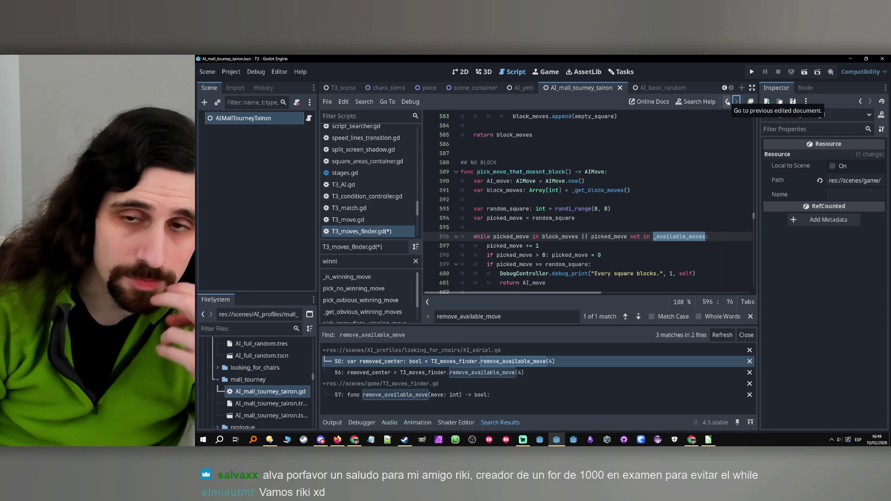
left_click(371, 288)
left_click(610, 234)
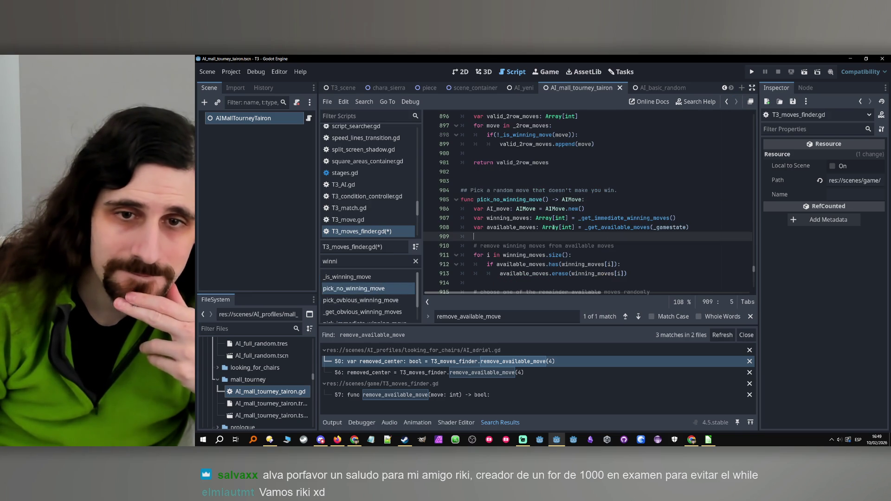
double_click(506, 227)
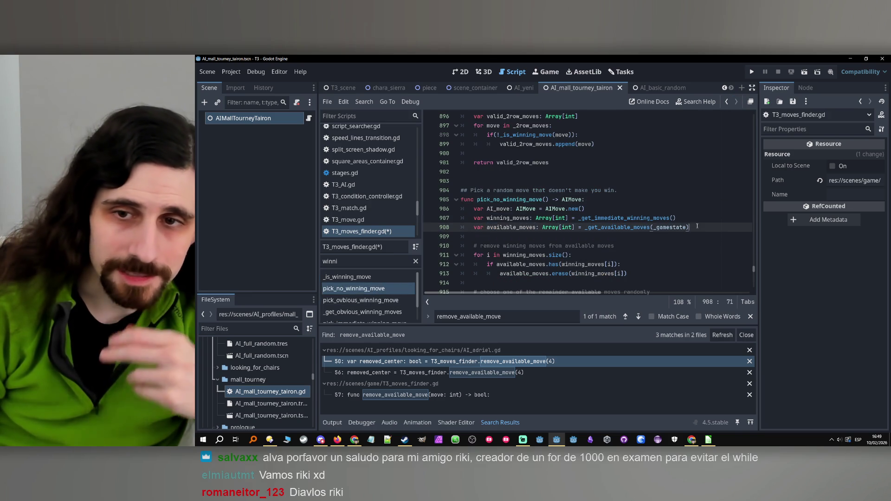
triple_click(502, 227)
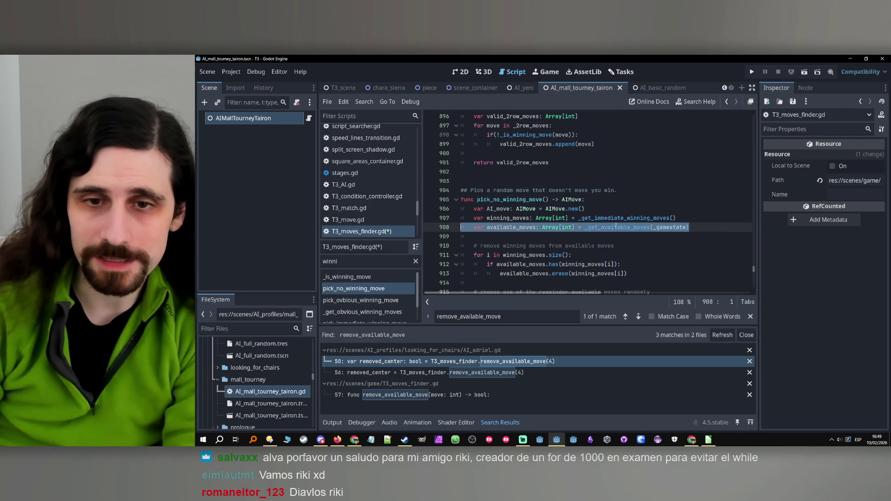
key("BackSpace")
key("BackSpace")
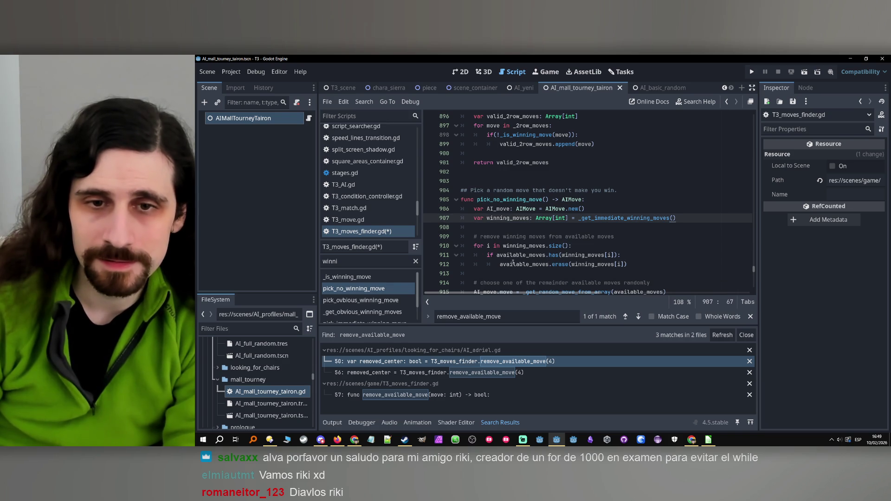
- Rename available_moves to _available_moves in the has check, erase call and line 915 random pick
double_click(532, 254)
type("_available_moves")
double_click(522, 264)
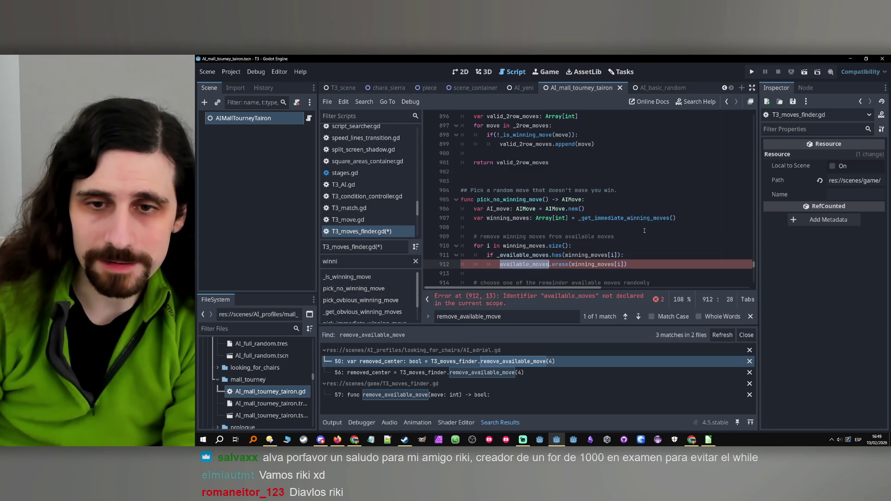
type("_available_moves")
scroll(557, 251, "down", 2)
left_click(644, 237)
double_click(644, 237)
type("_available_moves")
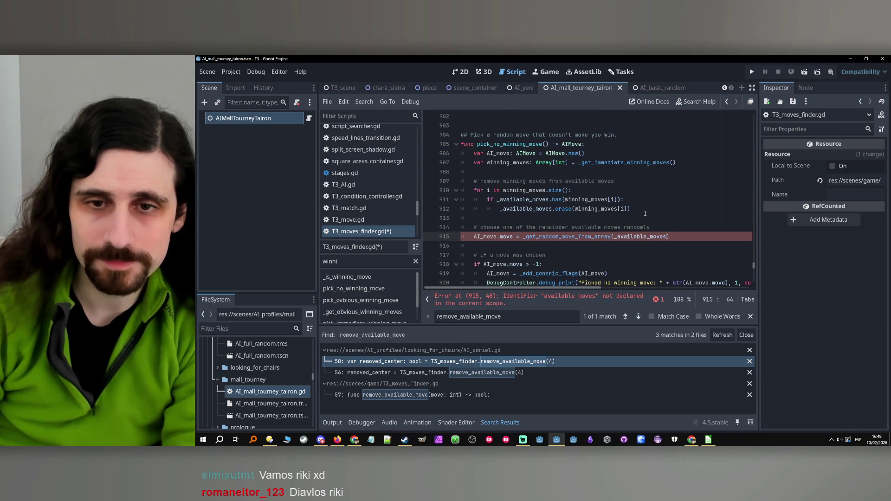
key("Up")
key("Up")
key("Up")
scroll(738, 261, "up", 4)
left_click_drag(754, 268, 765, 120)
scroll(651, 191, "down", 8)
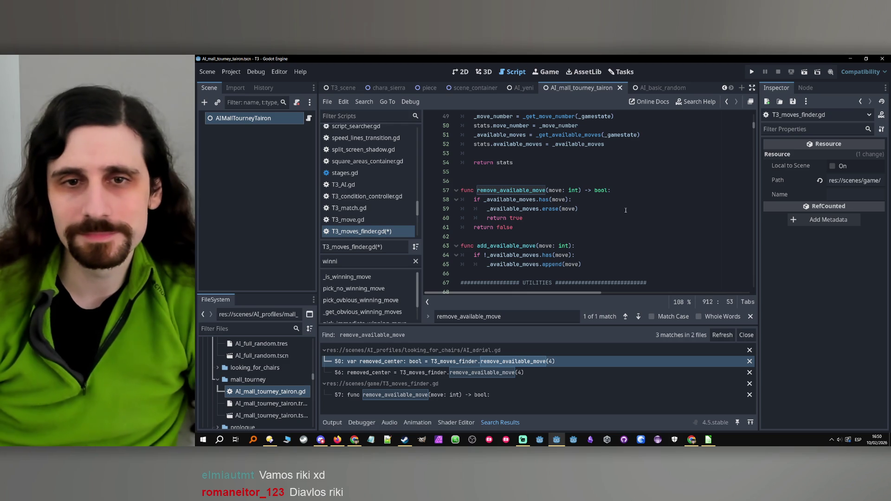
scroll(567, 237, "up", 5)
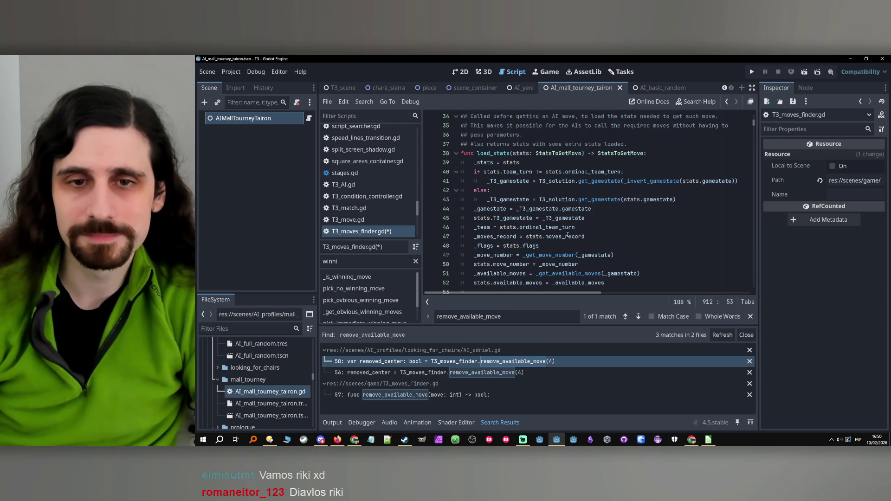
scroll(568, 237, "down", 7)
left_click(594, 202)
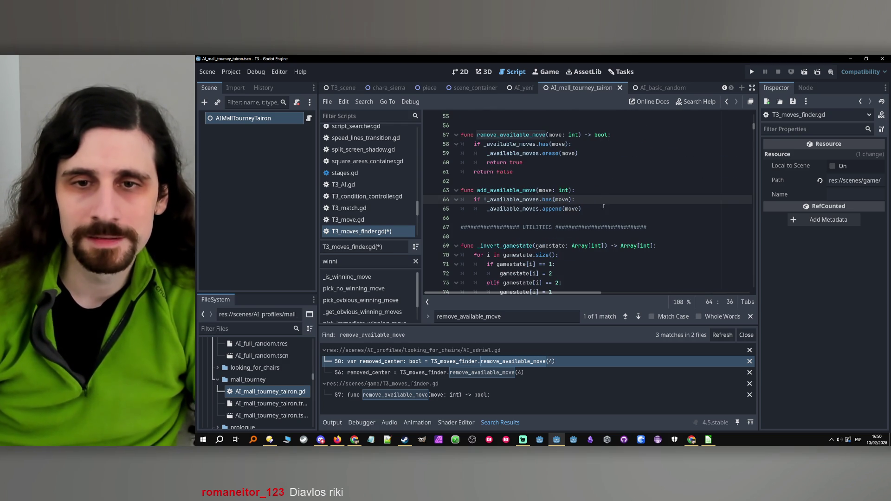
left_click(603, 207)
scroll(608, 206, "up", 1)
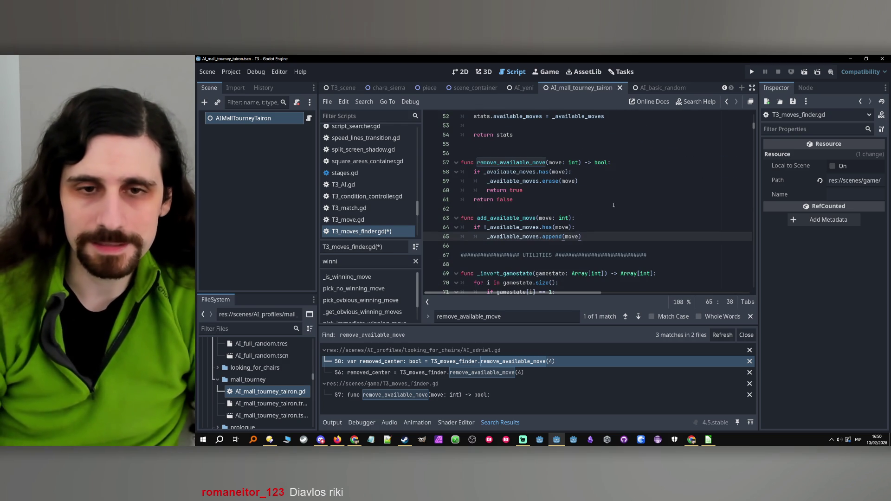
key("Return")
key("Return")
key("Return")
key("Up")
key("Return")
type("func ")
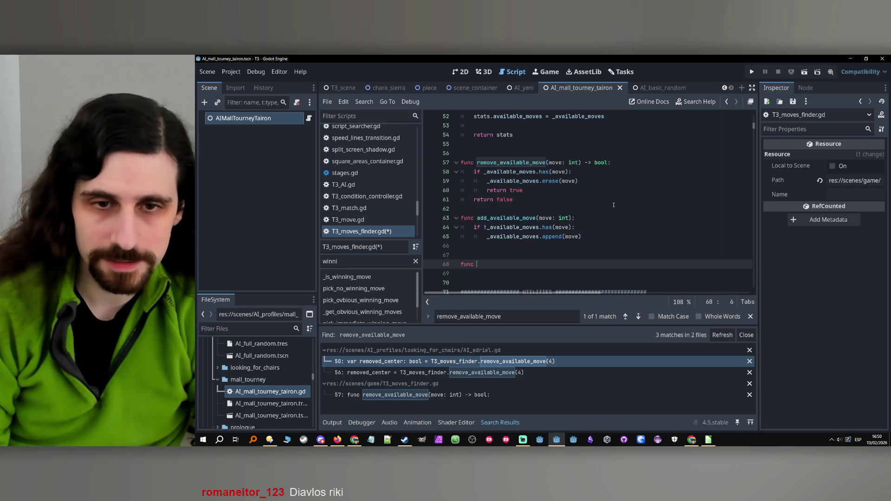
type("_")
key("BackSpace")
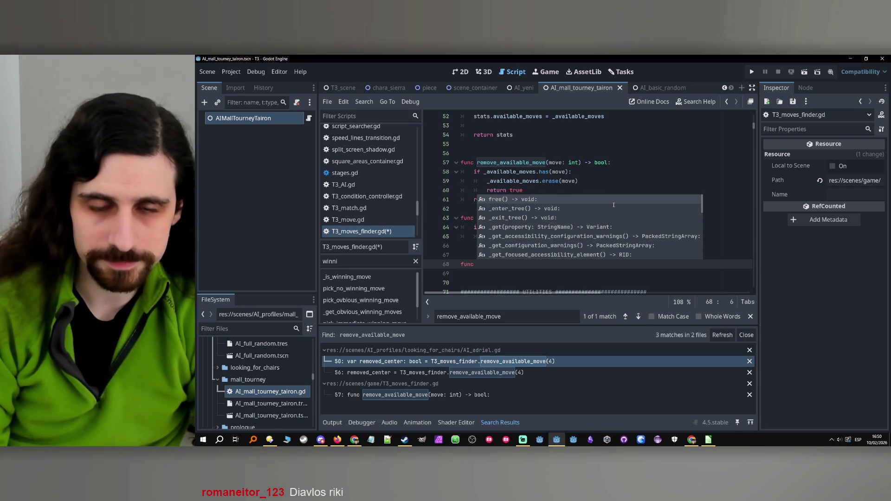
key("Escape")
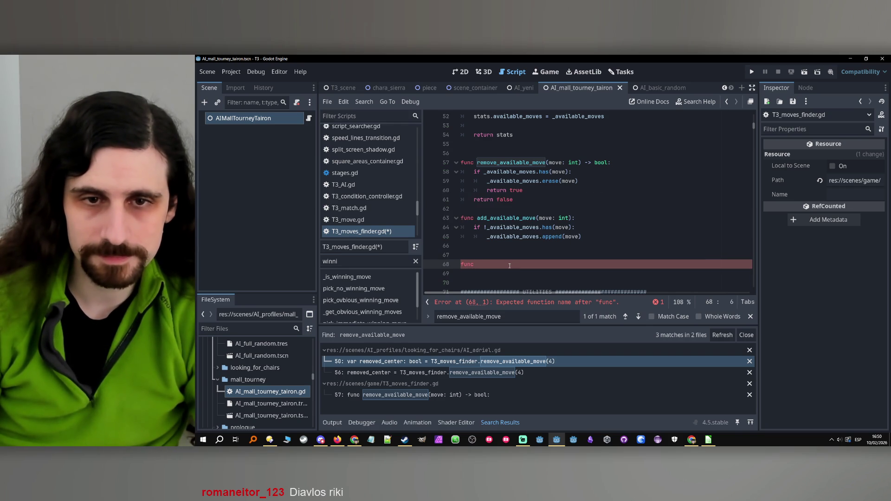
mouse_move(510, 266)
left_mouse_down()
mouse_move(525, 247)
mouse_move(543, 248)
left_mouse_up()
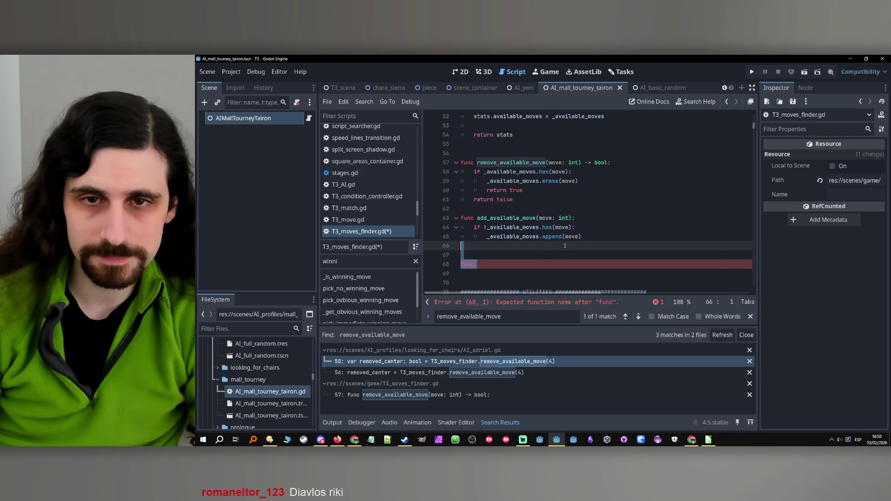
key("BackSpace")
key("BackSpace")
scroll(557, 222, "up", 8)
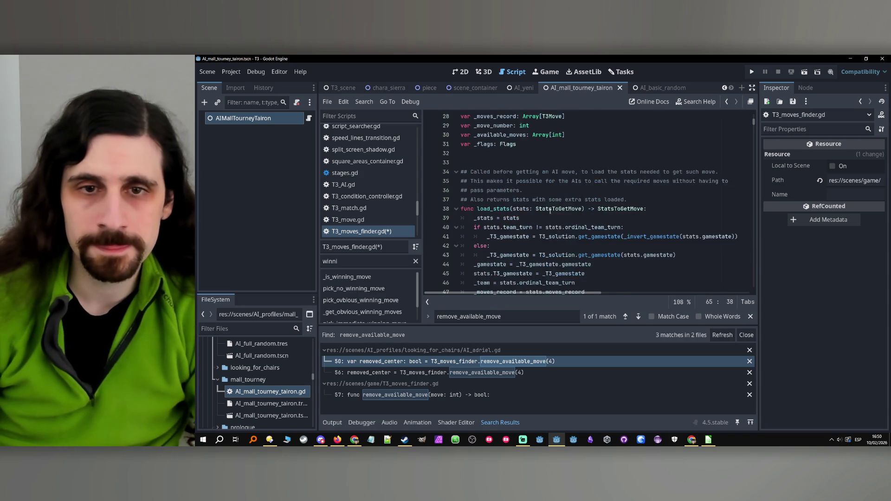
scroll(548, 208, "up", 9)
scroll(549, 218, "down", 6)
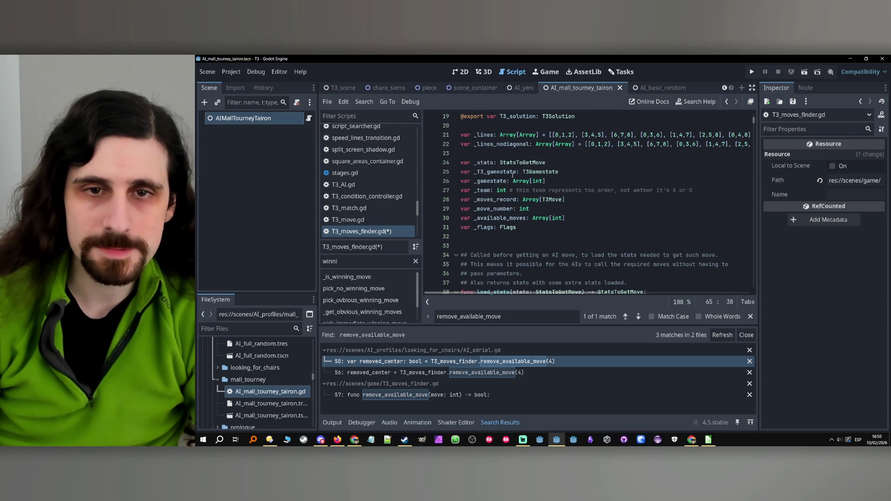
left_click(575, 220)
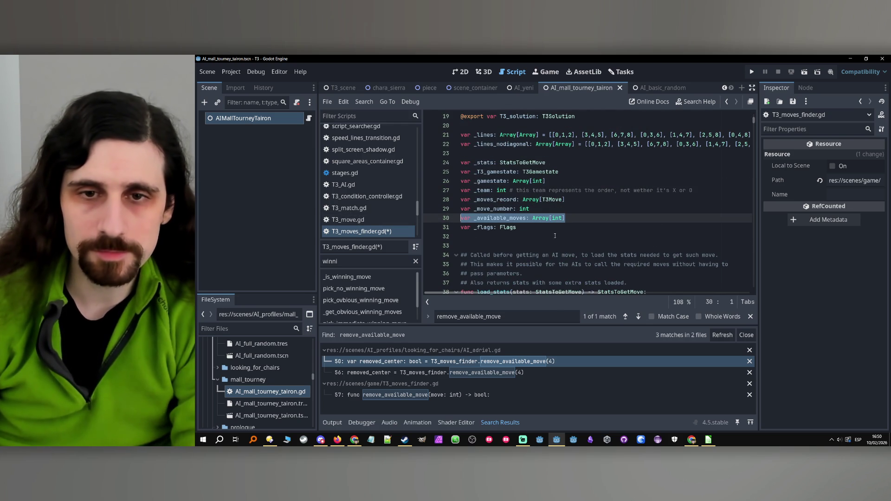
- Duplicate the _available_moves declaration and rename the copy to _original_available_moves
key("ctrl+shift+d")
left_click(476, 227)
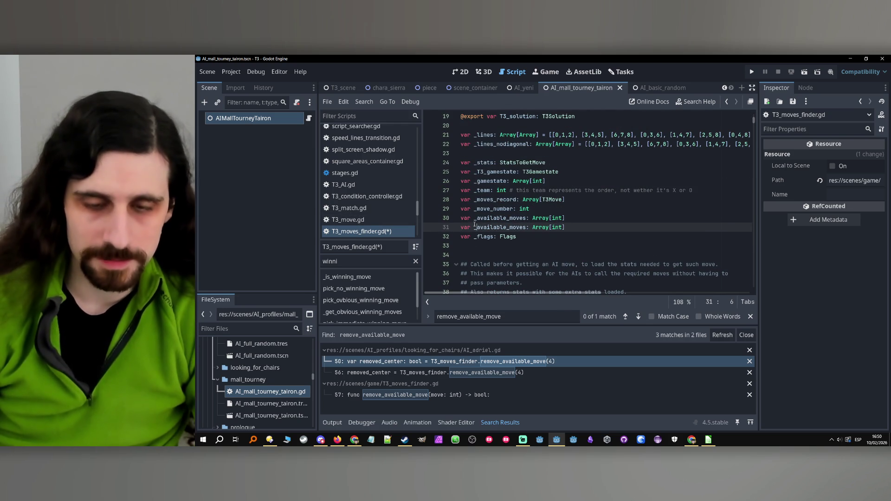
type("original_")
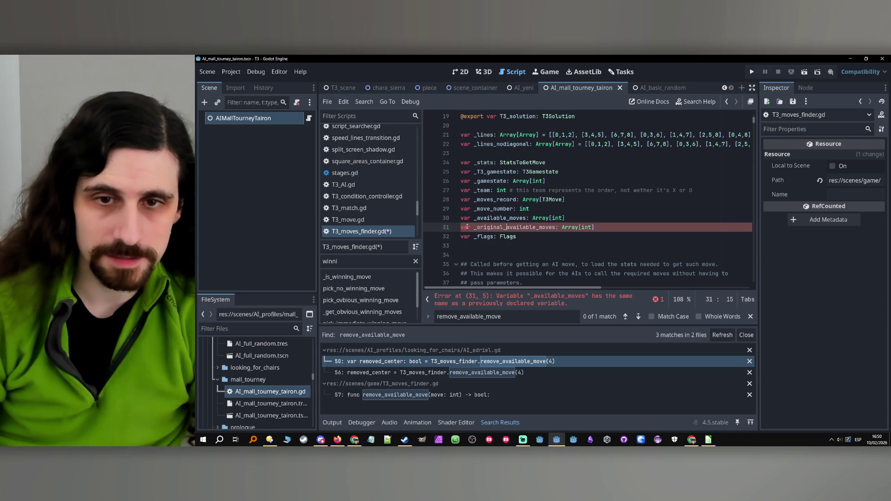
left_click(615, 228)
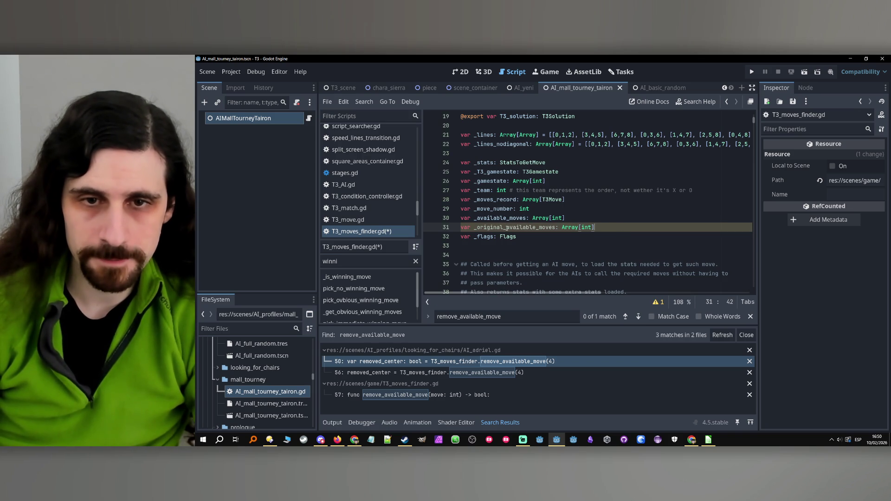
- In load_stats, add '_original_available_moves =' below the _available_moves assignment
scroll(603, 198, "down", 1)
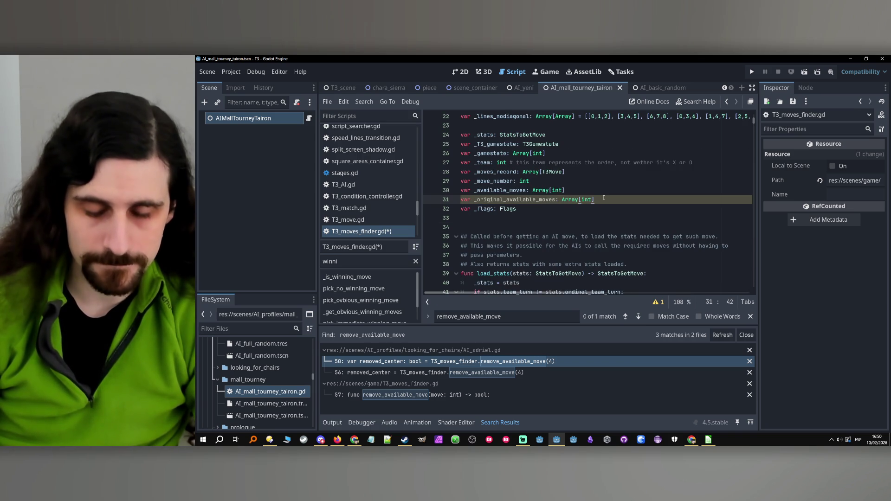
scroll(602, 199, "down", 6)
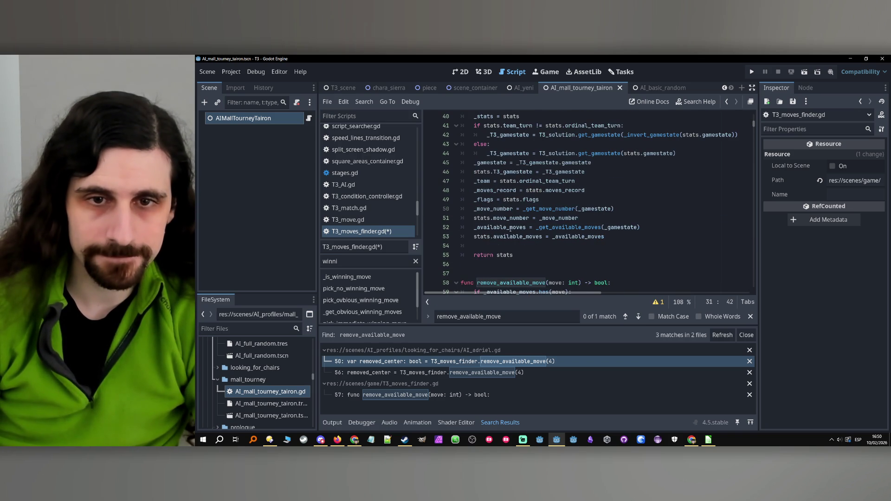
left_click(651, 228)
key("Return")
type("_original_available_moves")
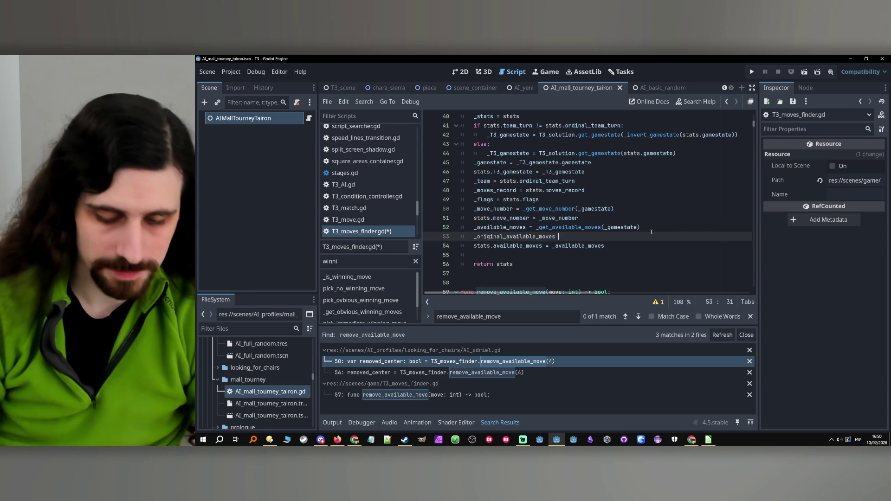
type(" =")
left_click(521, 223)
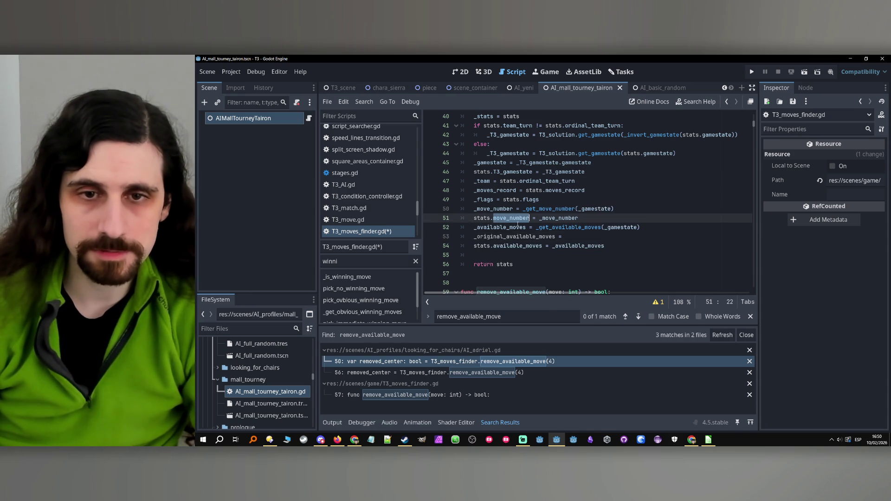
left_click(598, 239)
- Append the comment '# to recover manually removed available moves' to the _original_available_moves declaration
scroll(598, 239, "up", 7)
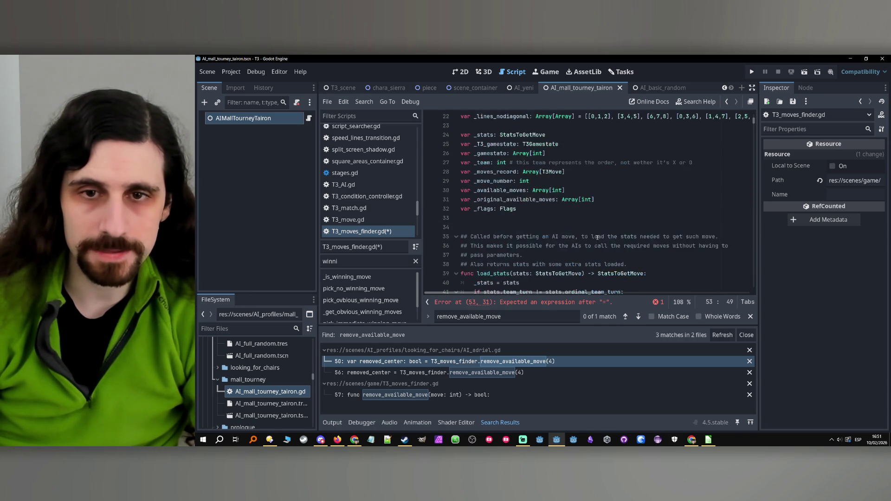
left_click(607, 228)
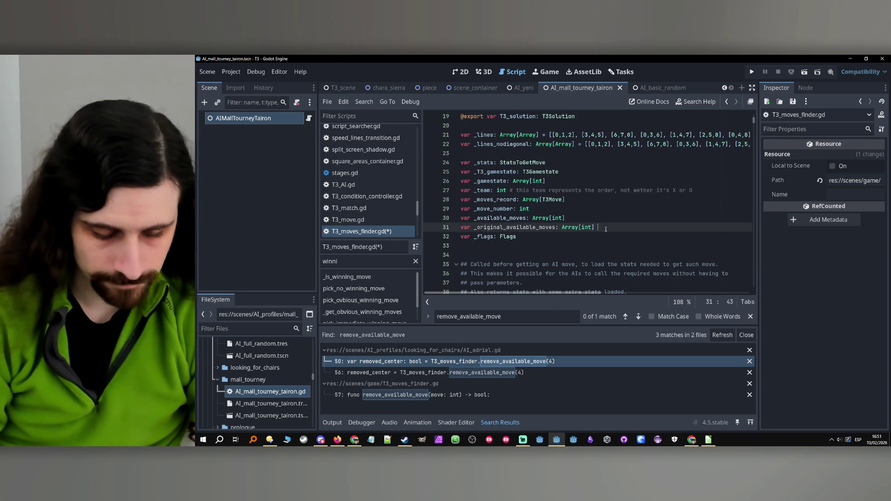
type("# to rec")
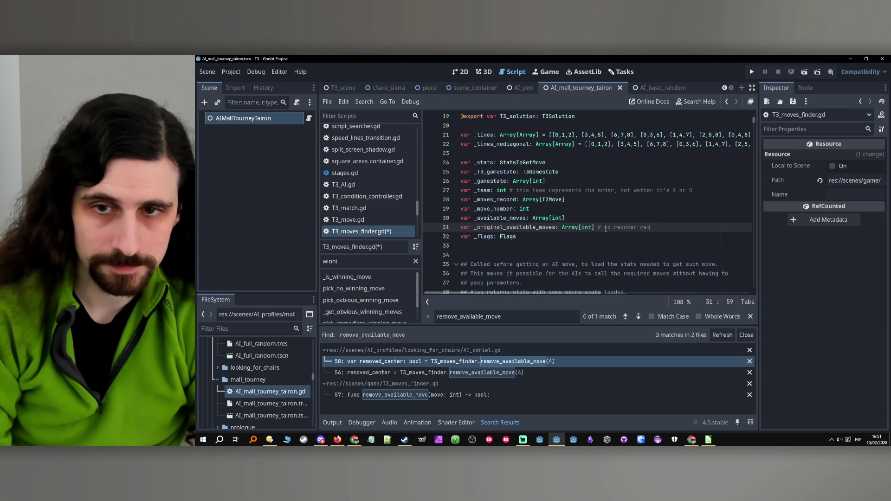
type("ove")
key("BackSpace")
key("BackSpace")
key("BackSpace")
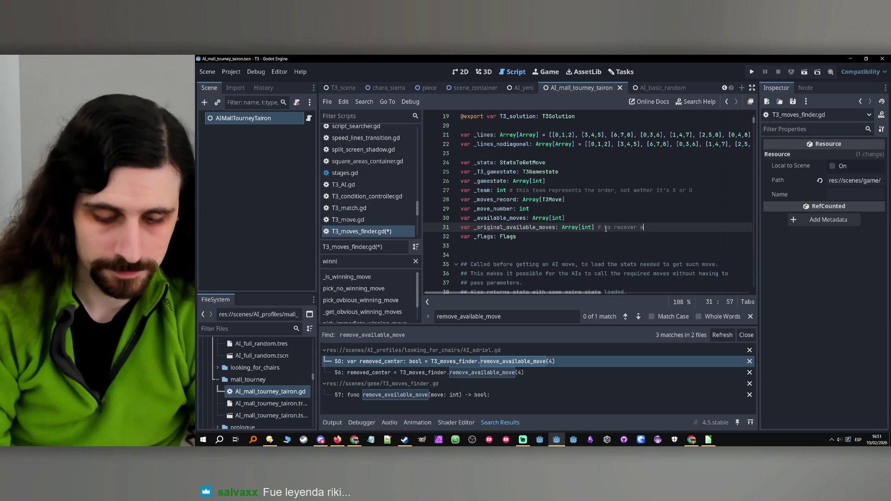
type("anually rem")
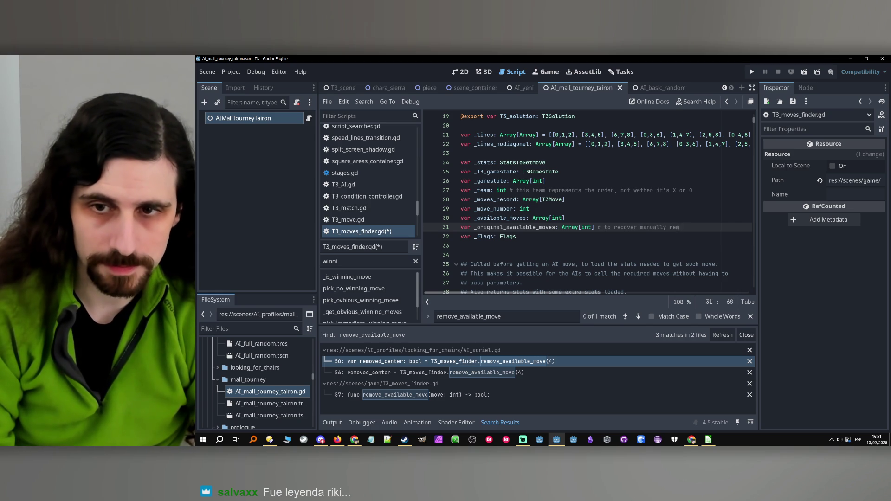
type("oved available")
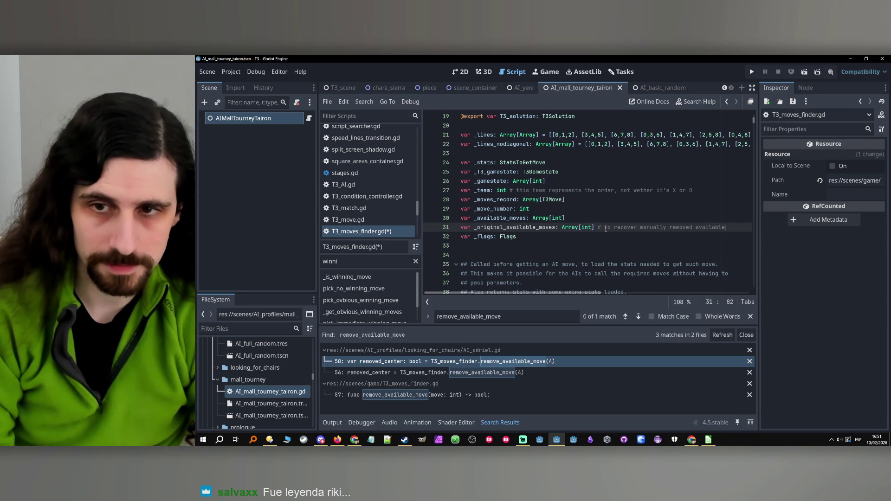
type("s")
scroll(585, 226, "down", 10)
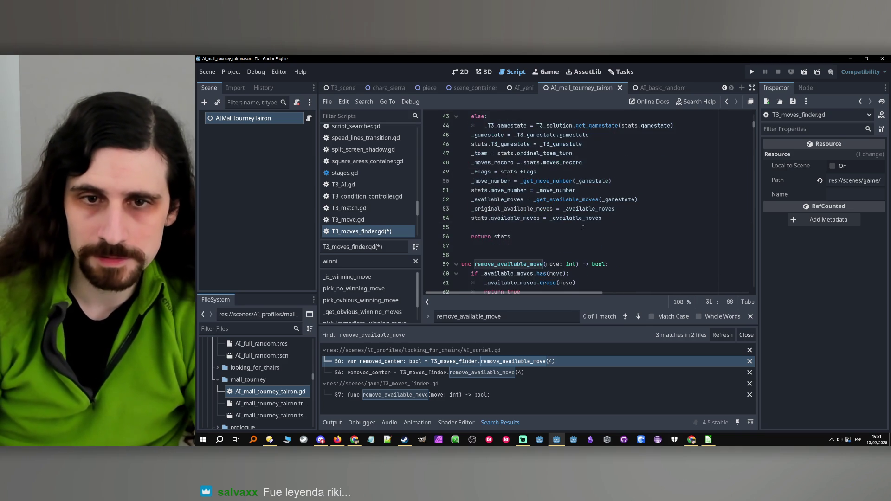
- Below add_available_move, add func recover_original_available_moves() with body '_available_moves = _original_available_moves'
left_click(555, 208)
key("Up")
key("Up")
key("Up")
key("Down")
key("Down")
key("Down")
key("Down")
key("Down")
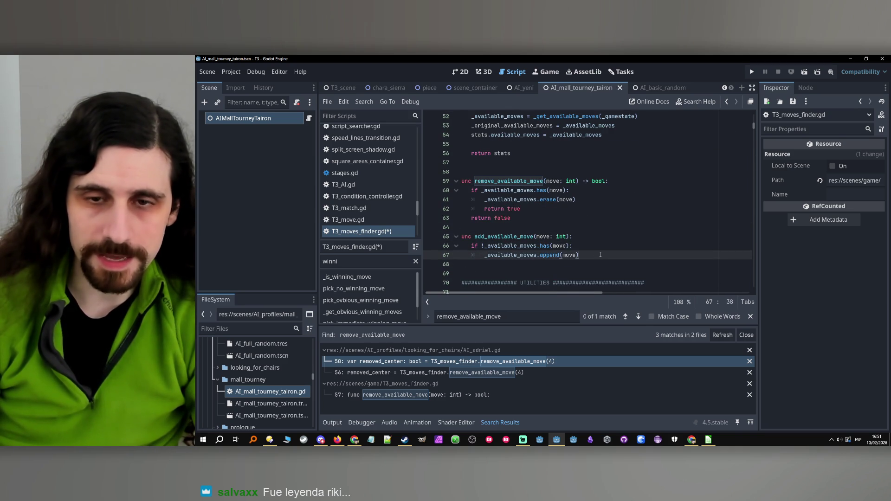
key("Return")
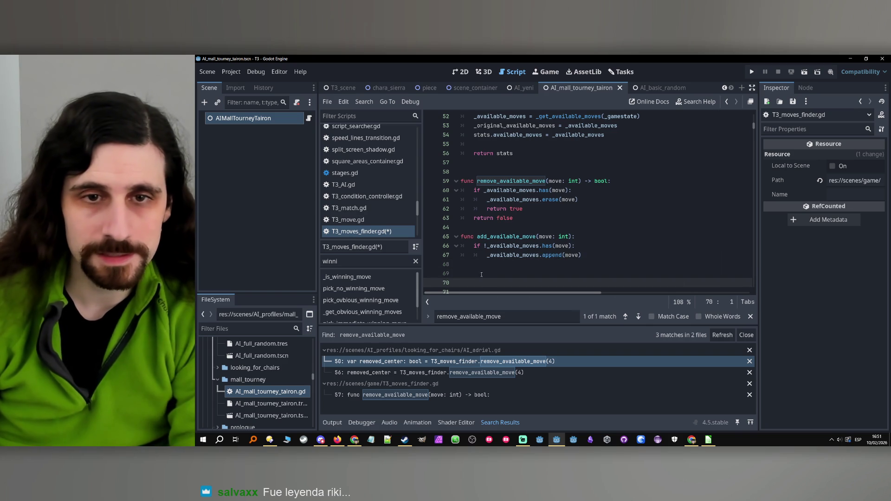
type("fun")
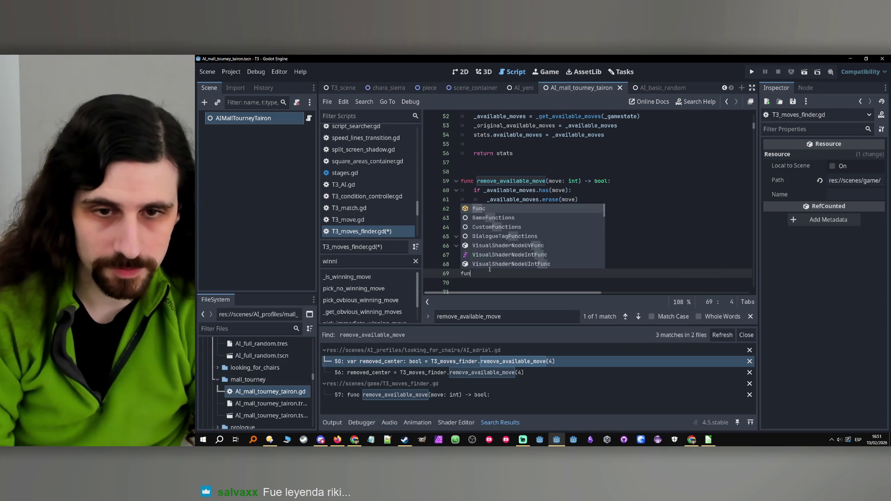
type("c reco")
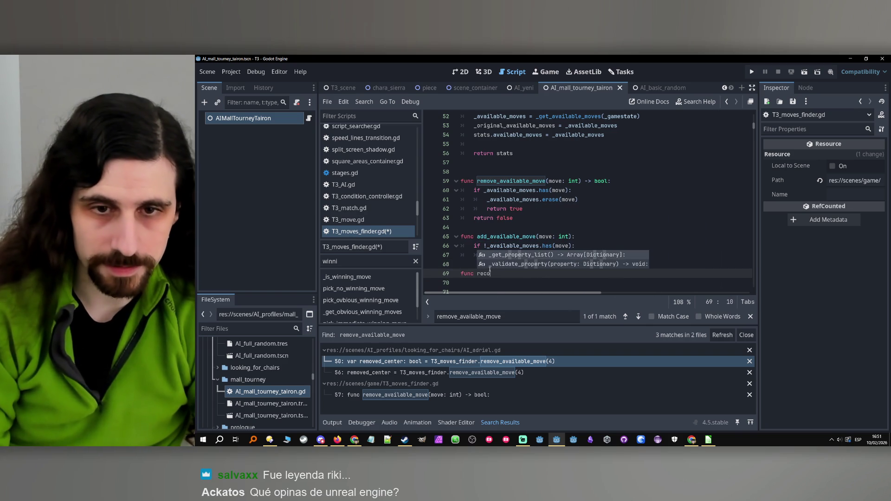
type("ver_original_available_moves")
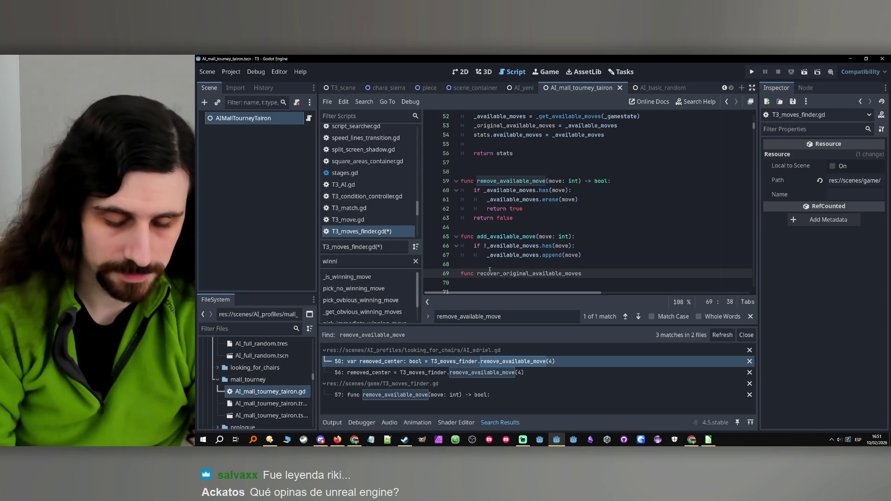
type("()")
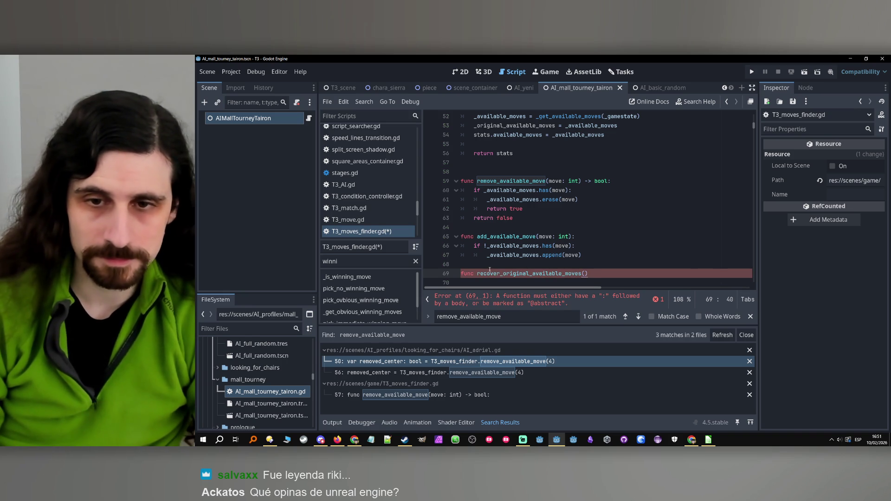
type(":")
key("Return")
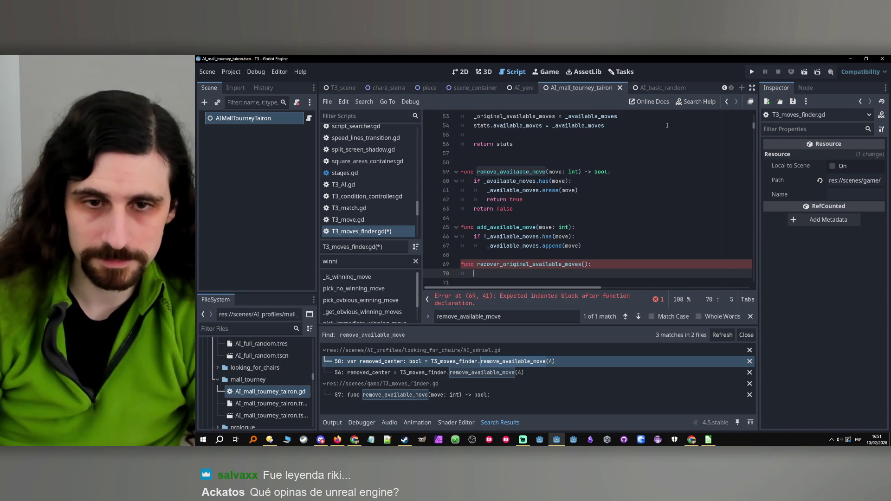
type("_available_moves ")
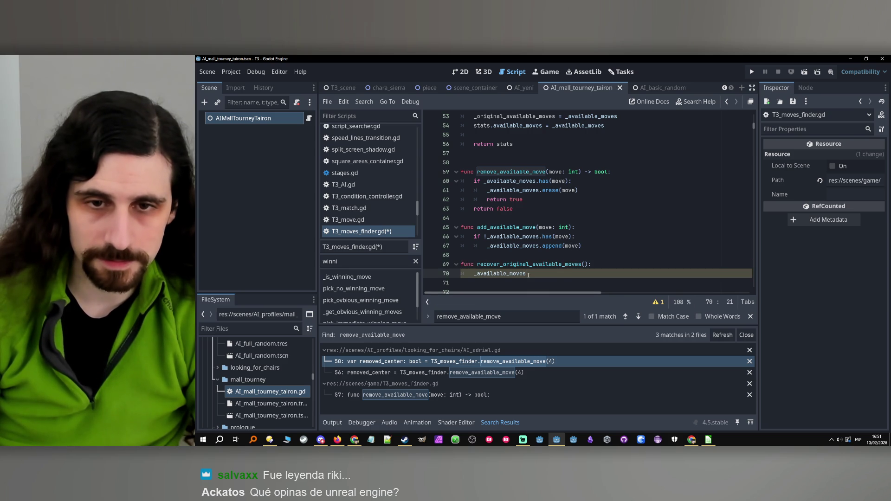
type("= _ori")
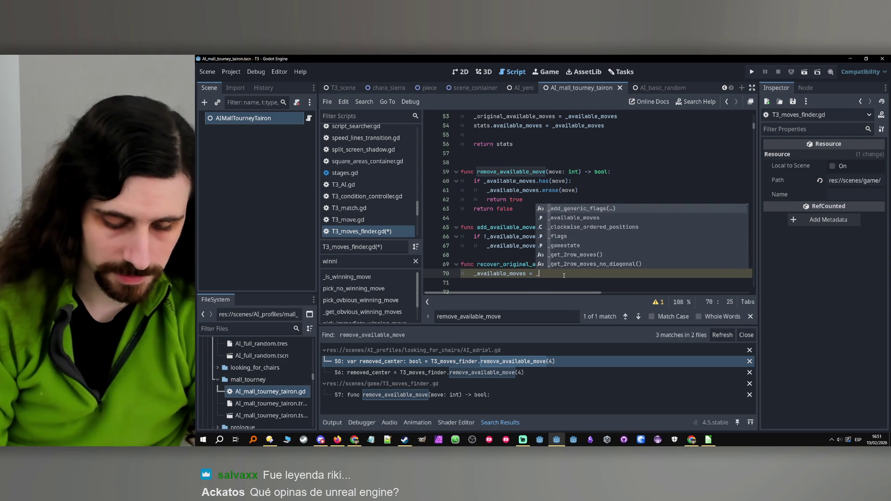
key("Return")
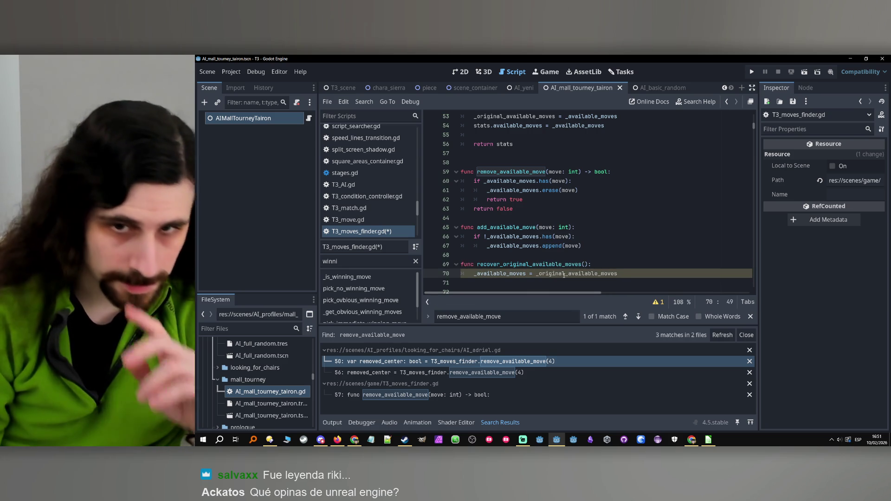
scroll(669, 223, "up", 15)
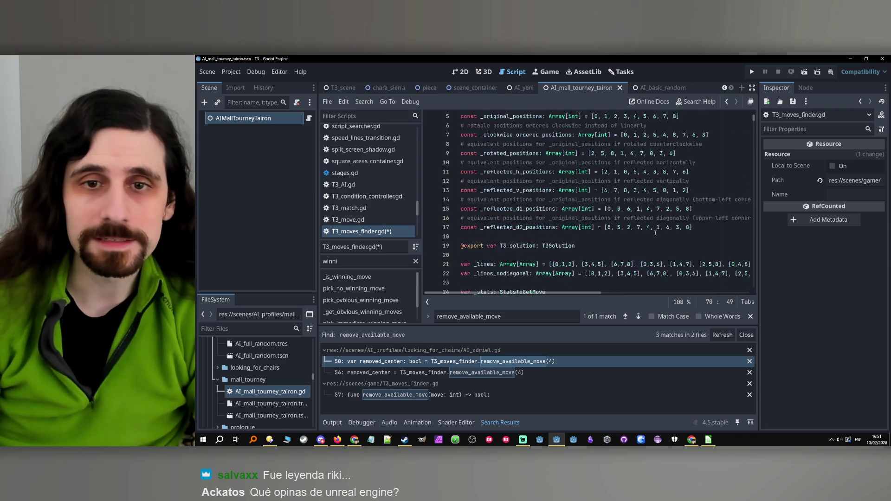
- Delete the _original_available_moves assignment line from load_stats
scroll(656, 233, "down", 3)
scroll(603, 232, "up", 1)
scroll(557, 231, "down", 4)
scroll(531, 230, "up", 4)
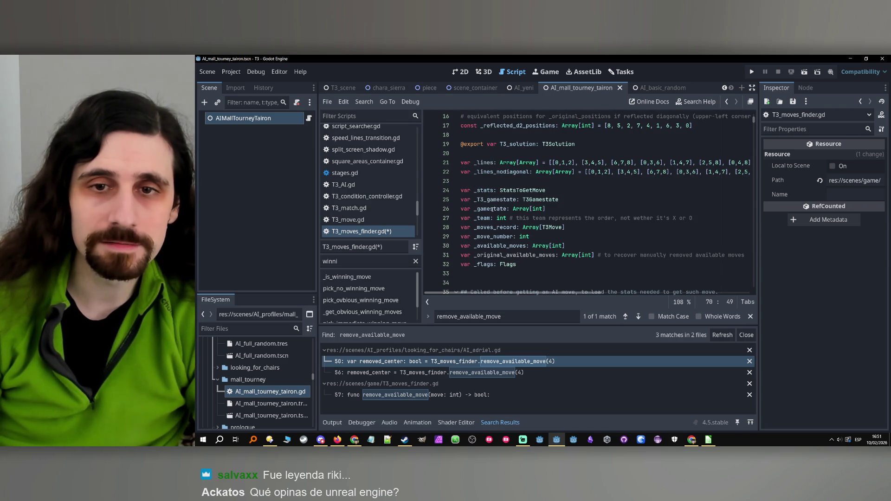
scroll(493, 213, "down", 6)
scroll(590, 228, "down", 1)
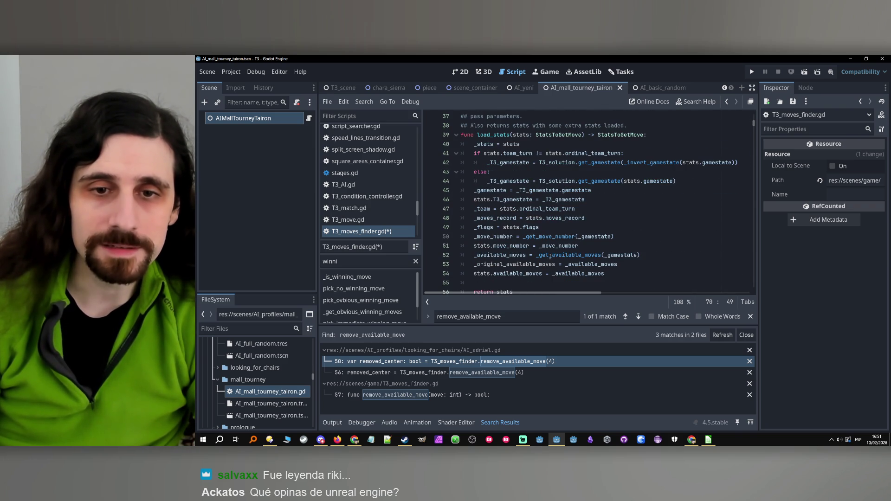
left_click(628, 266)
key("shift+Home")
key("BackSpace")
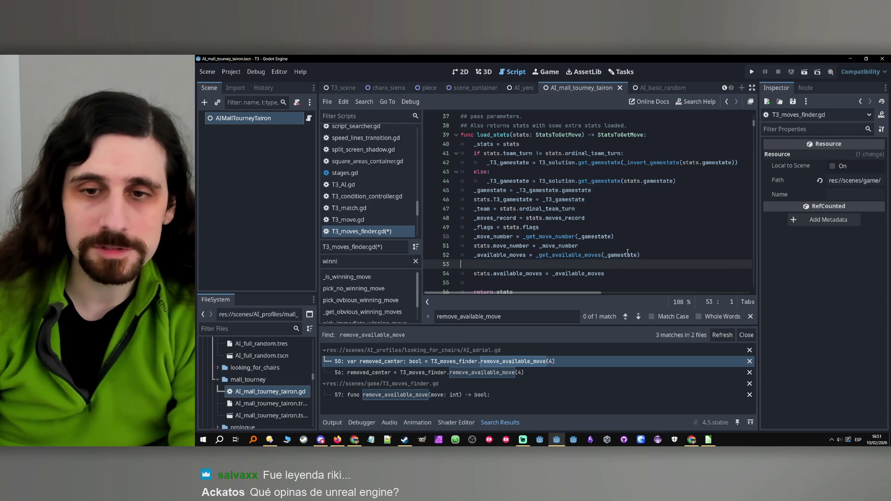
key("BackSpace")
key("BackSpace")
- Copy the _get_available_moves(_gamestate) call and delete the _original_available_moves declaration
left_click_drag(640, 256, 549, 256)
key("ctrl+shift+Left")
scroll(601, 239, "up", 12)
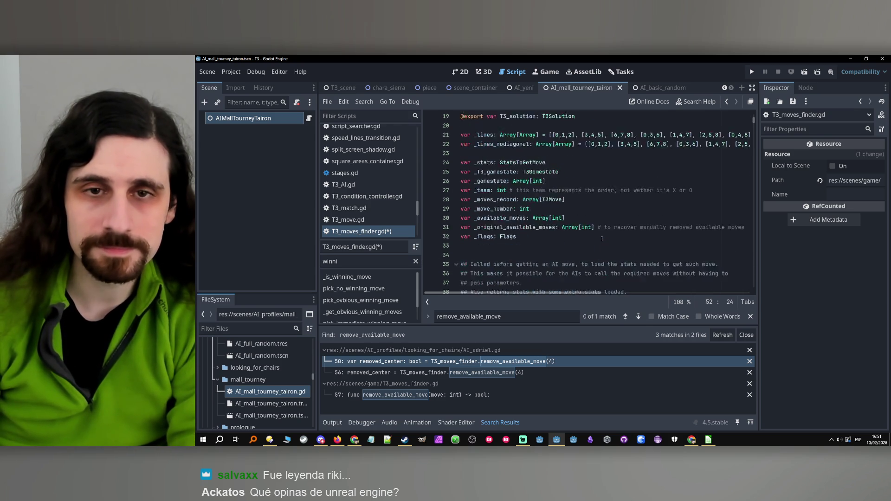
scroll(601, 239, "down", 6)
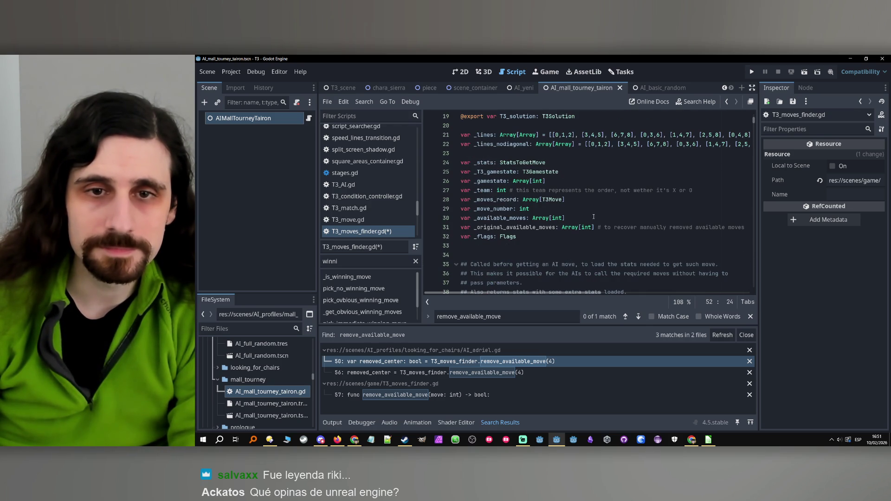
triple_click(461, 227)
key("BackSpace")
- Replace _original_available_moves in the recover function body with _get_available_moves(_gamestate)
scroll(511, 255, "down", 8)
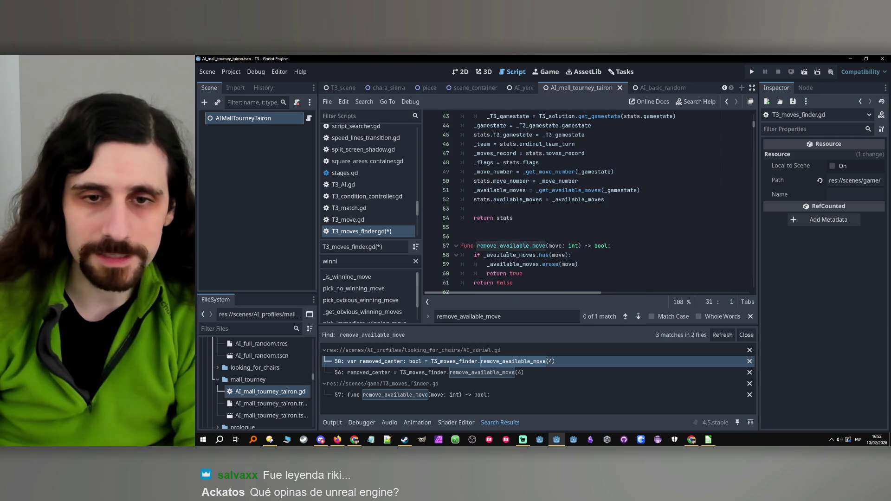
scroll(511, 256, "down", 3)
double_click(613, 264)
type("_get_available_moves(_gamestate)")
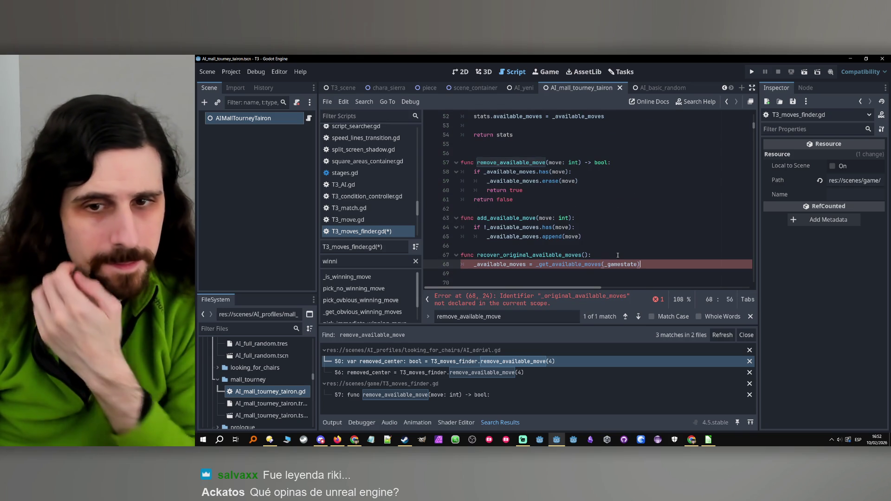
- Highlight recover_original_available_moves and add_available_move to review them, then open the Editor menu
double_click(500, 264)
double_click(529, 255)
scroll(651, 233, "up", 3)
scroll(652, 233, "down", 3)
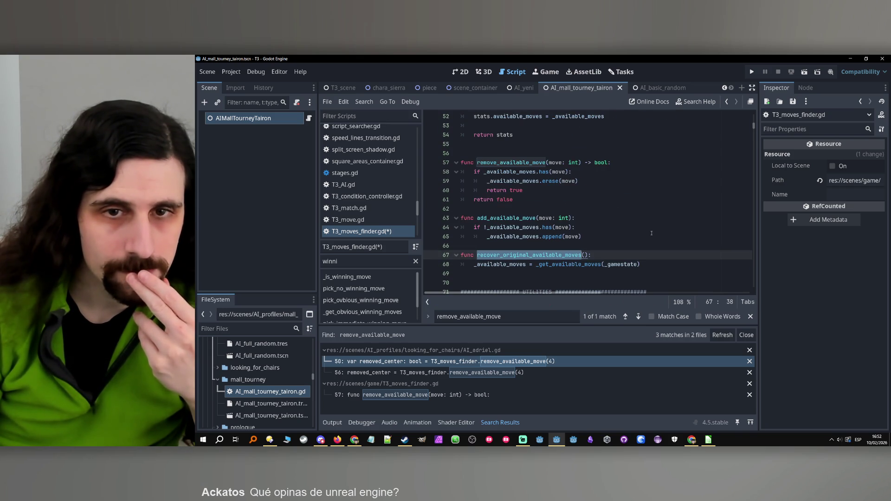
left_click(604, 241)
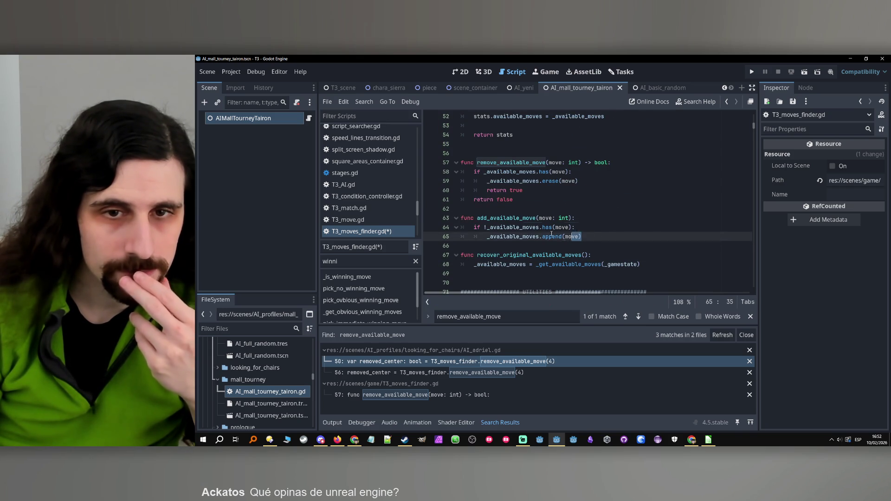
key("shift+Up")
key("shift+Up")
key("shift+Home")
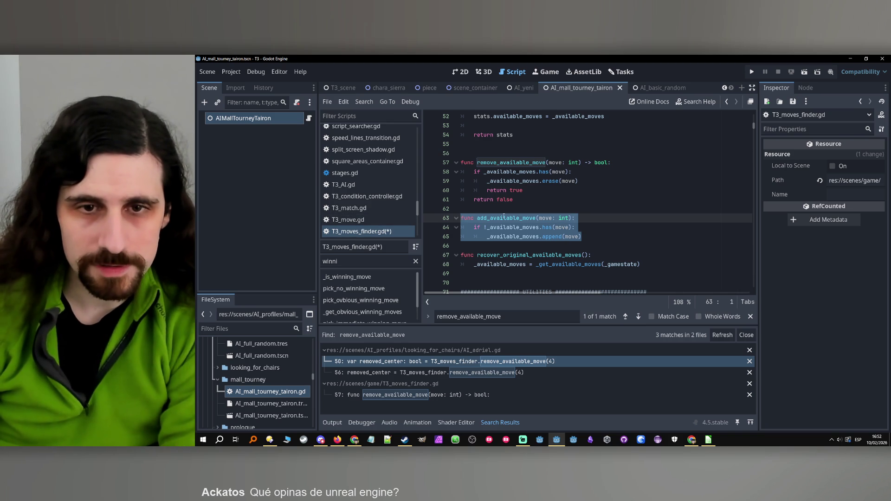
double_click(506, 217)
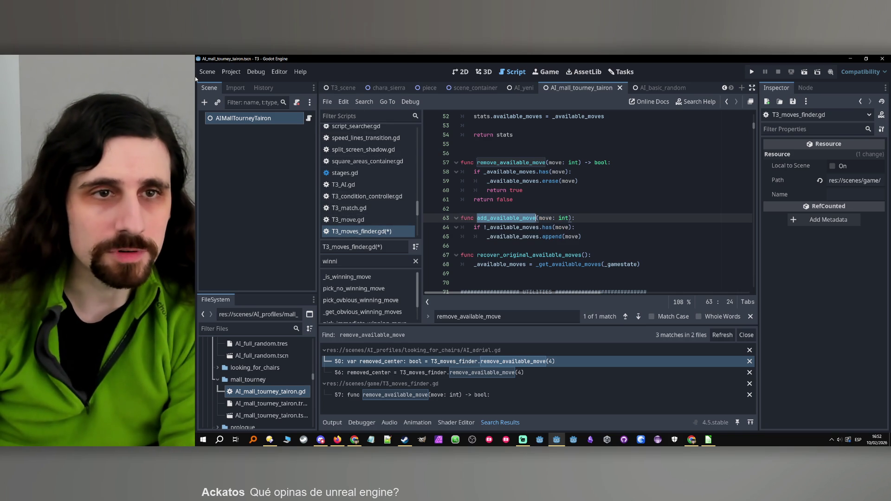
left_click(279, 71)
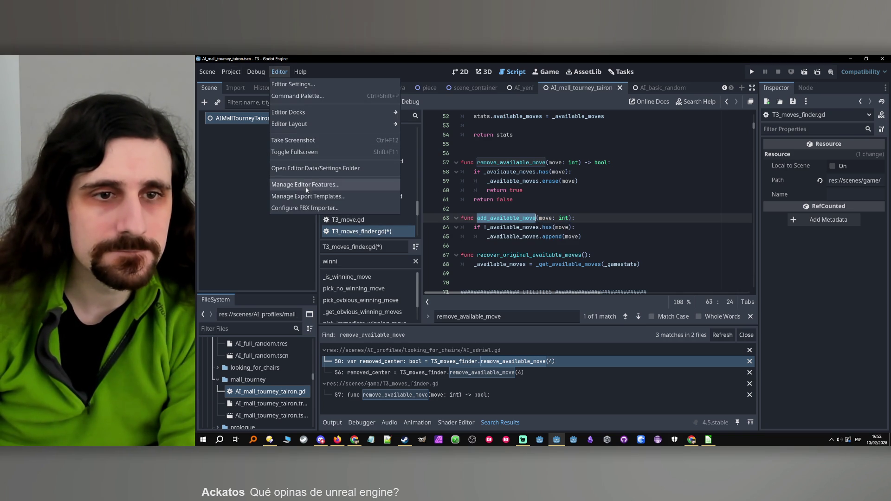
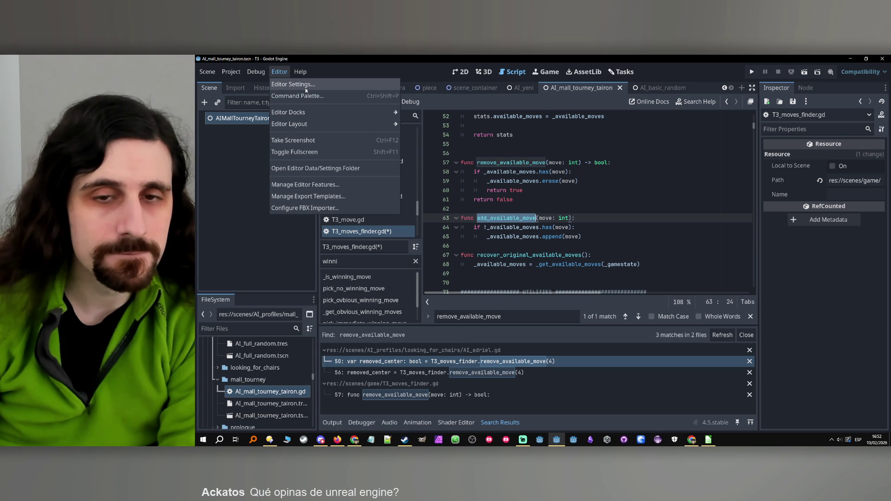
- Search all project files for add_available_move
left_click(603, 230, "shift")
left_click(594, 239)
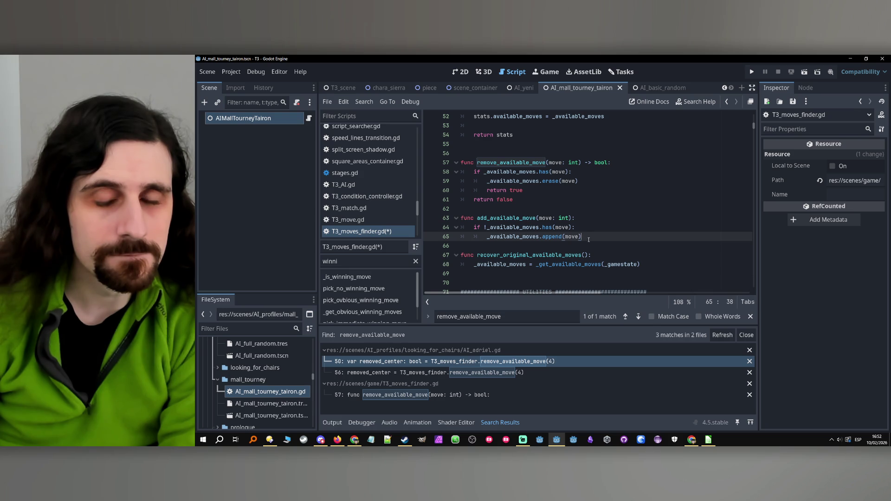
left_click(584, 232)
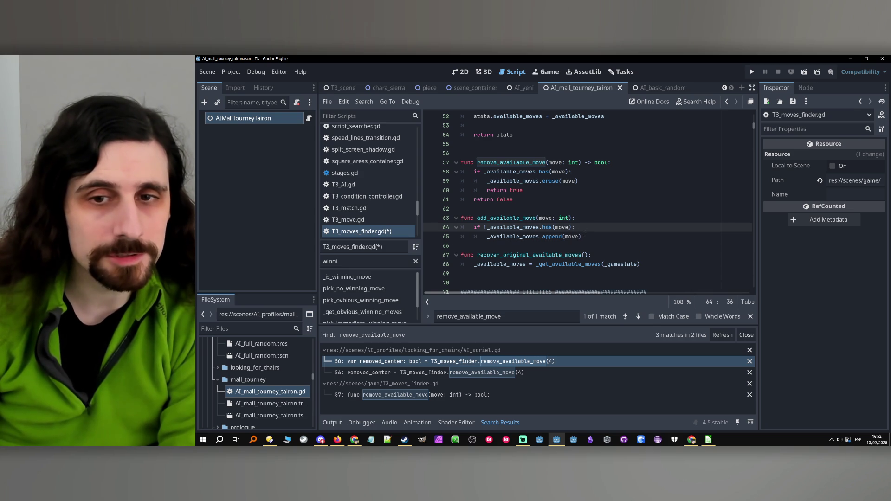
left_click(584, 235)
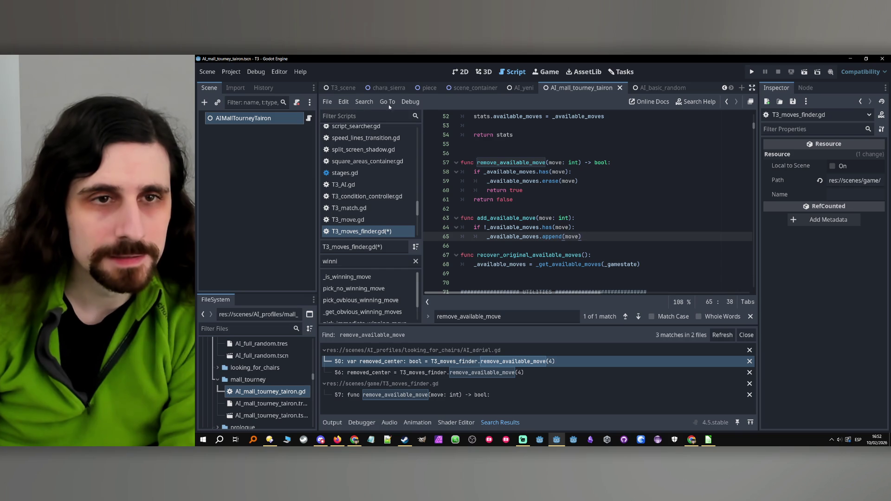
left_click(280, 72)
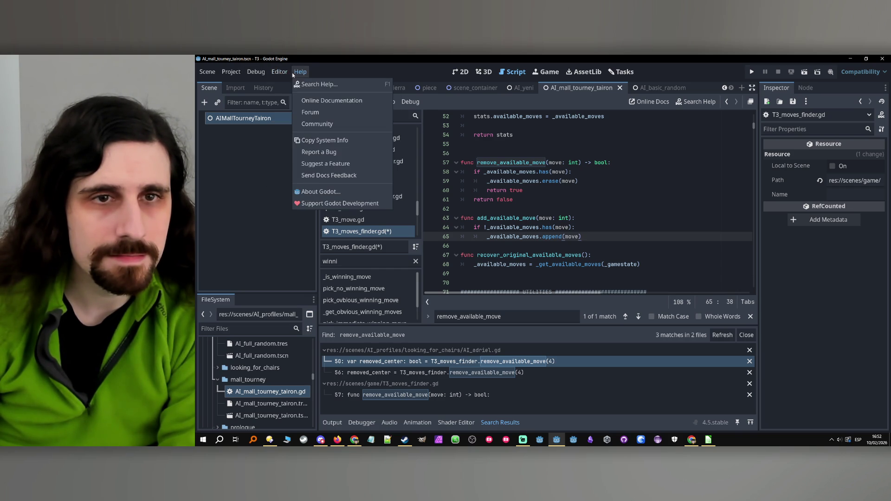
mouse_move(301, 72)
left_click(364, 101)
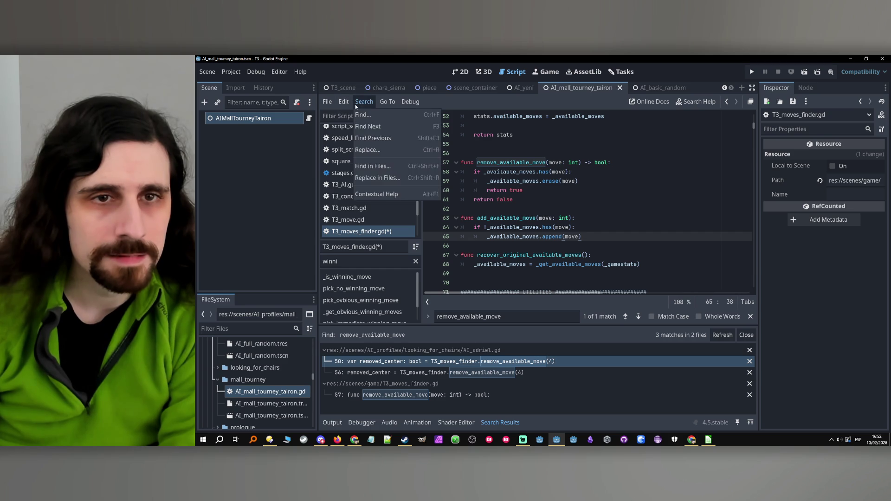
left_click(400, 168)
type("add_available_move")
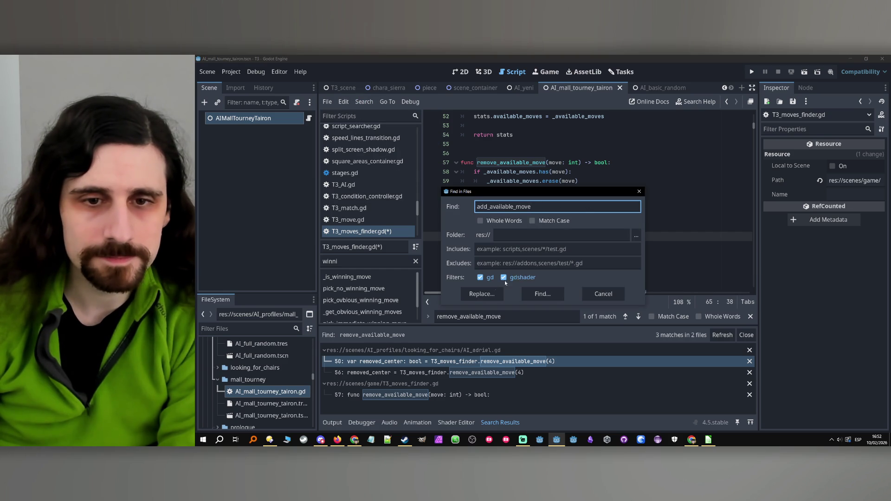
left_click(542, 293)
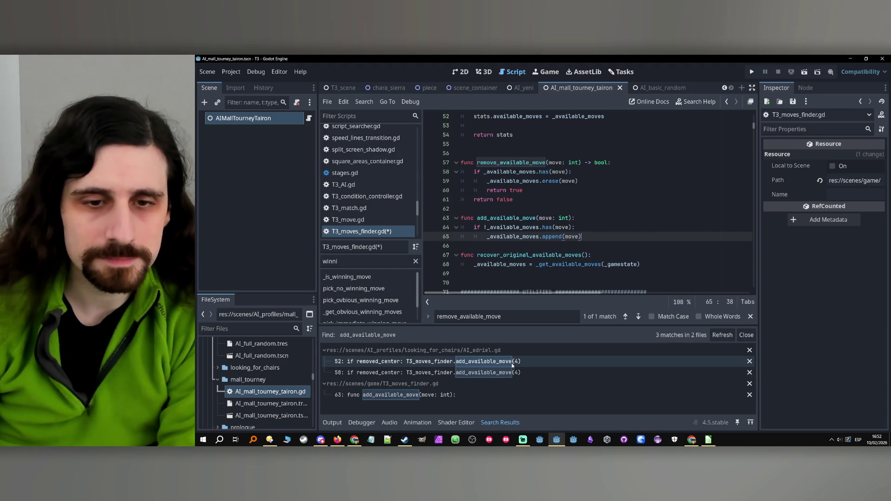
- In AI_adriel.gd, replace both add_available_move(4) calls with recover_original_available_moves()
double_click(529, 254)
key("ctrl+c")
left_click(492, 361)
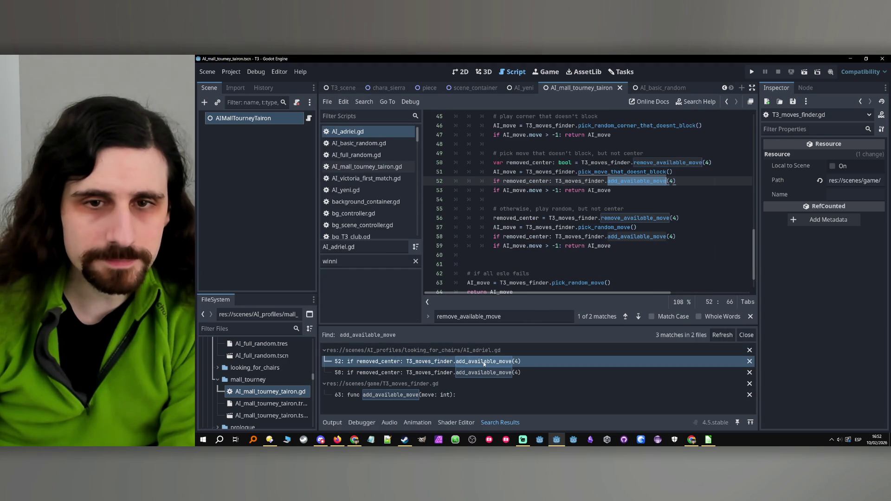
left_click(608, 181)
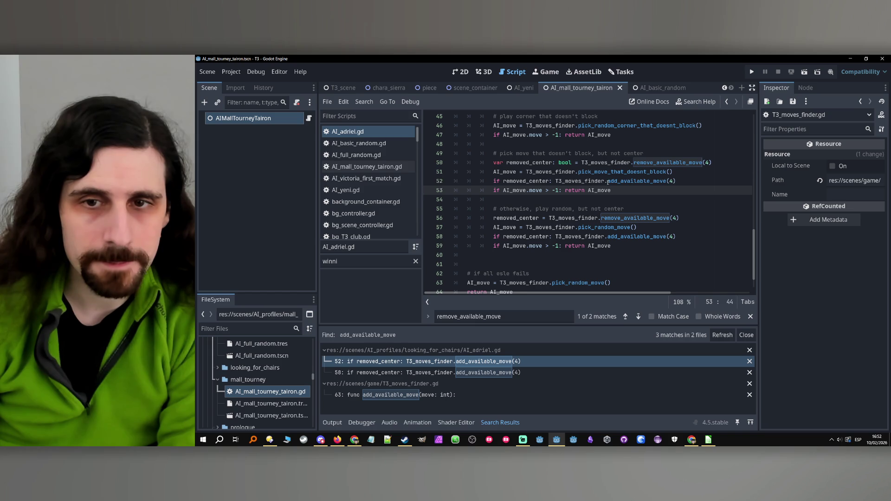
left_click(683, 180, "shift")
key("ctrl+v")
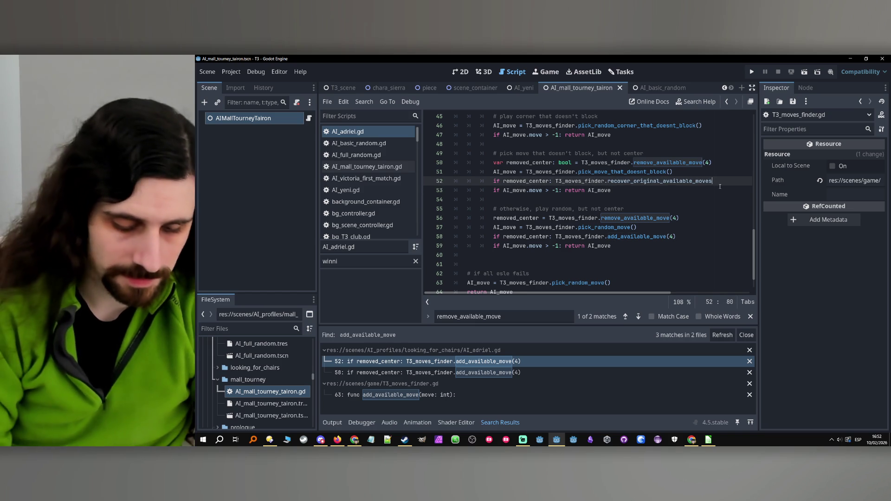
type("()")
double_click(650, 236)
scroll(669, 230, "up", 5)
scroll(669, 227, "down", 2)
scroll(669, 226, "down", 1)
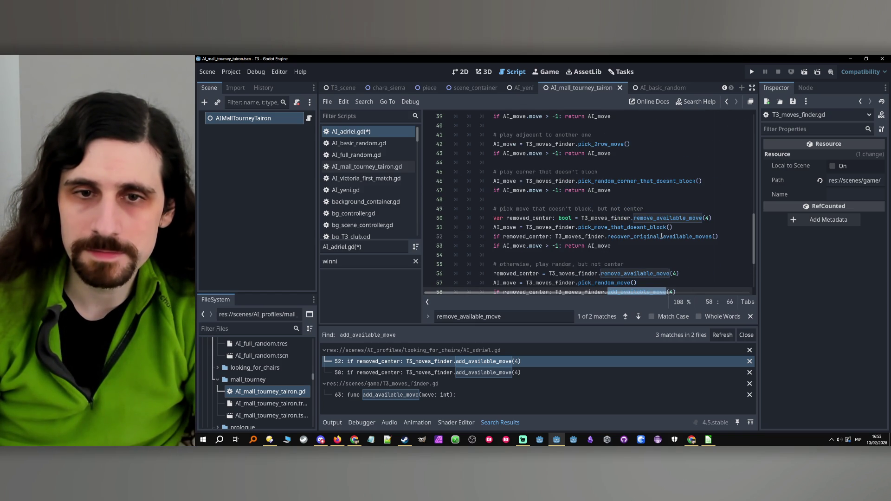
scroll(661, 236, "down", 1)
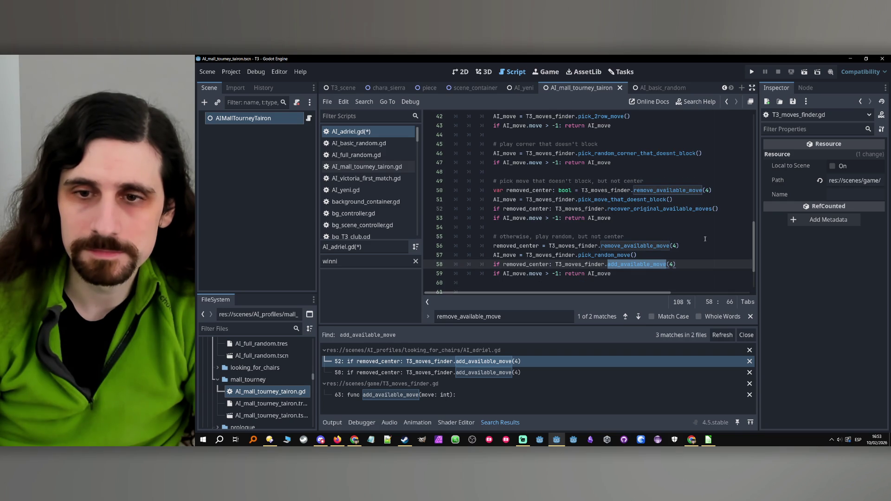
left_click(726, 265, "shift")
key("ctrl+v")
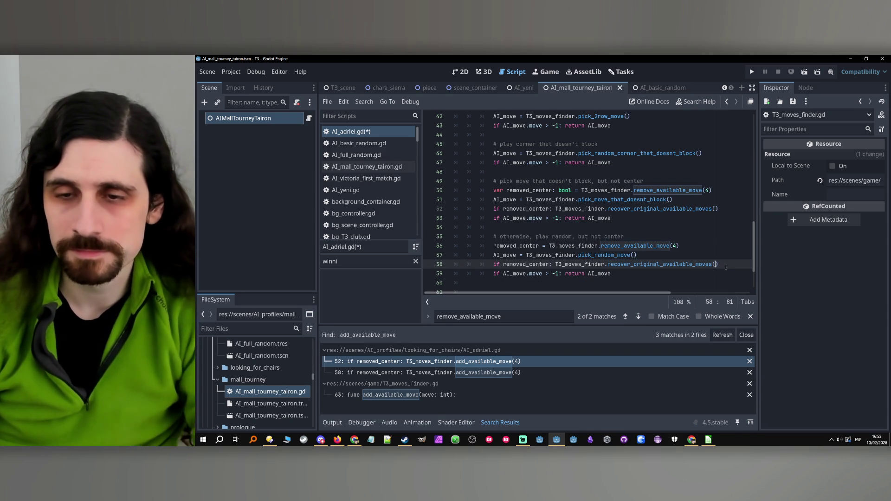
left_click(726, 267)
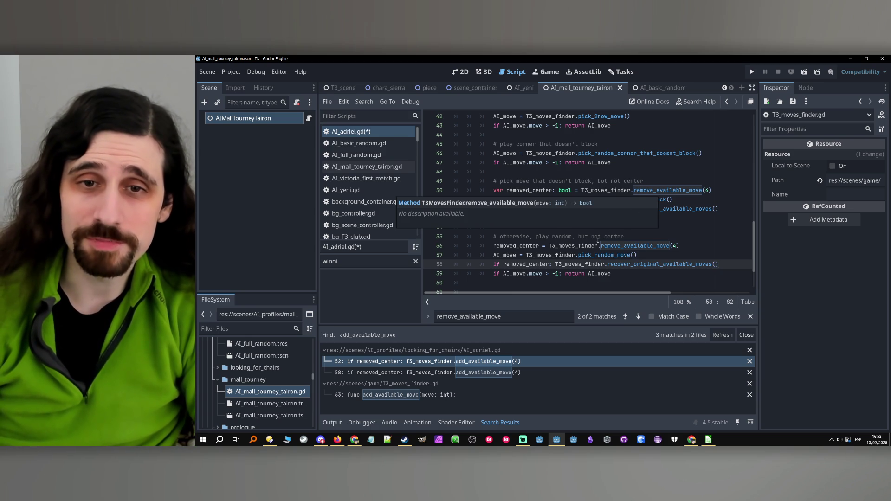
- Locate the removed_center usages and delete its declaration on line 50
scroll(588, 221, "up", 10)
scroll(588, 221, "up", 2)
scroll(588, 221, "down", 10)
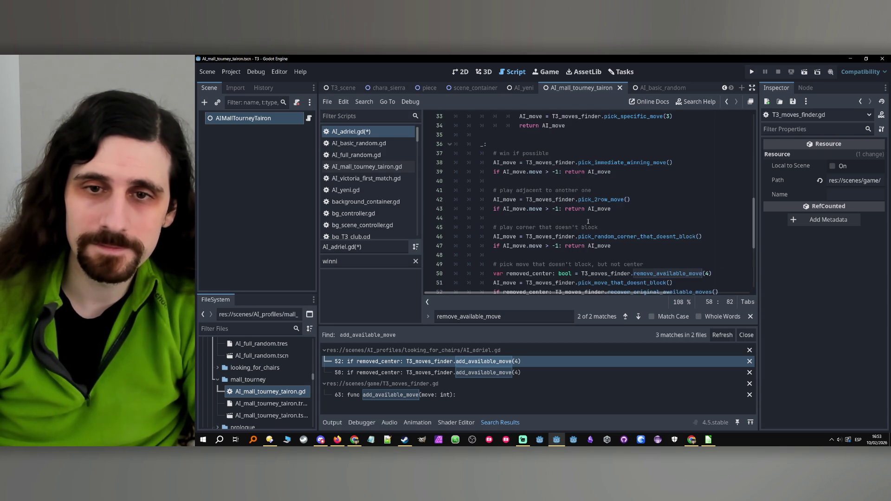
scroll(587, 221, "down", 4)
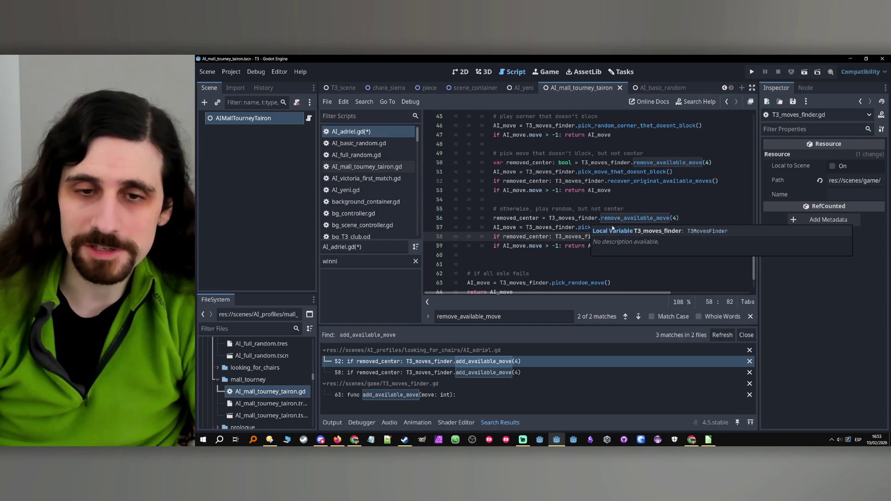
scroll(609, 219, "up", 1)
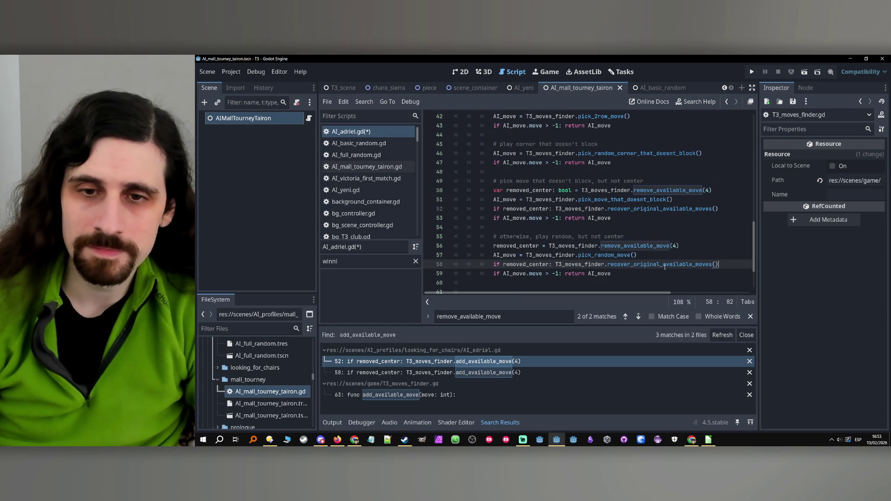
double_click(535, 264)
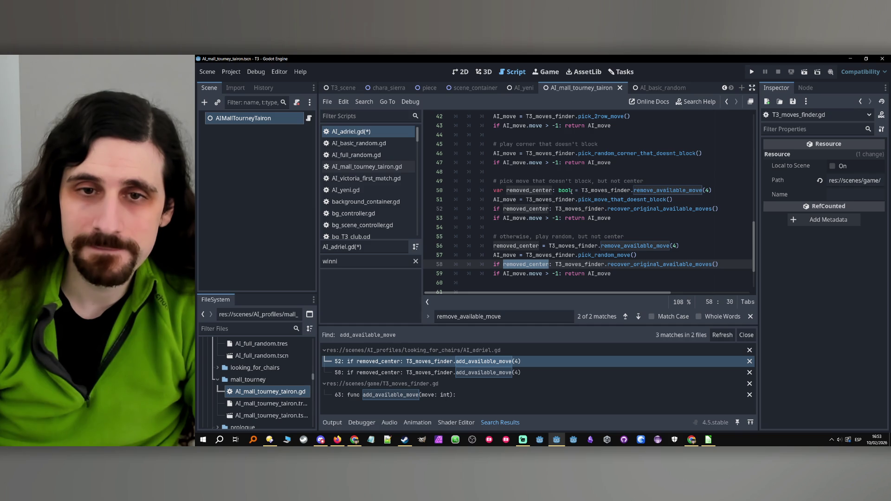
left_click(581, 191)
key("shift+Home")
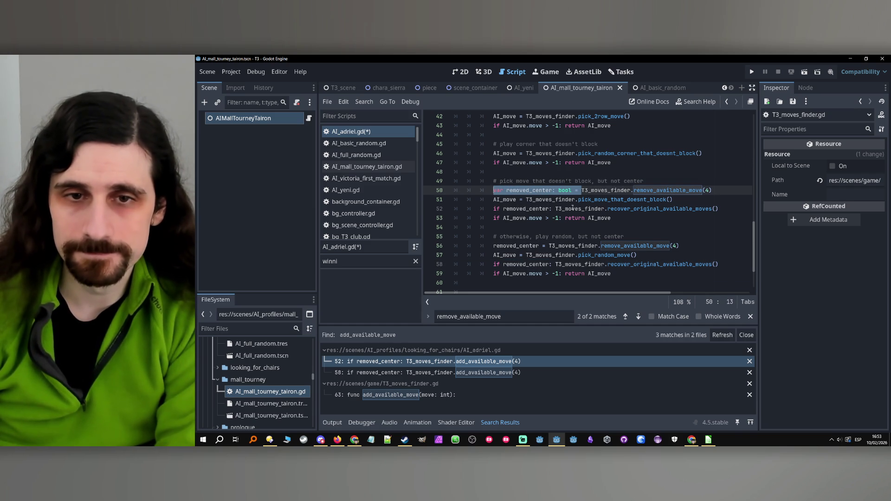
key("BackSpace")
- Remove the removed_center code on lines 52, 56 and 58, then save AI_adriel.gd
left_click(555, 209)
key("shift+Home")
key("BackSpace")
left_click(550, 246)
key("shift+Home")
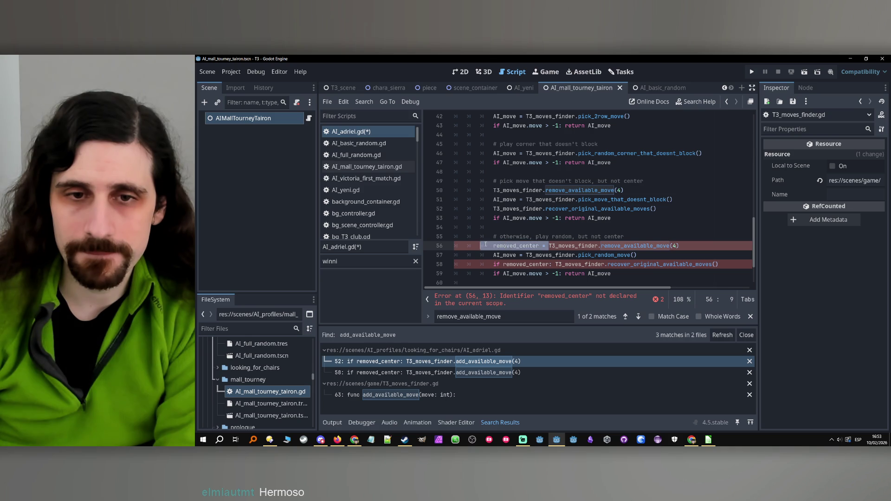
key("BackSpace")
left_click(554, 264)
key("shift+Home")
key("BackSpace")
left_click(624, 264)
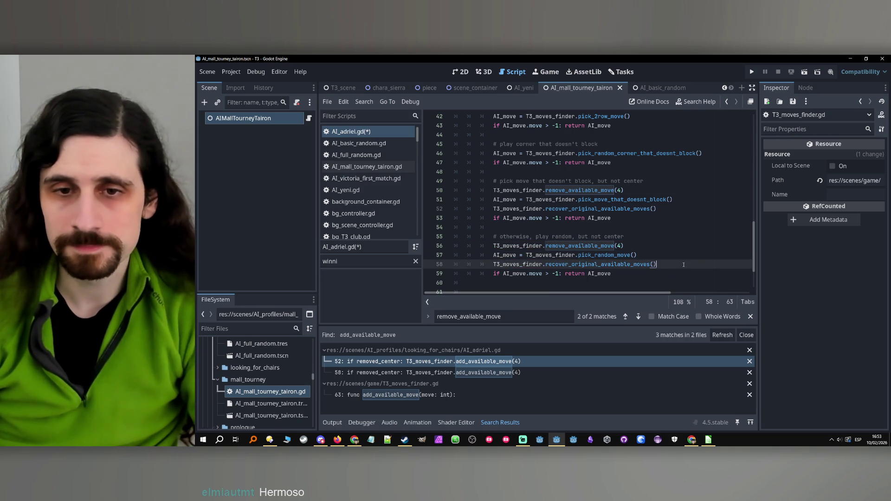
key("ctrl+s")
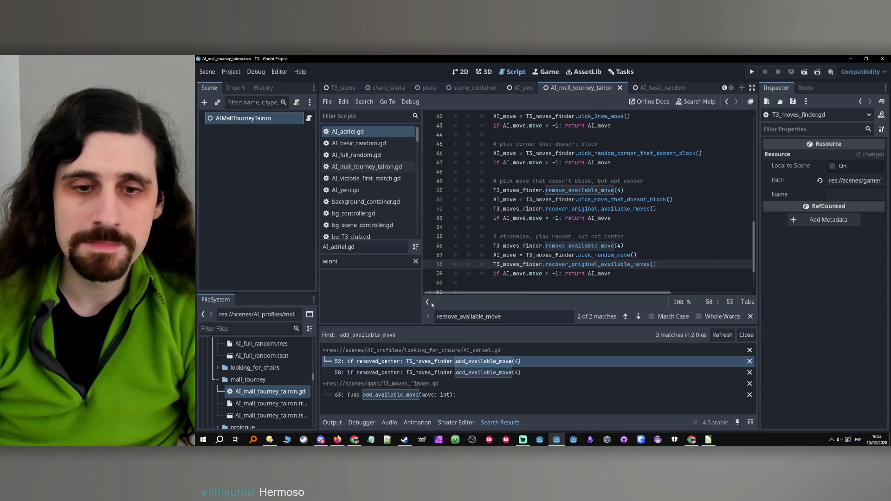
left_click(587, 255)
- Add ## doc comments above remove_available_move describing its effect and its return value
double_click(587, 246)
left_click(588, 246, "ctrl")
left_click(562, 229)
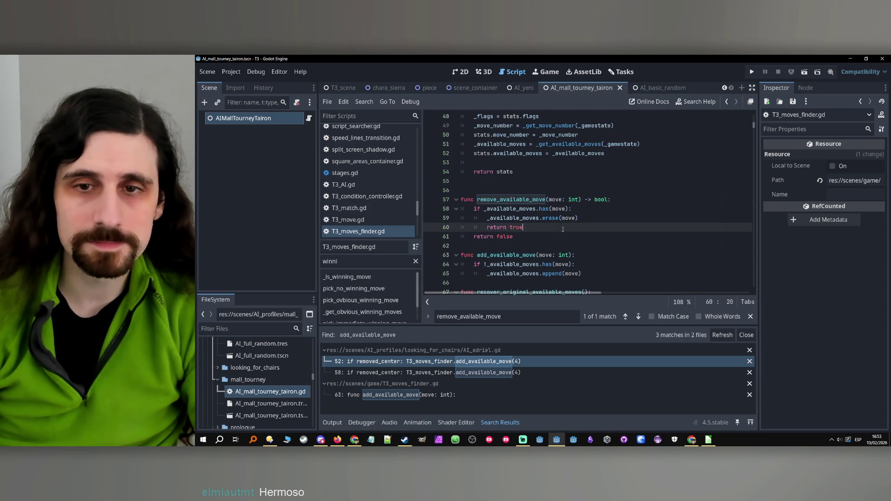
left_click(586, 193)
key("Return")
type("#")
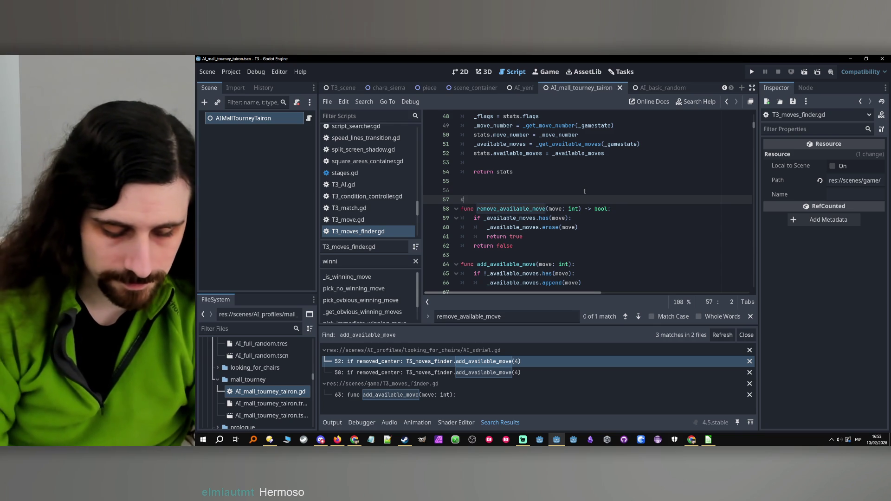
type("# Removes ")
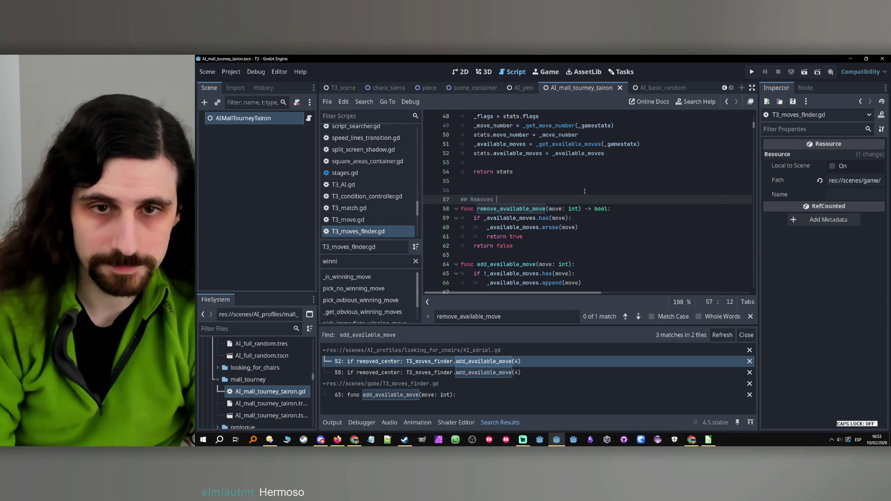
type("a move fro")
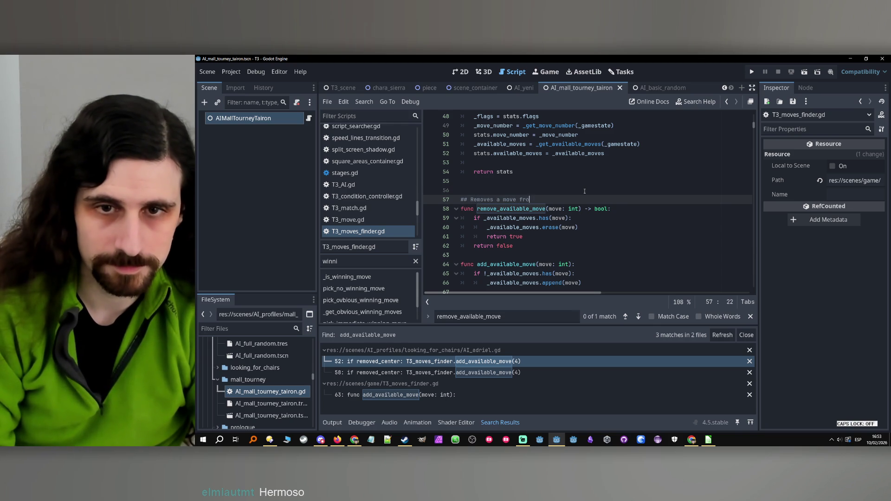
type("m ")
type("_available_moves ")
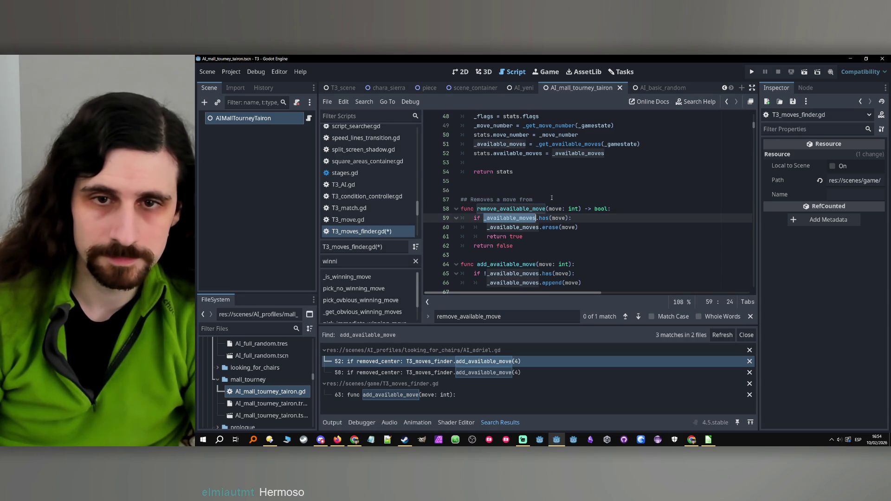
type("so it's not considered w")
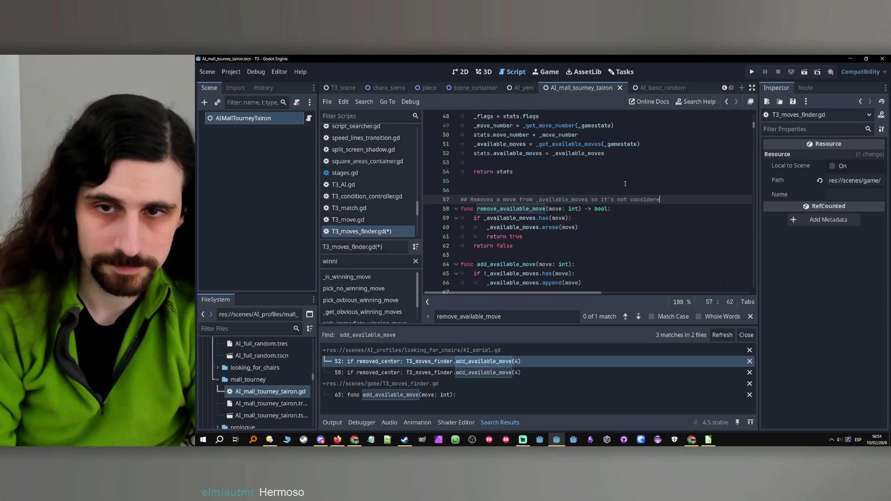
type("hen pickin")
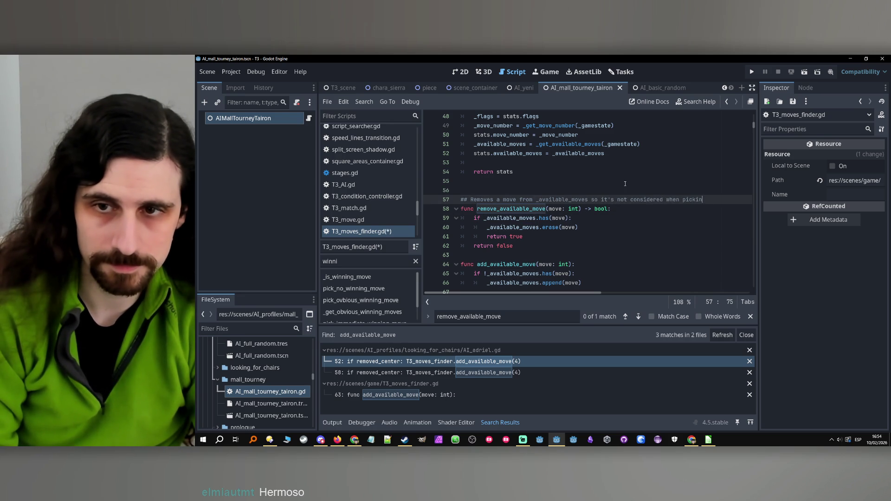
type("g a move.")
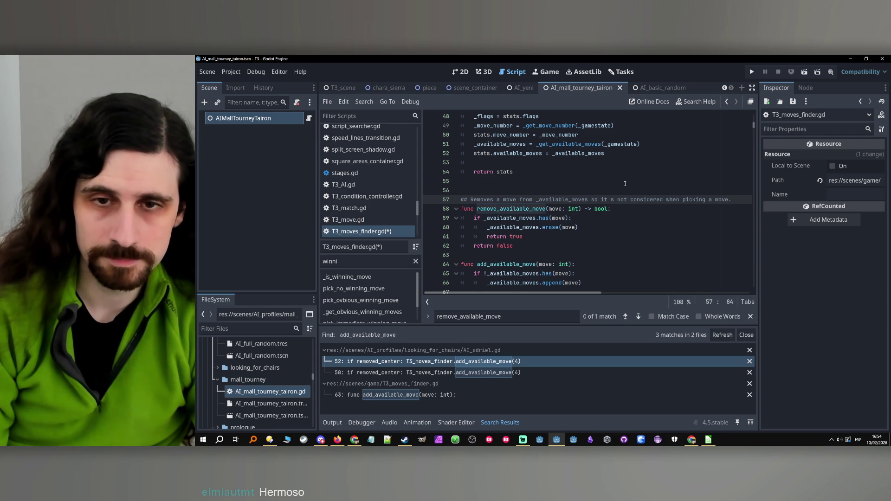
key("Return")
type("# Return ")
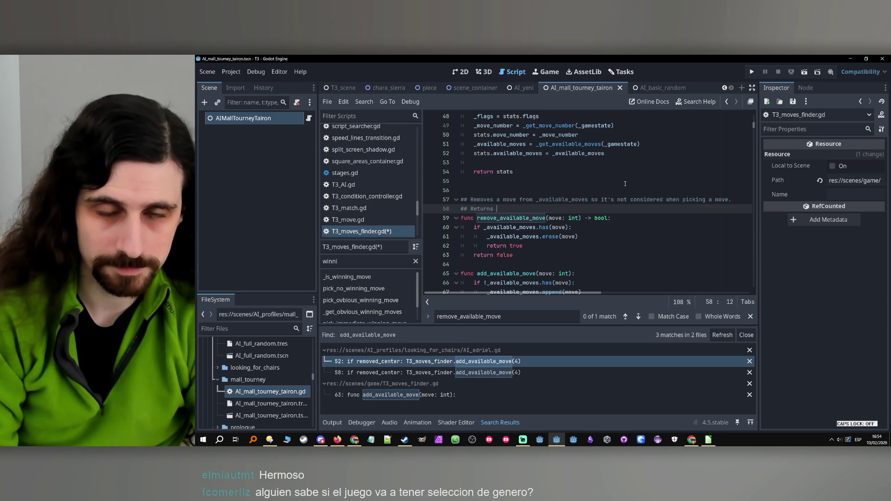
type(" true if the move was")
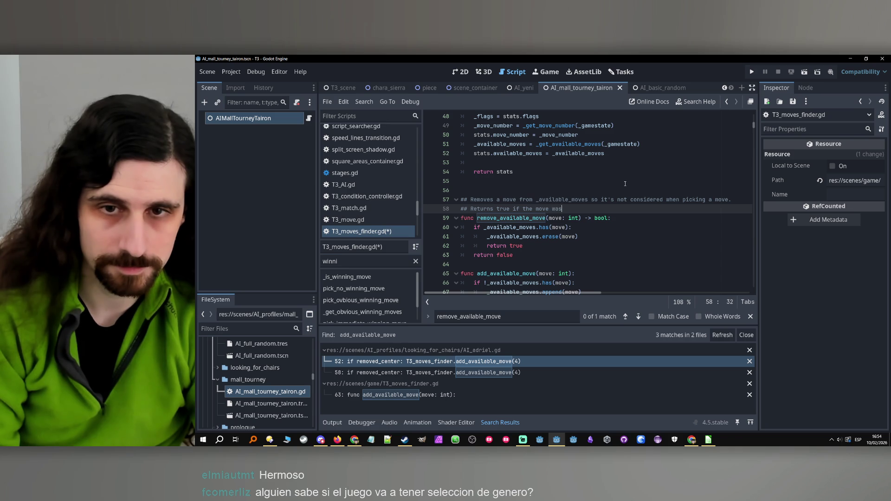
type(" ail")
type("ble and w")
type("emov")
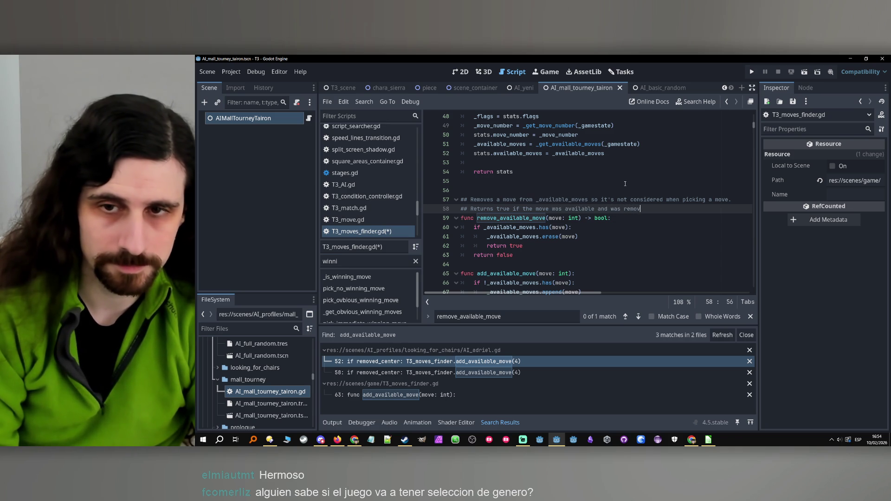
type("ed. F")
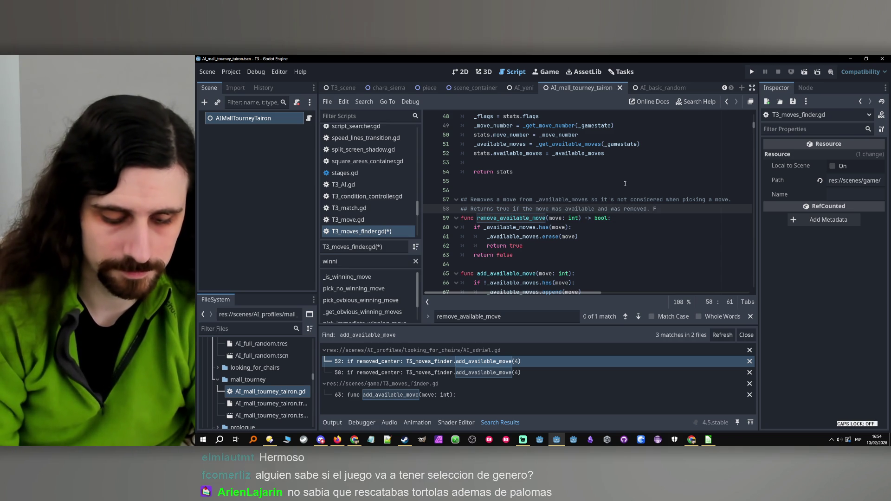
type("alse t")
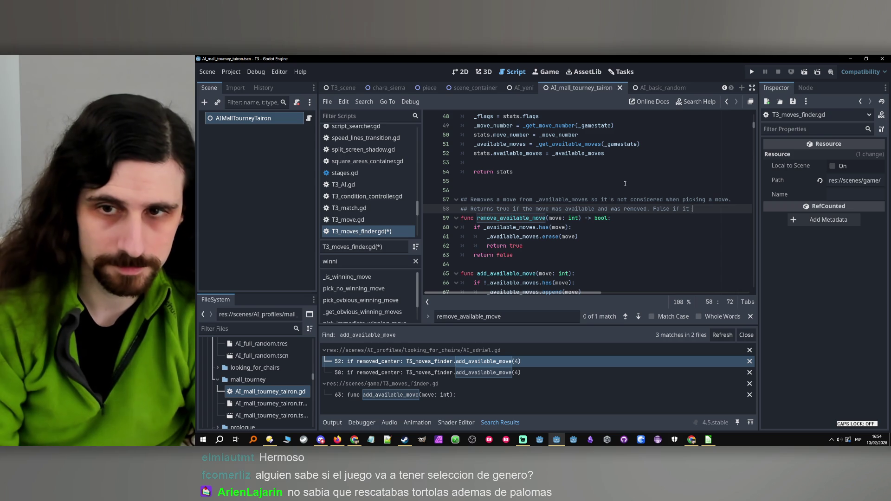
type("'sn't")
type("ailable")
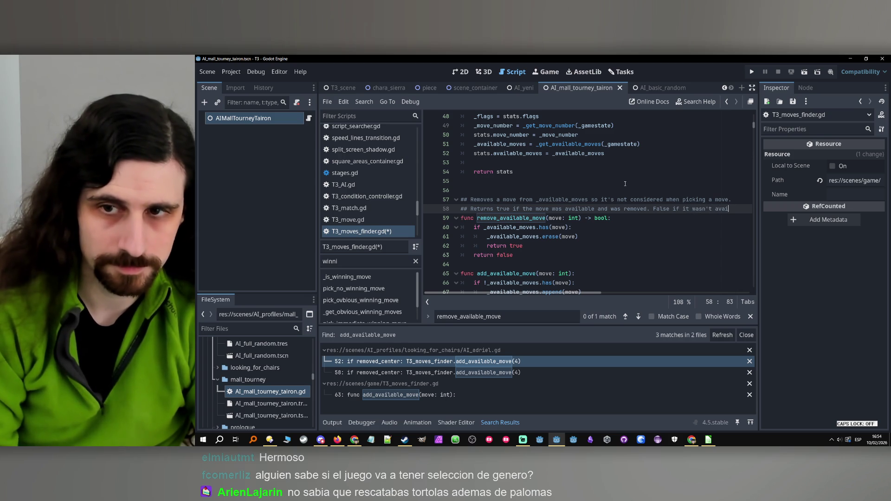
key("ctrl+BackSpace")
key("ctrl+BackSpace")
type("lready ")
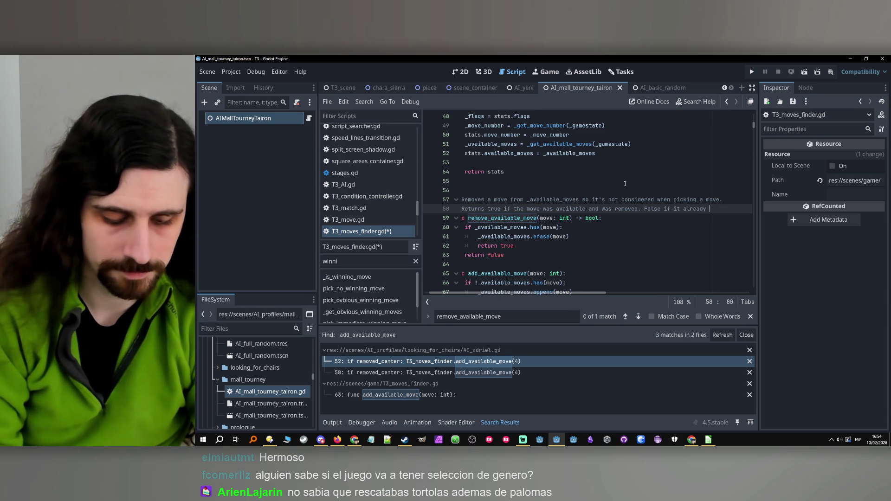
type("wasn't available.")
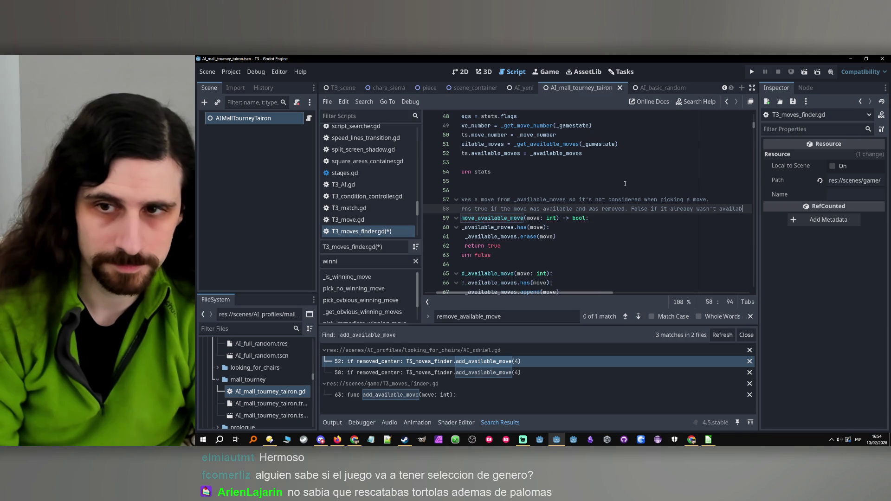
- Delete the add_available_move function from T3_moves_finder.gd
scroll(543, 293, "left", 2)
scroll(552, 208, "down", 4)
left_click(556, 189)
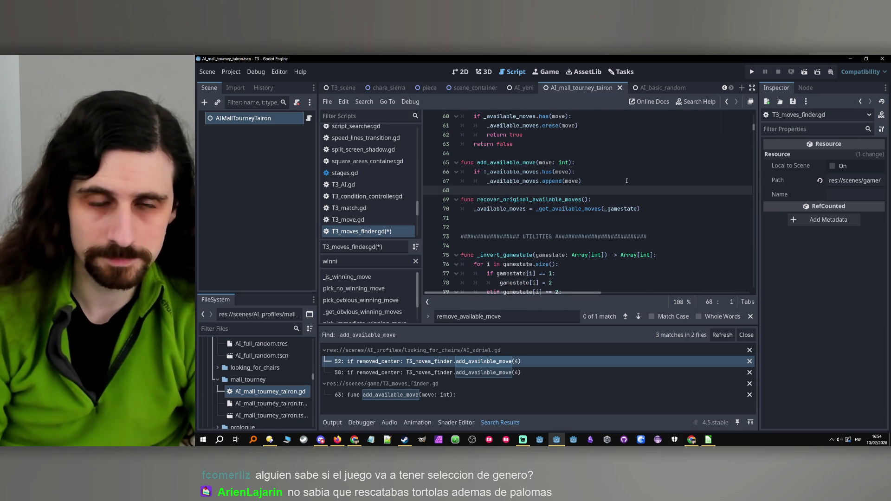
left_click_drag(626, 181, 464, 154)
key("BackSpace")
- Document recover_original_available_moves: 'To call after manually removing available moves…', then save
left_click(474, 164)
type("## To call after m")
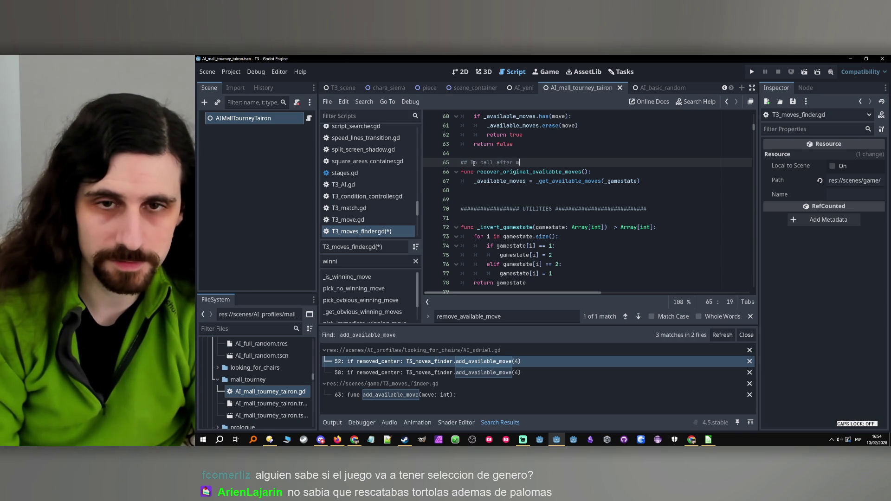
type("ving ")
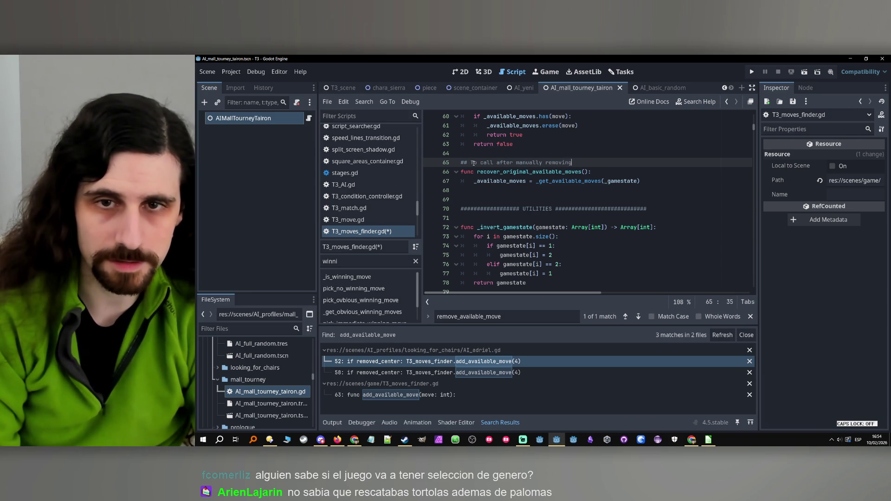
type(" available moves, ")
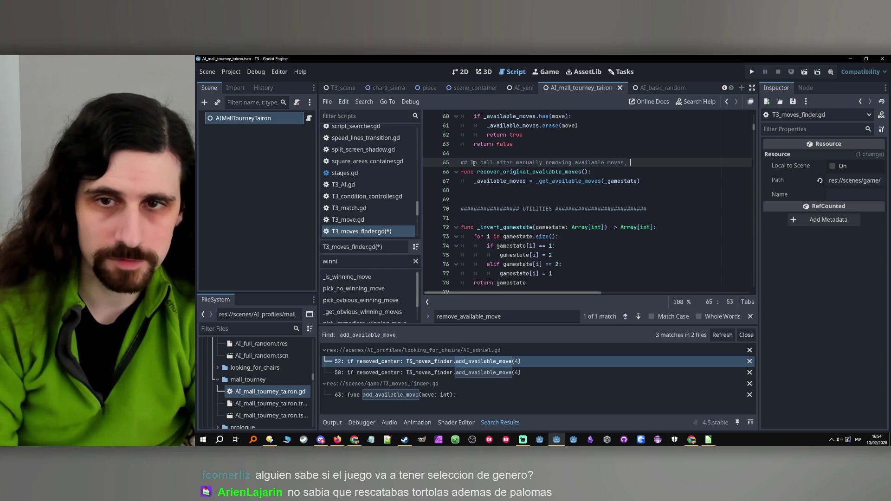
type("to get")
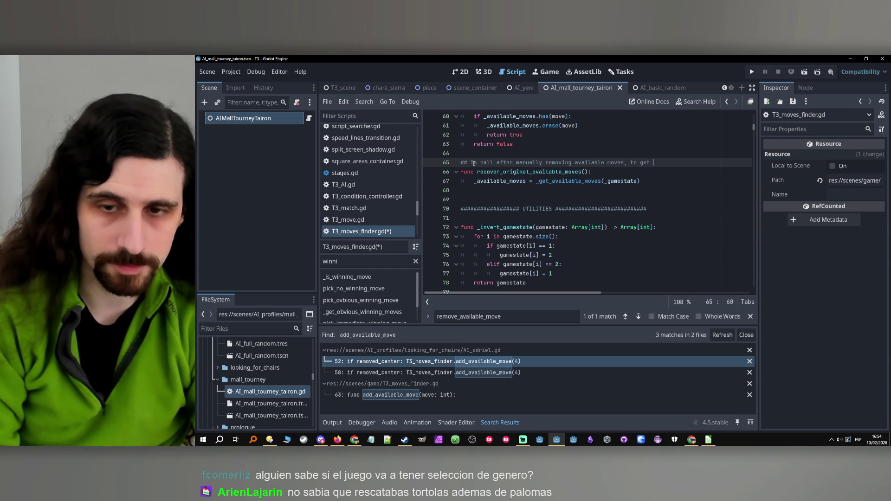
type("ck t")
type("he original avai")
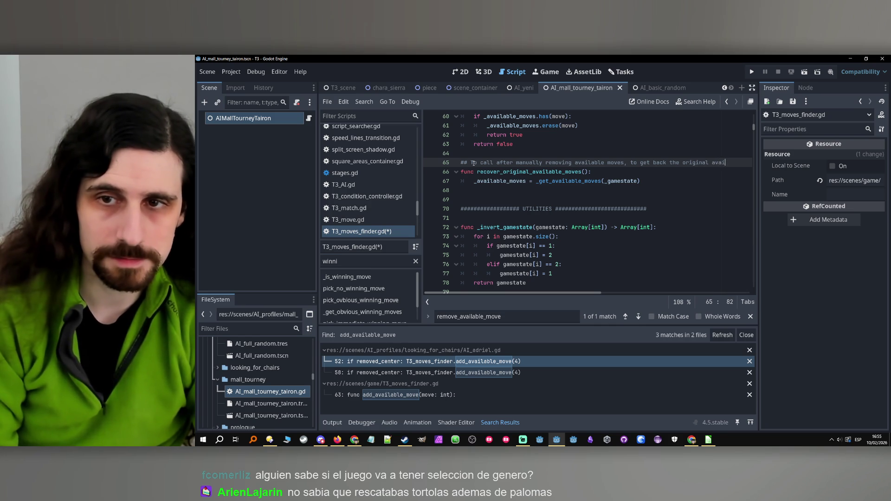
key("BackSpace")
key("BackSpace")
key("BackSpace")
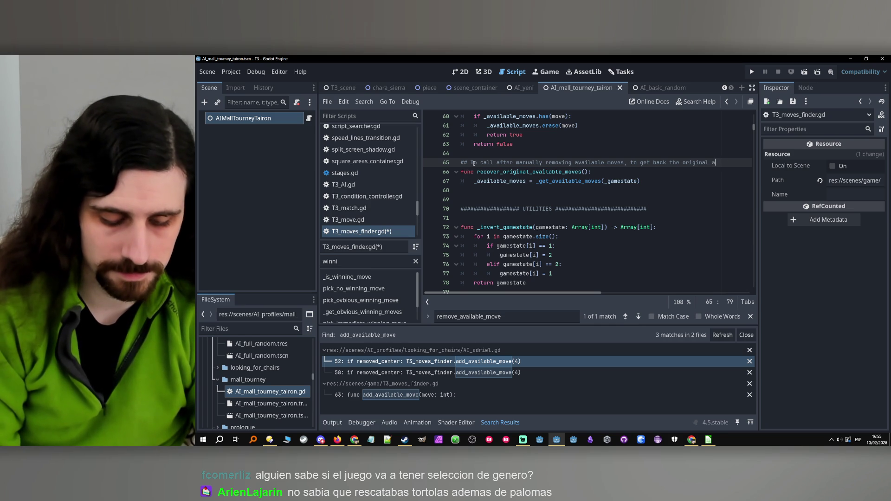
type("able moves.")
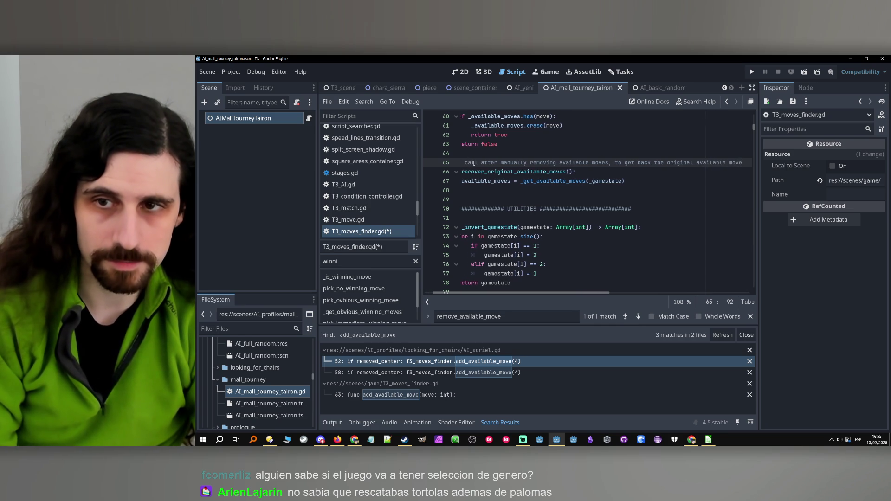
left_click_drag(580, 292, 484, 297)
key("Down")
key("ctrl+s")
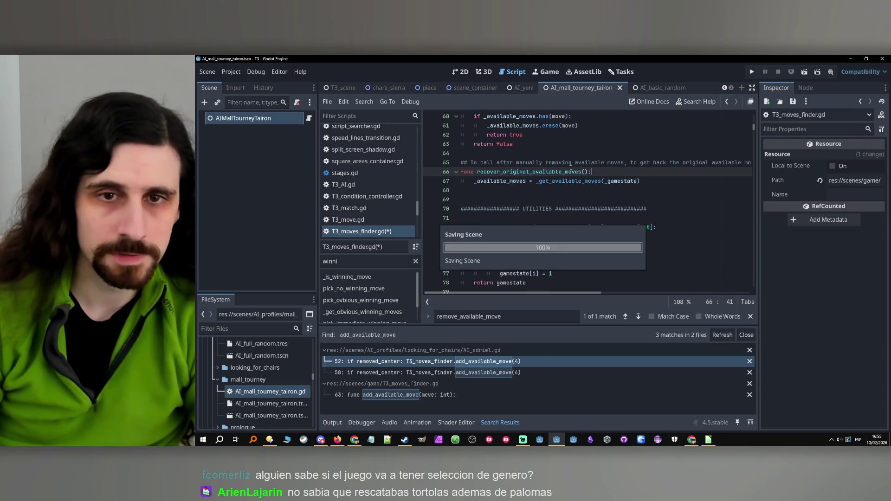
double_click(578, 172)
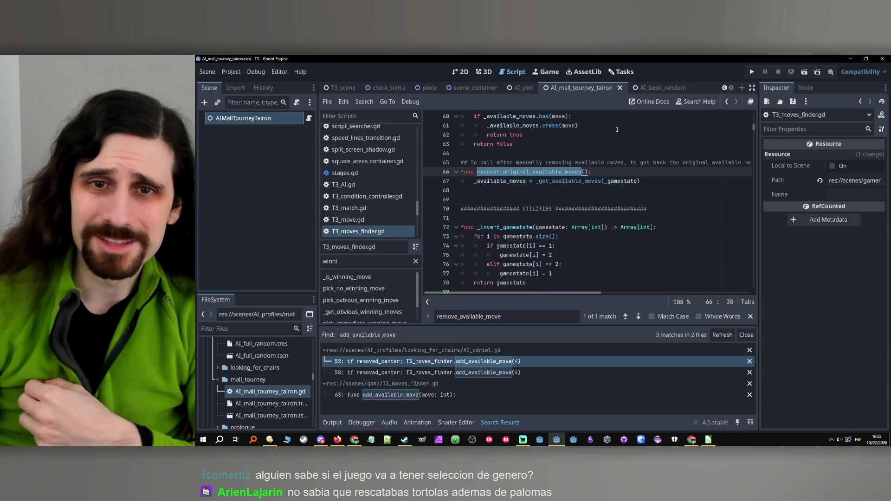
scroll(618, 129, "up", 3)
- In AI_mall_tourney_tairon.gd, add a 'remove the left colum' comment and two remove_available_move calls, the first with 0
double_click(510, 190)
key("ctrl+c")
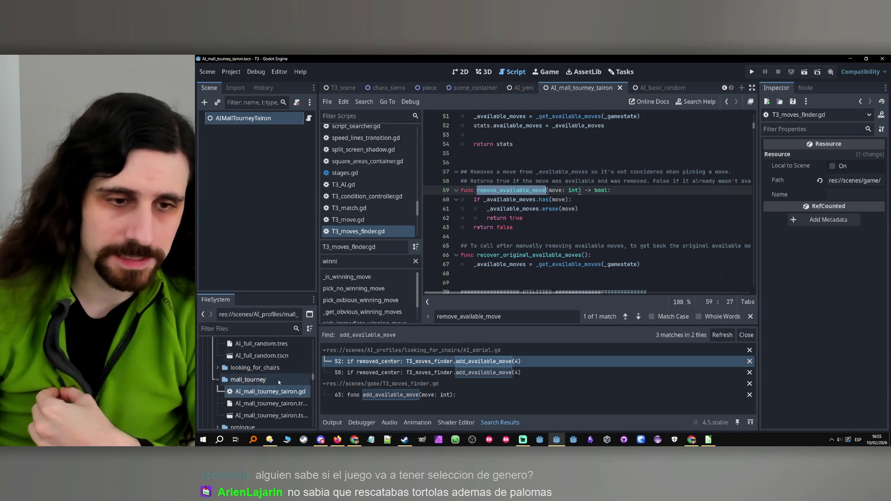
double_click(270, 391)
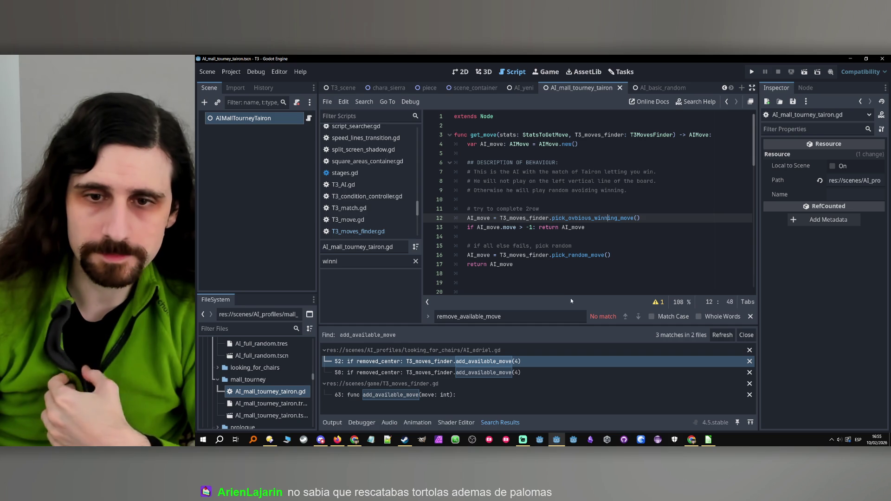
left_click(539, 199)
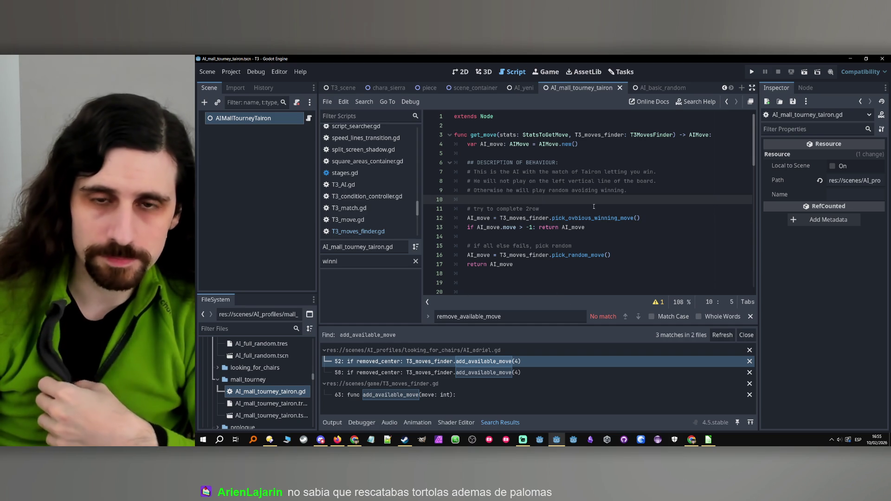
key("Return")
key("Return")
key("Up")
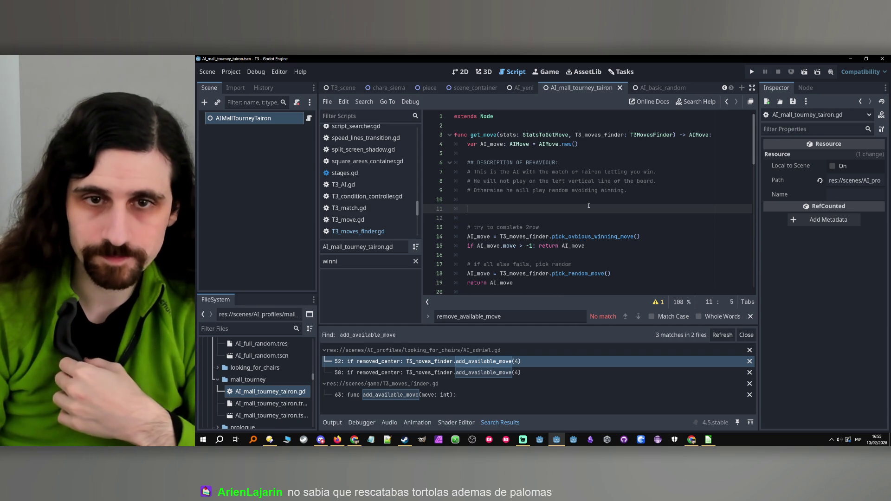
type("rem")
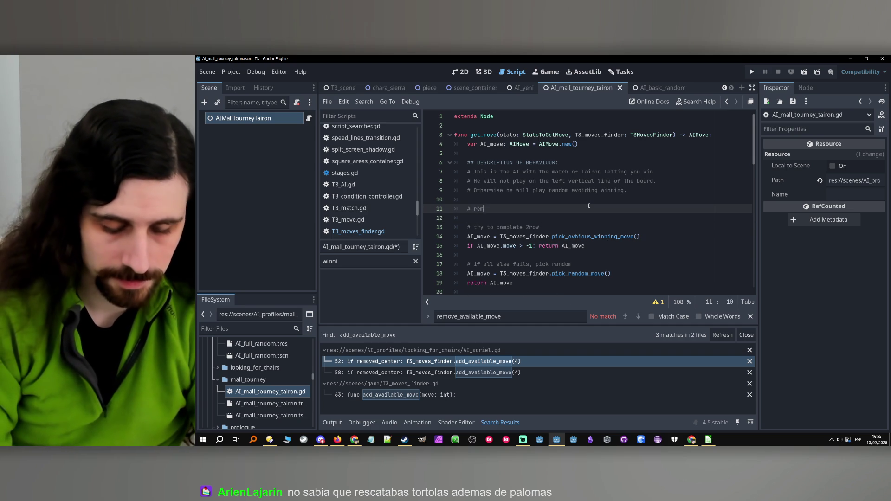
type("ove the lef")
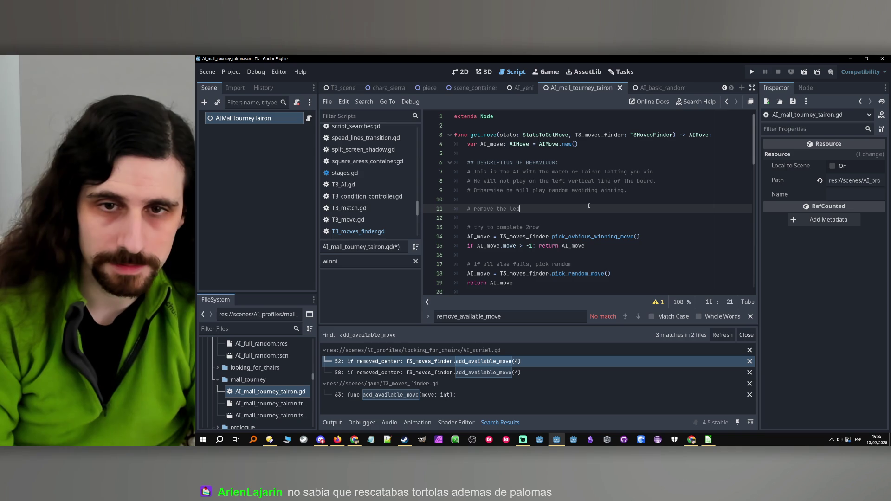
type("t colum from av")
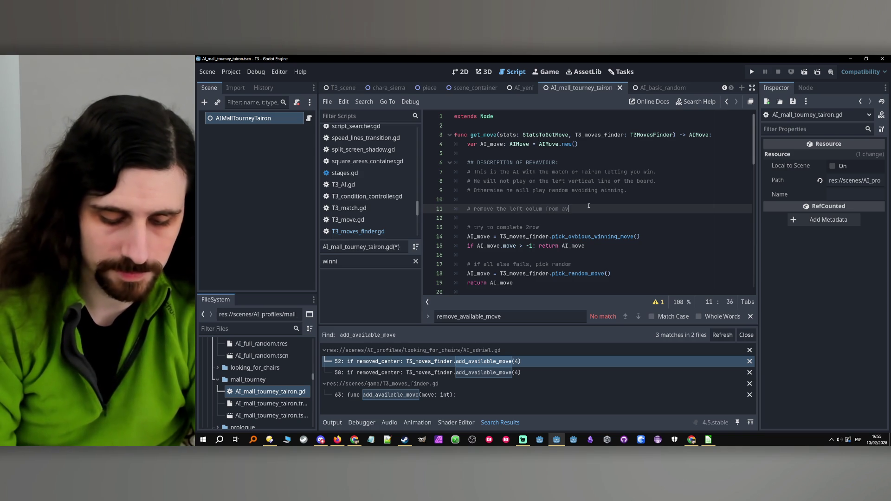
type("ailable moves")
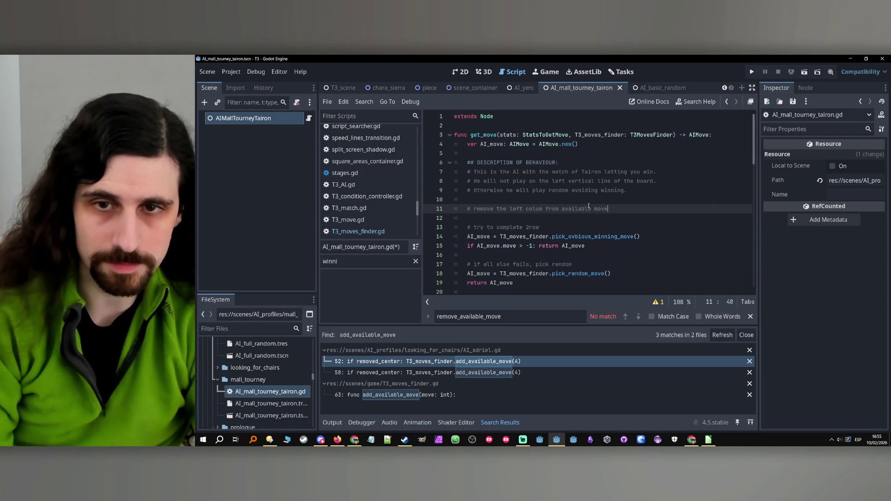
key("Return")
key("ctrl+v")
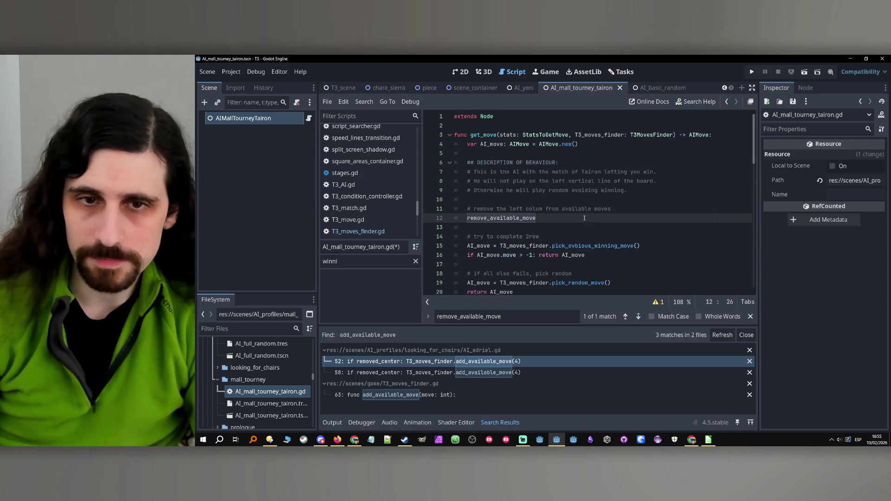
type("(0")
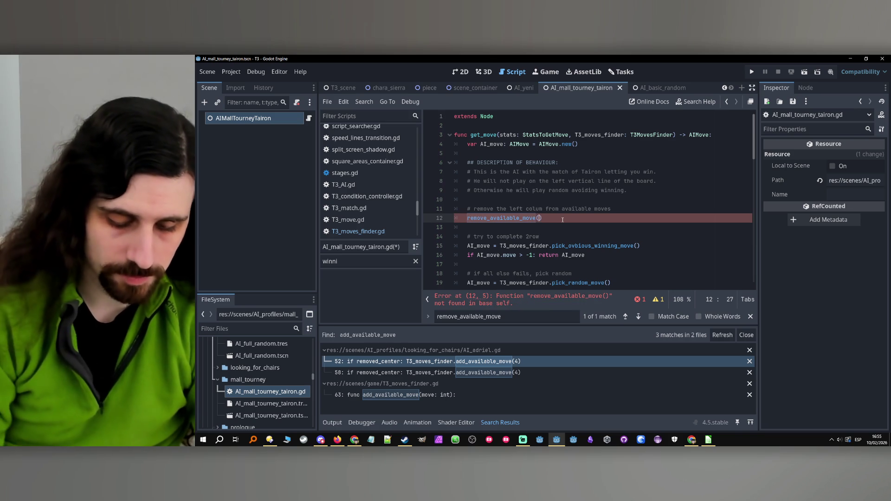
key("Return")
key("ctrl+v")
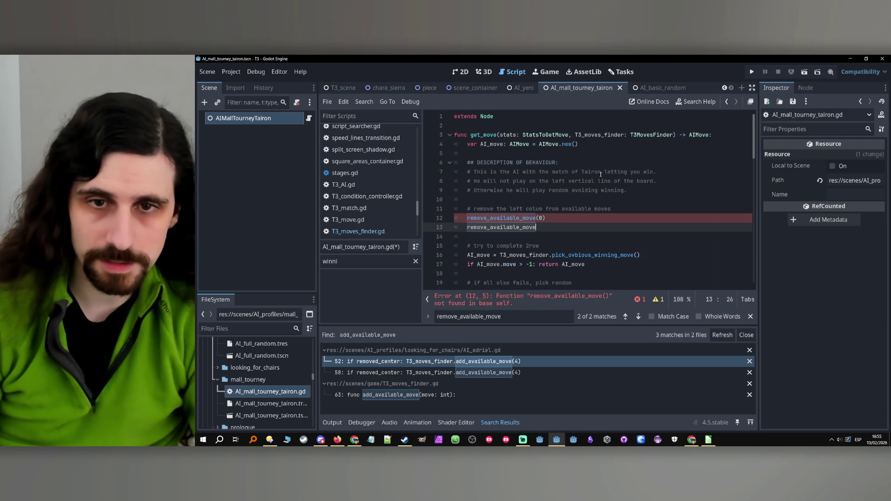
type("()")
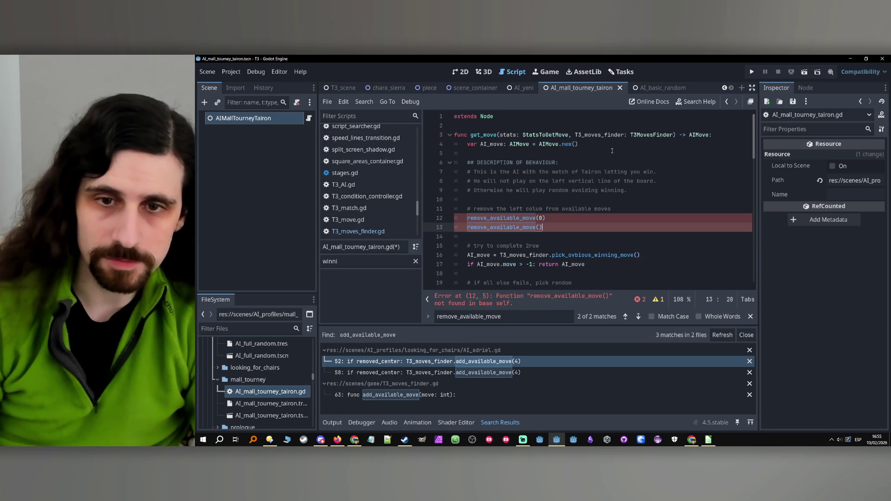
- Prefix both calls with T3_moves_finder. and give the second call argument 3
double_click(524, 255)
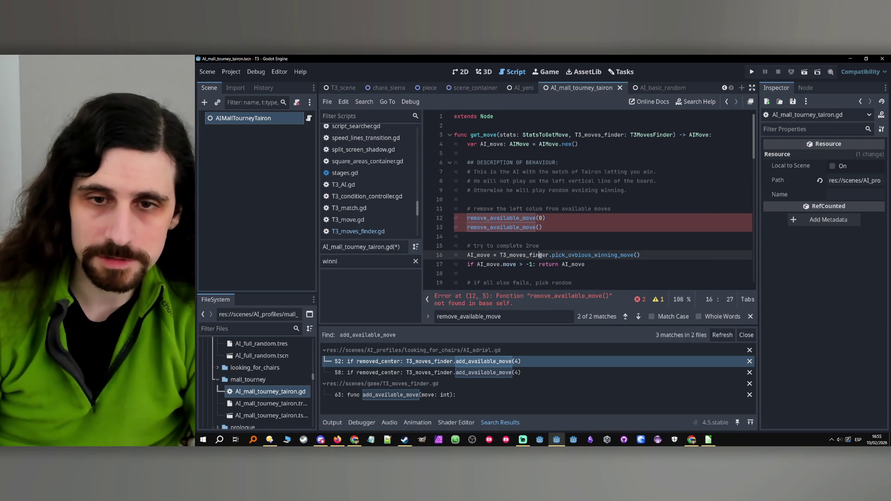
key("ctrl+c")
left_click(466, 218)
key("ctrl+v")
type(".")
left_click(467, 227)
key("ctrl+v")
type(".")
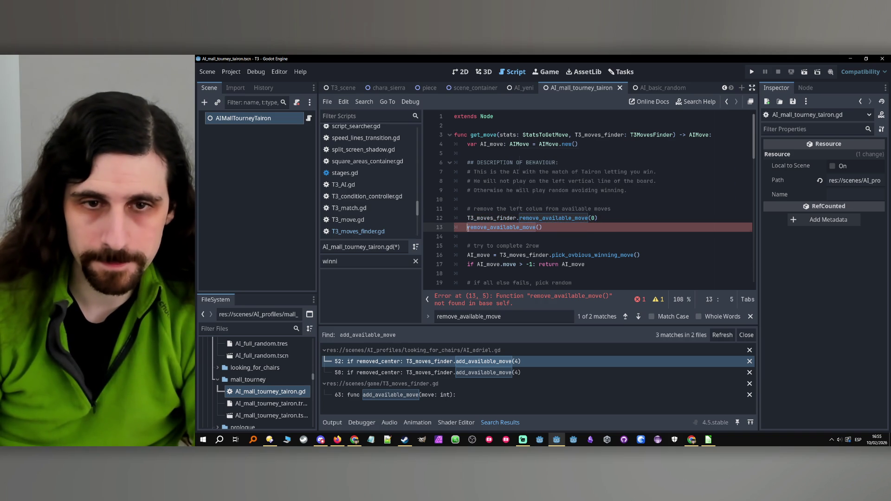
type("T3_moves_finder.")
key("Return")
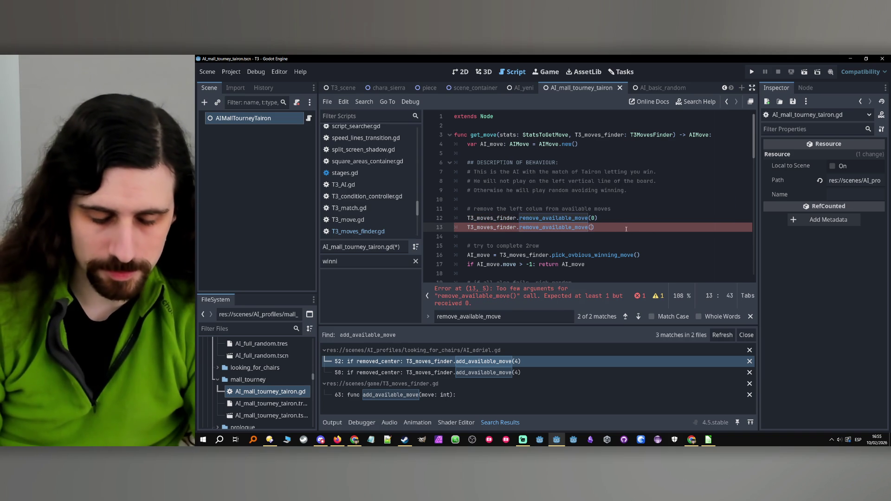
type("3")
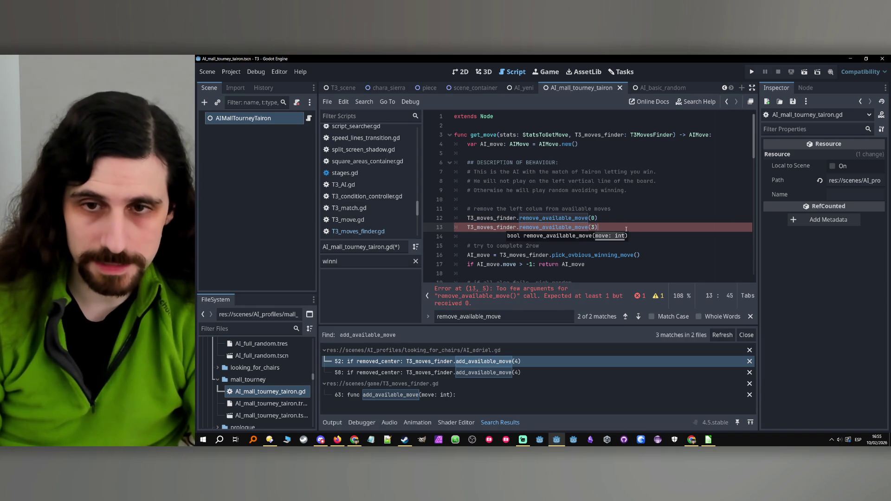
- Duplicate the line 13 call onto line 14 with argument 6
key("End")
key("Return")
left_click_drag(626, 229, 466, 228)
left_click(473, 237)
key("ctrl+v")
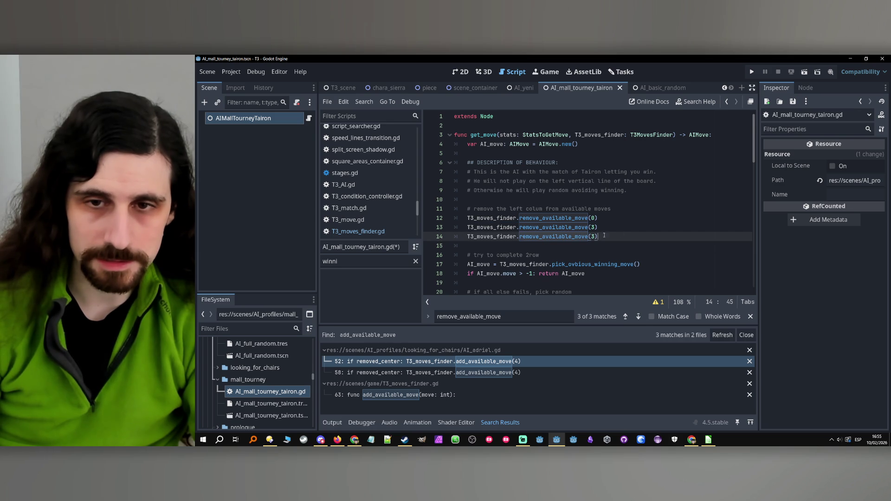
left_click(592, 238)
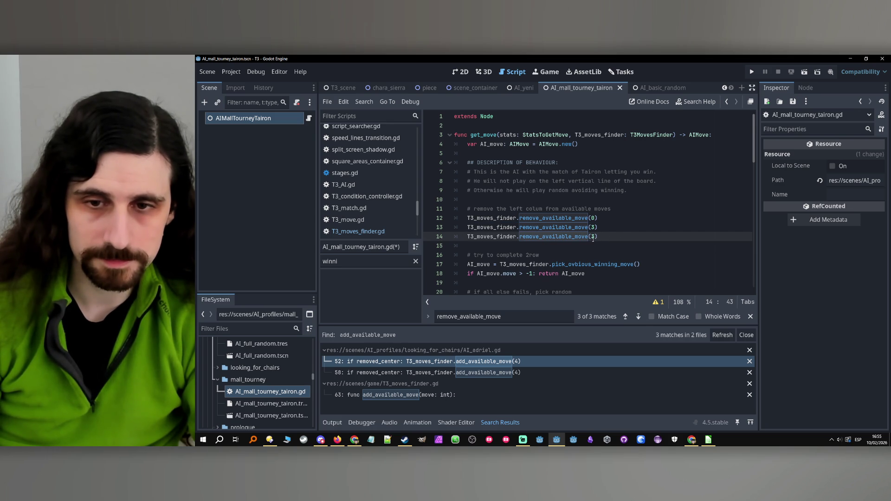
key("Delete")
type("6")
key("End")
scroll(598, 236, "down", 2)
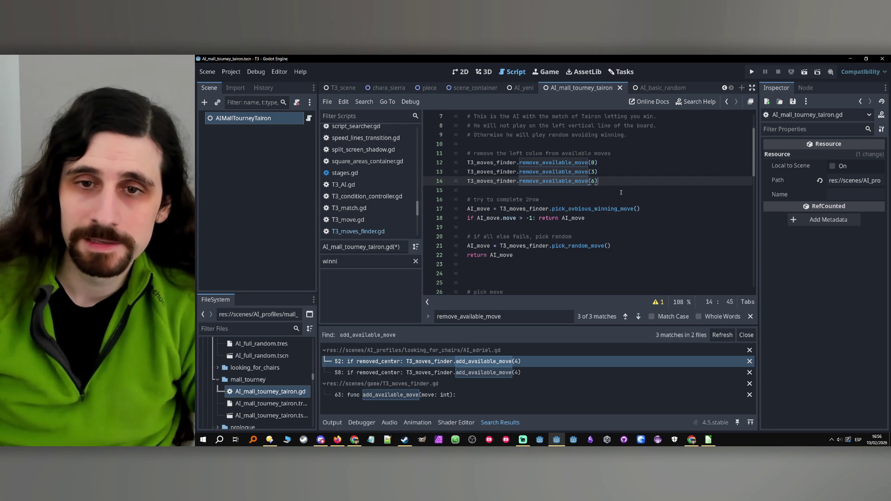
- Paste the pick-and-return lines above the 2row block, commented '# try to pick a move that doesn't win'
left_click(550, 200)
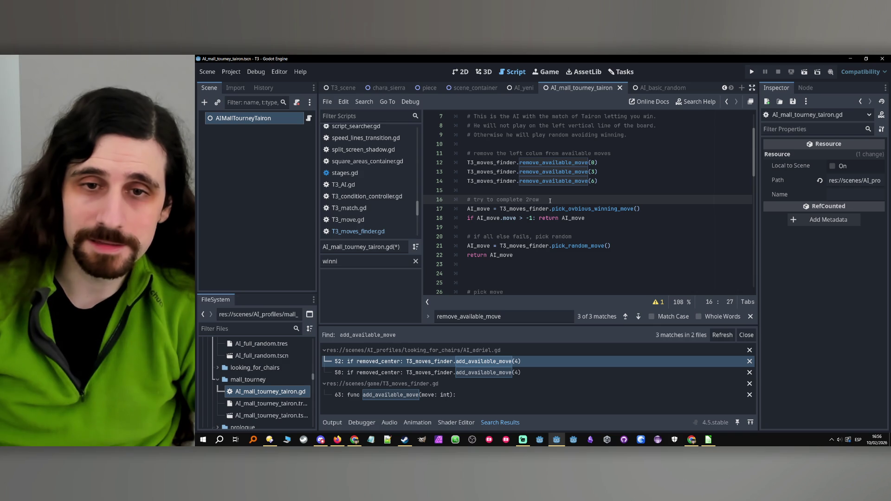
left_click(555, 195)
key("ctrl+v")
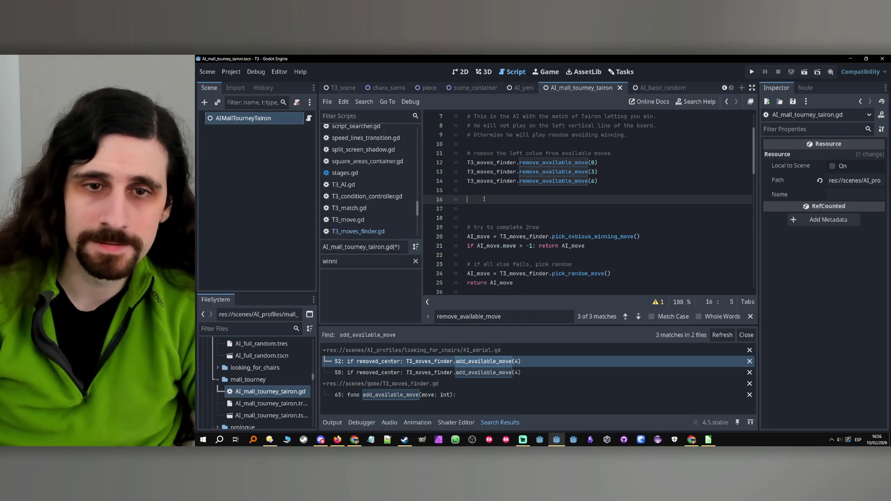
left_click(482, 189)
key("Return")
type("# t")
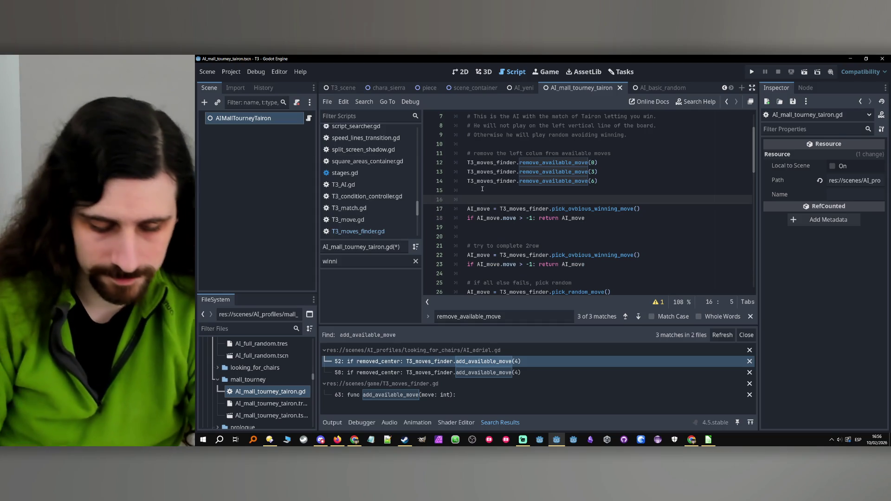
type("ry to pic")
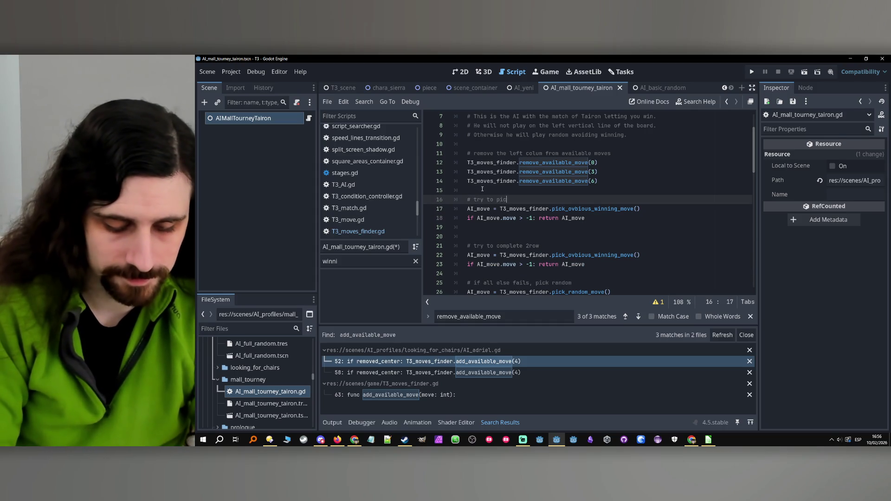
type("k a move that doesn'")
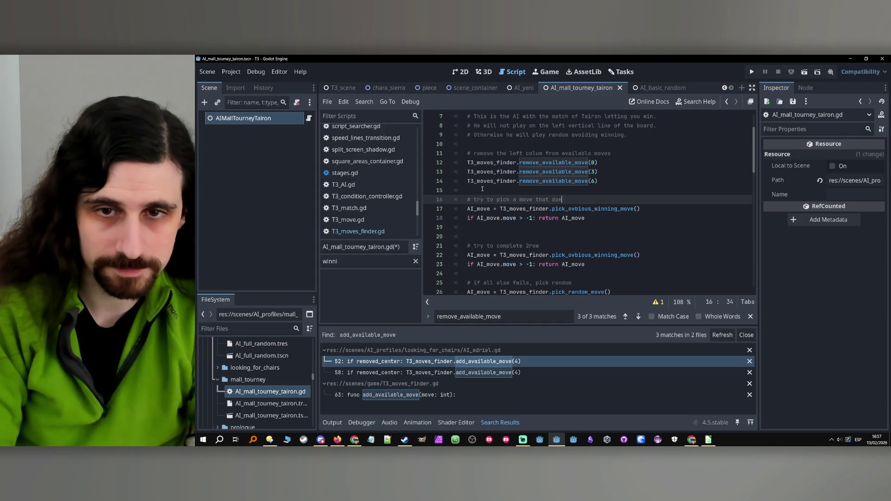
key("BackSpace")
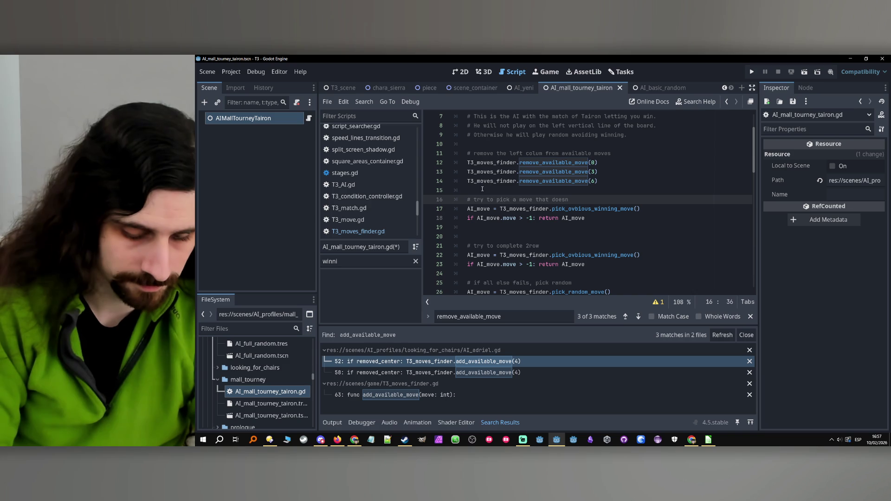
type("t win")
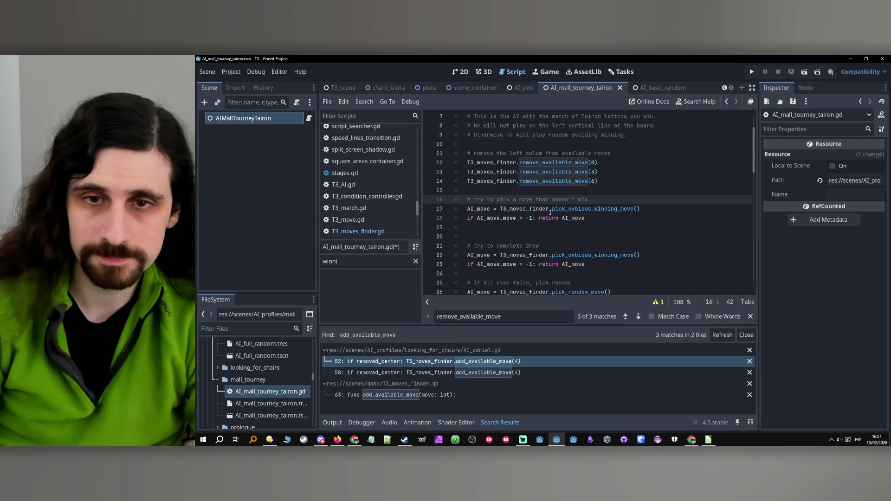
- Change the line 17 call to pick_no_winning_move()
double_click(573, 209)
type("pick_")
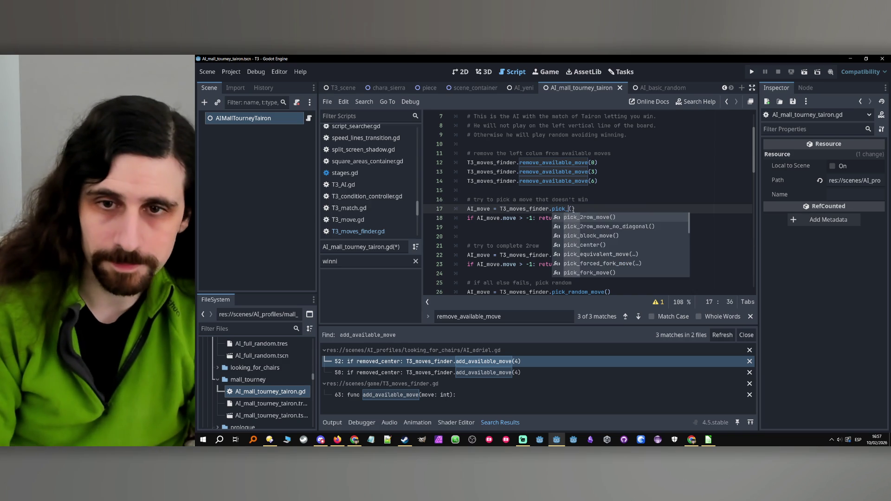
type("no")
key("Down")
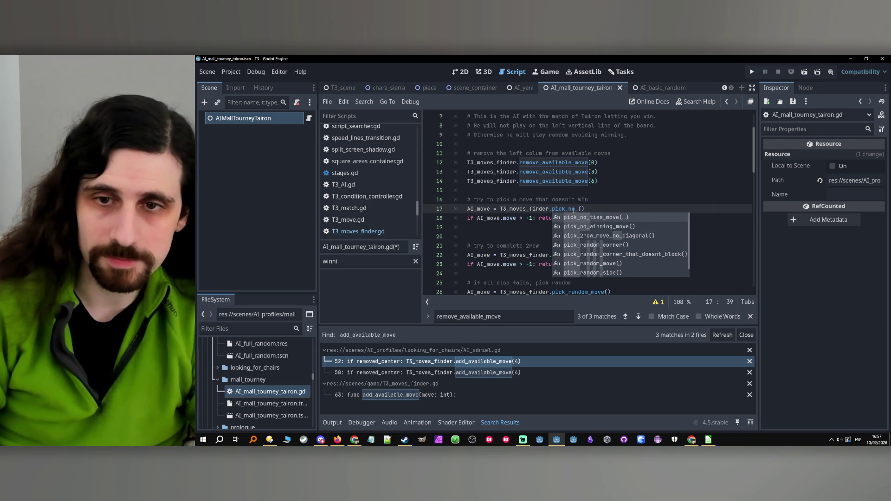
key("Return")
key("Down")
key("Down")
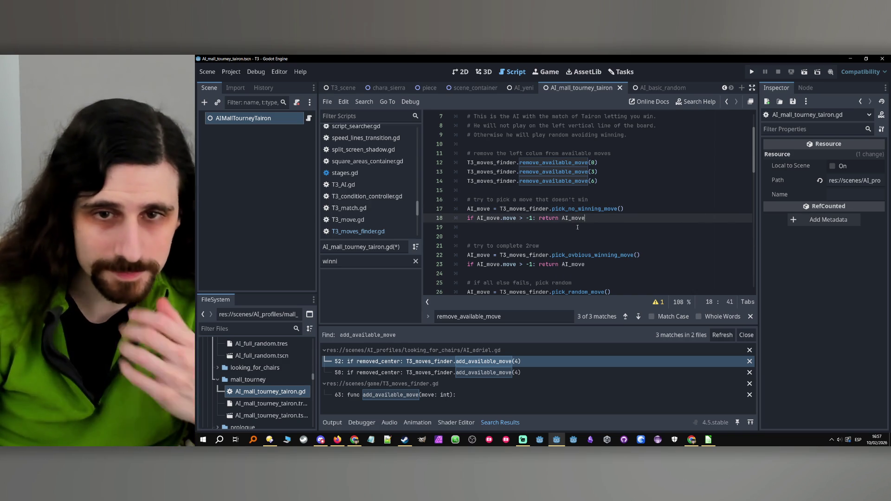
- Start a comment: if that failed, try a non-winning move including the left column
scroll(574, 228, "down", 1)
scroll(581, 213, "up", 1)
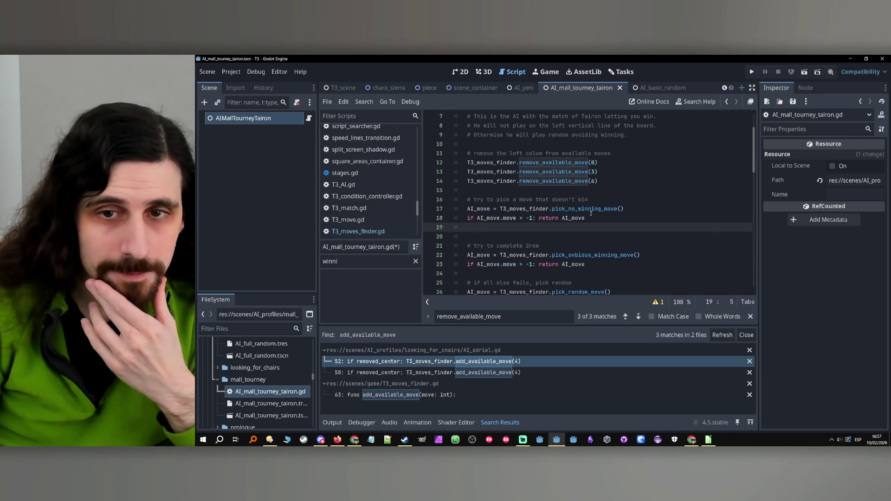
key("Return")
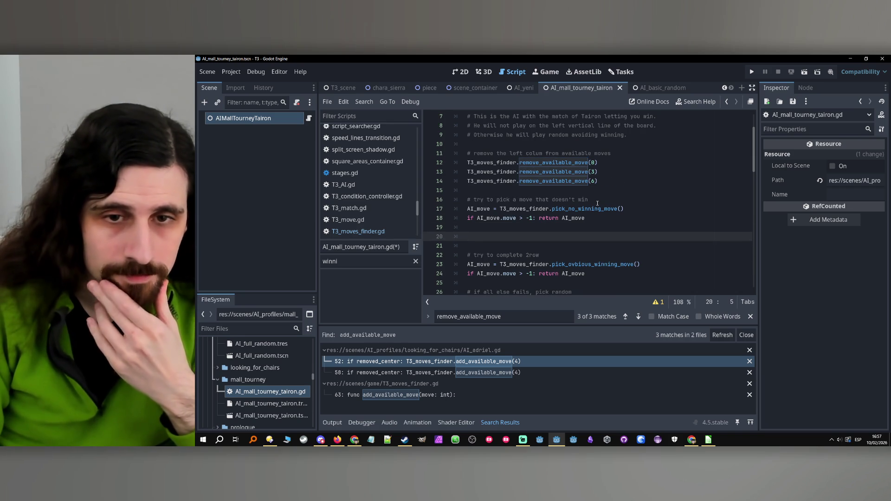
type("#")
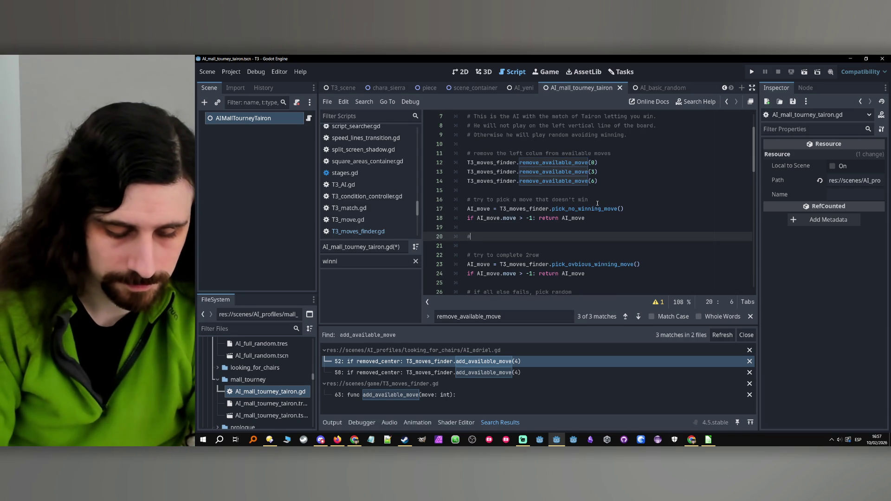
type(" if all ")
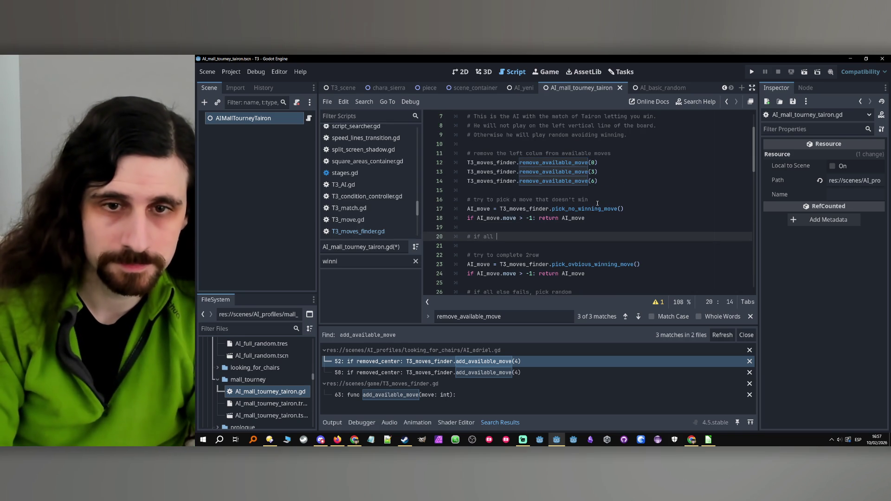
type("avai")
key("BackSpace")
key("BackSpace")
key("BackSpace")
type("failed, try to pick ")
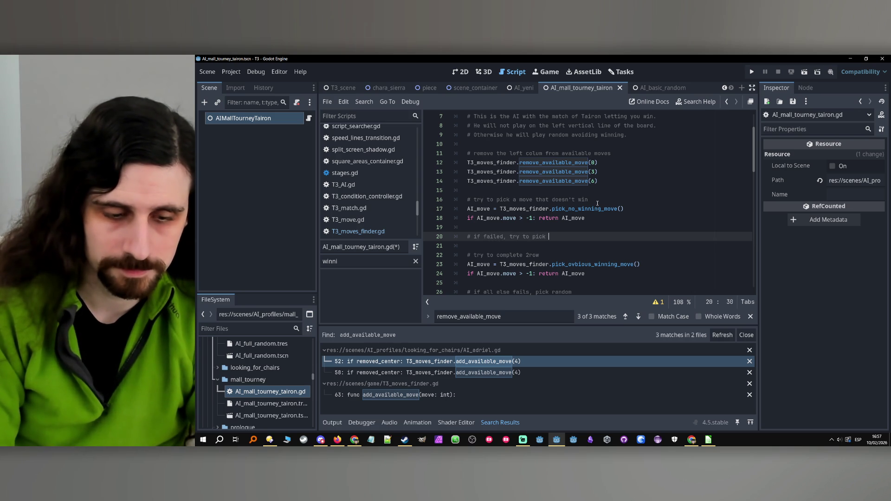
type("a m")
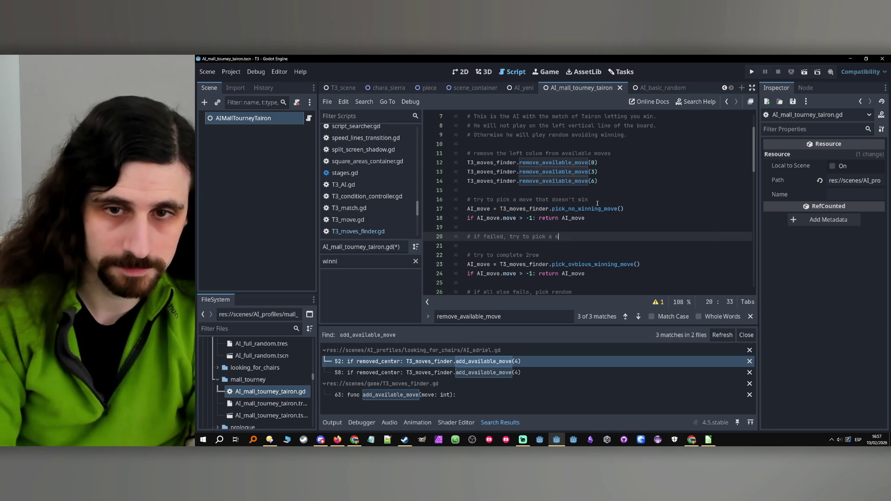
type("ove that do")
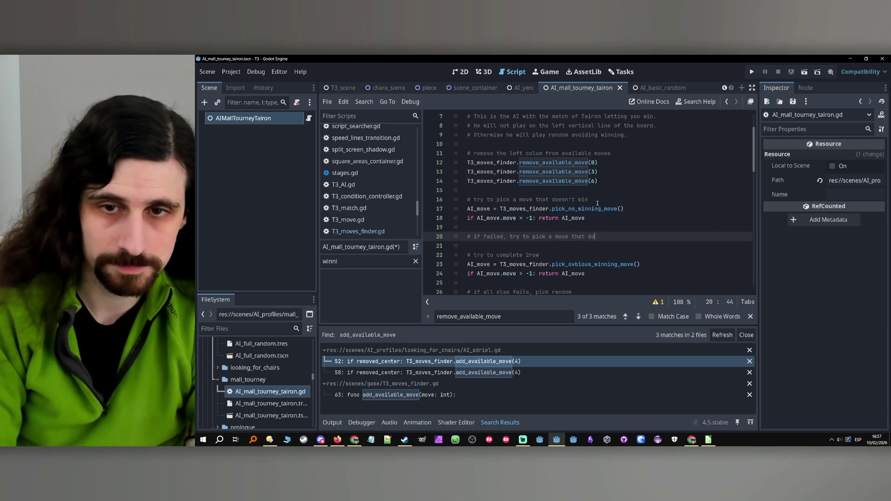
type("esn't win inc")
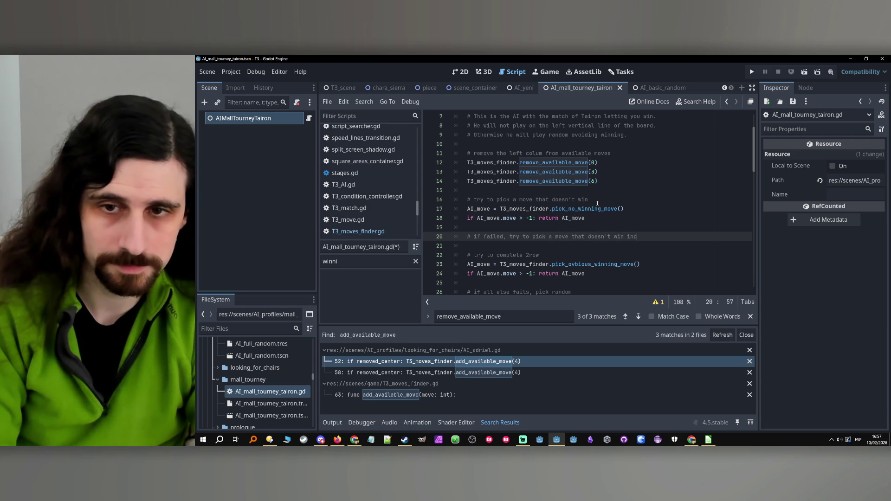
type("luding the lef")
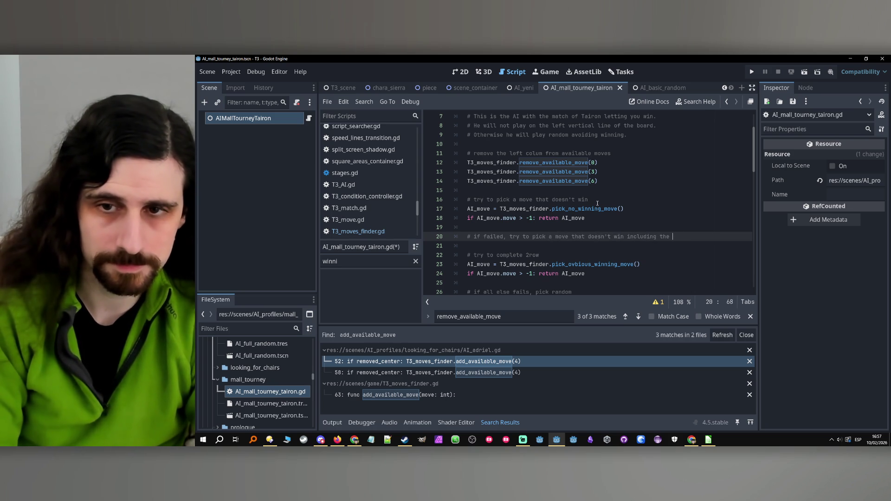
- Fix the typos so the comment ends with 'including the left column'
key("BackSpace")
key("BackSpace")
key("BackSpace")
type("ft cvolum")
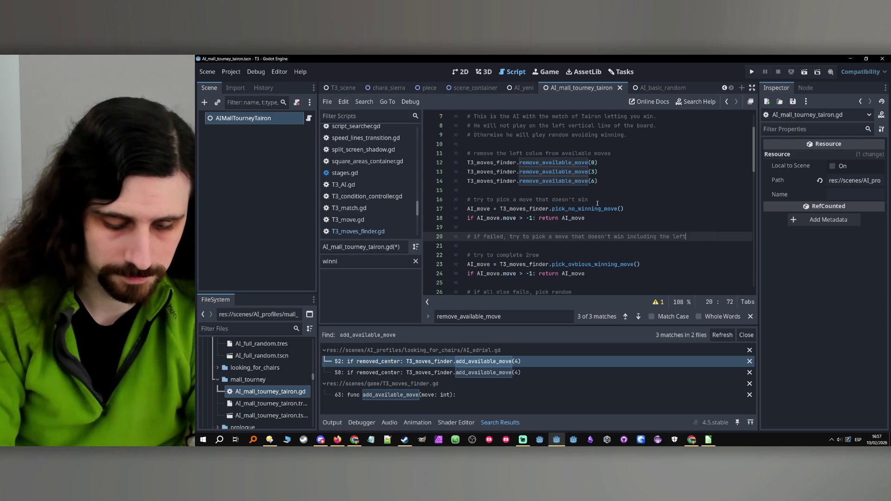
key("BackSpace")
key("BackSpace")
key("BackSpace")
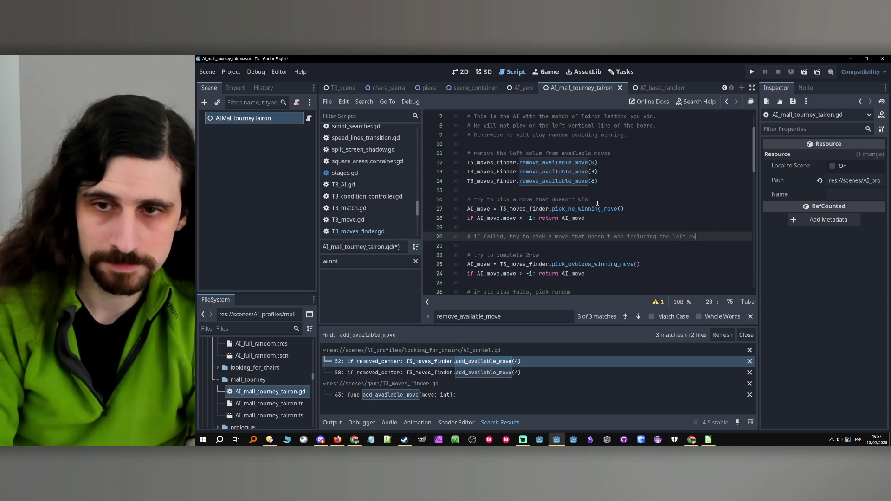
type("olumn")
key("Return")
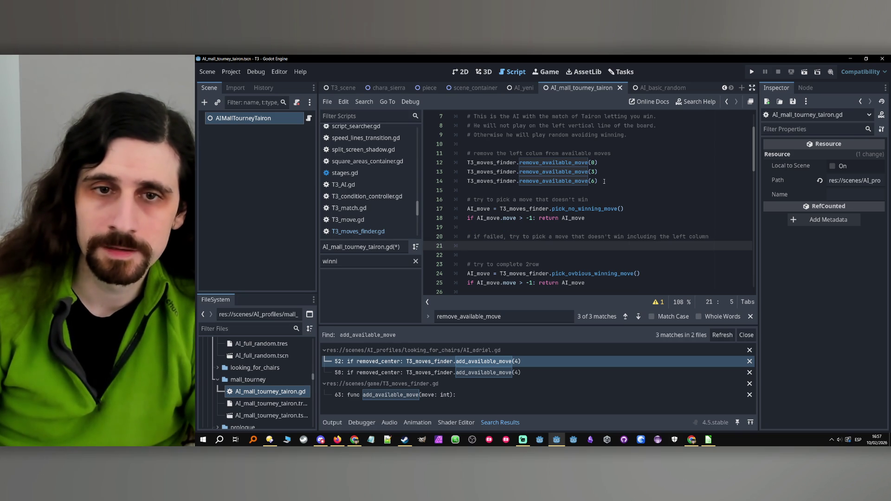
- Add a T3_moves_finder.recover_original_available_moves() call on line 21
double_click(491, 184)
key("ctrl+c")
left_click(492, 246)
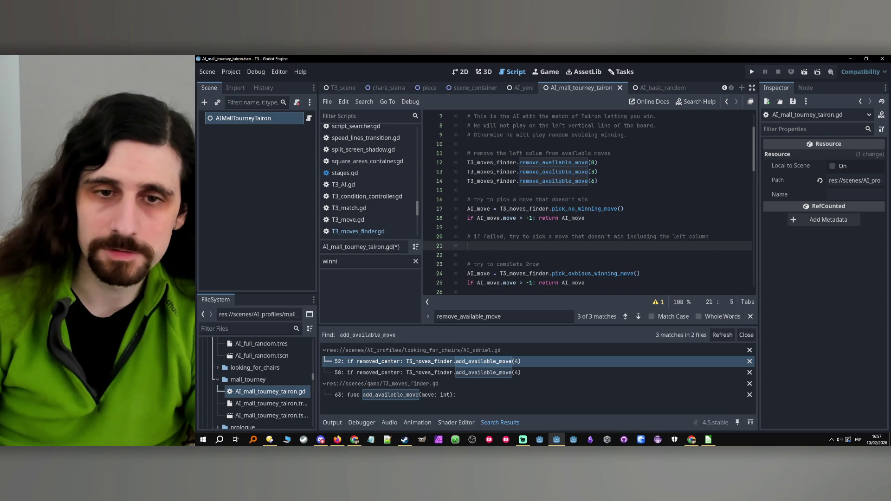
key("ctrl+v")
type(".re")
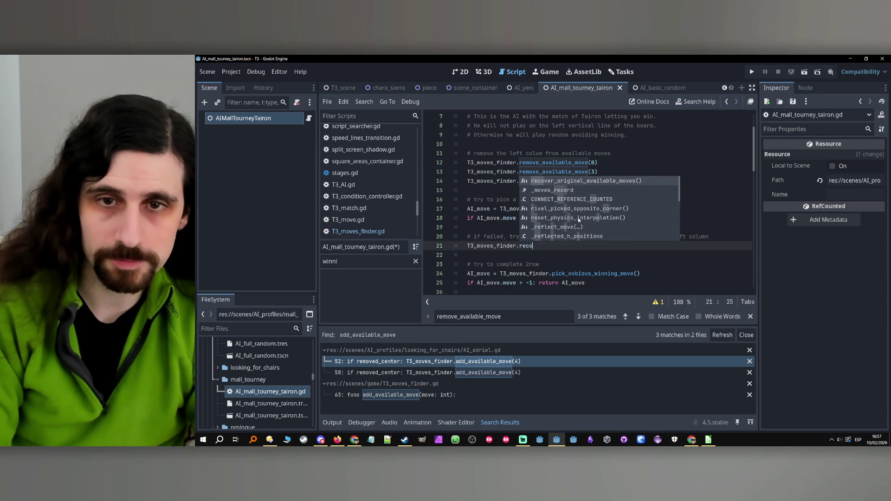
key("Return")
key("Return")
- Copy the pick_no_winning_move lines 17–18 to line 22, below the recover call
left_click_drag(585, 218, 466, 211)
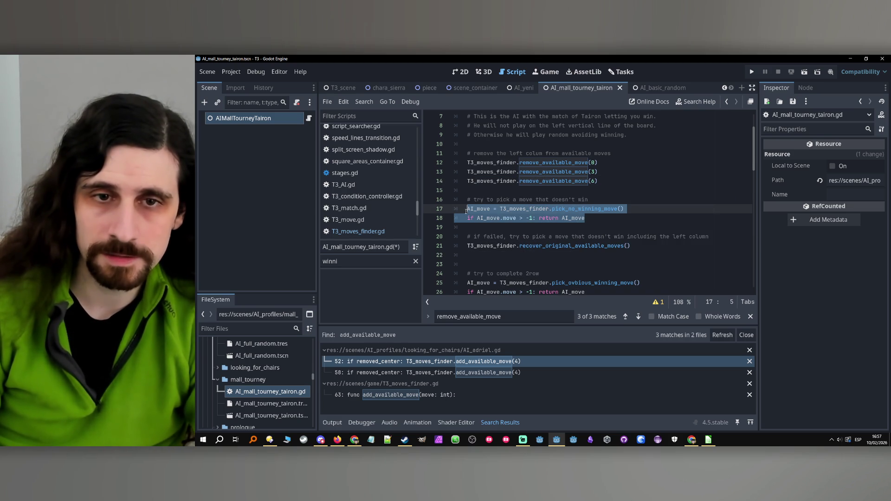
key("ctrl+c")
left_click(483, 255)
key("ctrl+v")
scroll(585, 239, "down", 1)
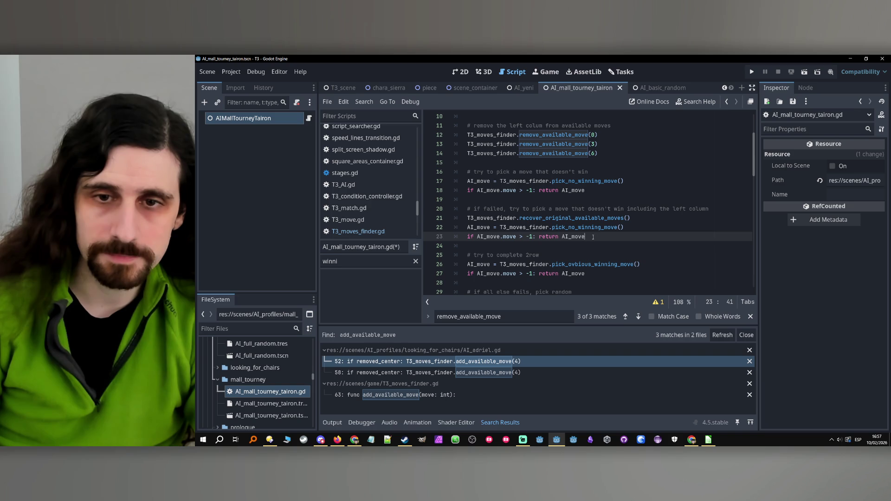
left_click(593, 242)
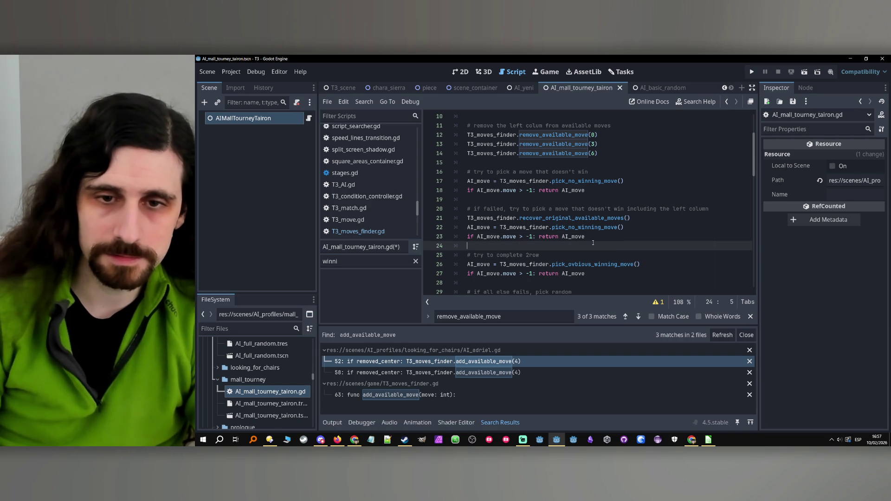
scroll(593, 242, "down", 1)
left_click_drag(596, 246, 459, 218)
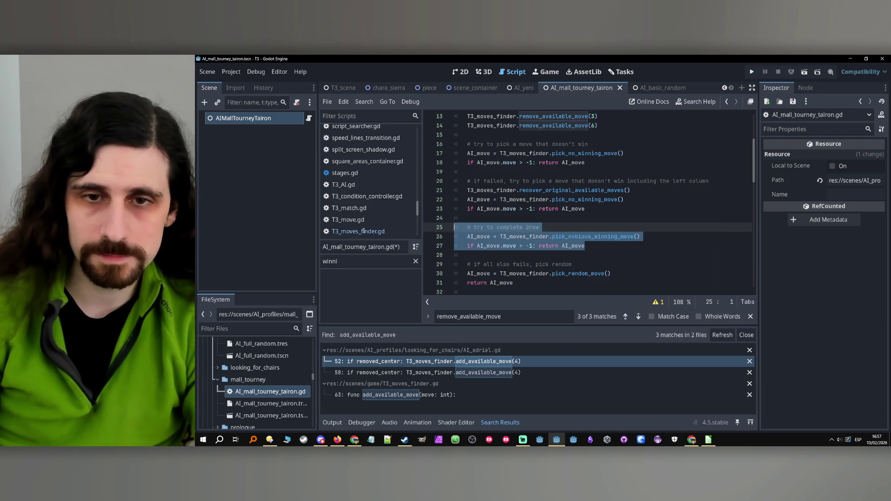
- Delete the 'try to complete 2row' block and everything after the random fallback, then save
key("BackSpace")
key("BackSpace")
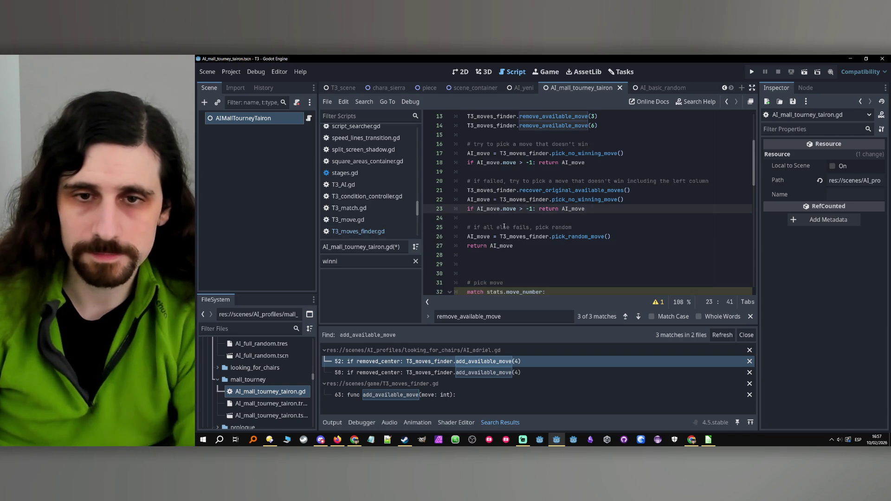
scroll(509, 223, "down", 2)
mouse_move(470, 209)
left_mouse_down()
mouse_move(576, 235)
mouse_move(562, 278)
left_mouse_up()
scroll(575, 238, "down", 14)
key("BackSpace")
scroll(508, 270, "up", 5)
key("BackSpace")
key("BackSpace")
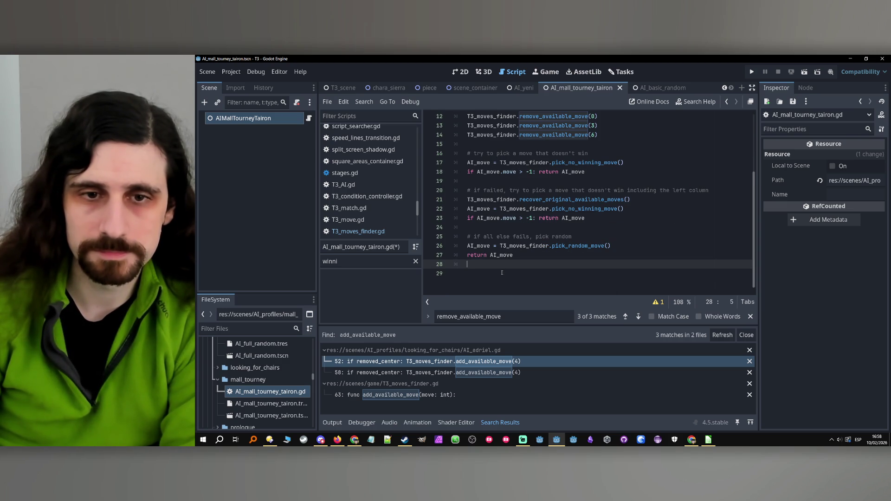
key("BackSpace")
key("BackSpace")
key("ctrl+s")
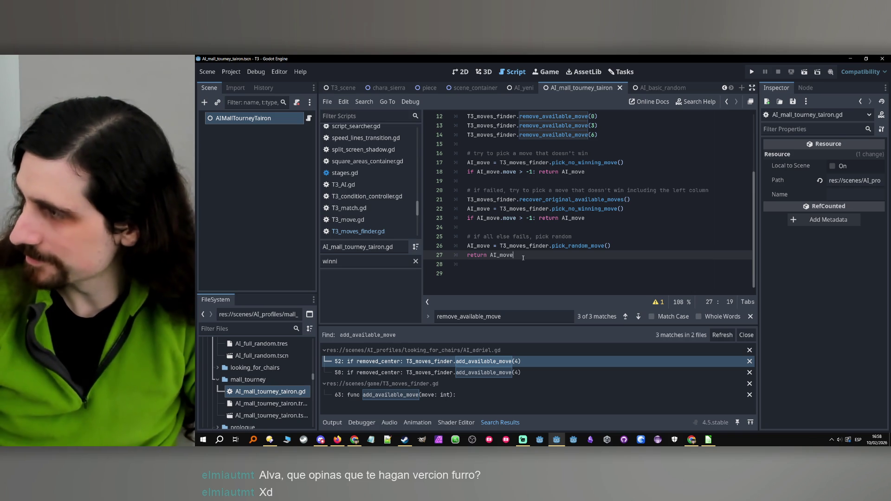
- Remove the empty last line of the Tairon AI script and save it again
key("Down")
key("Down")
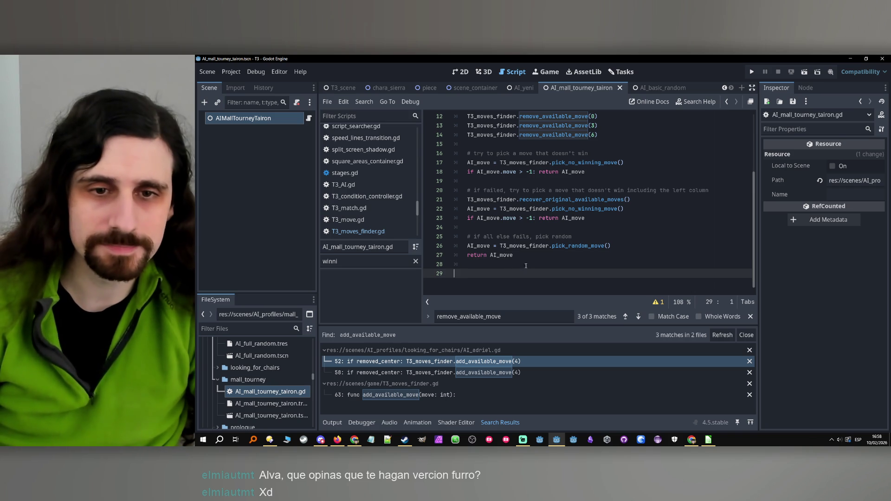
key("BackSpace")
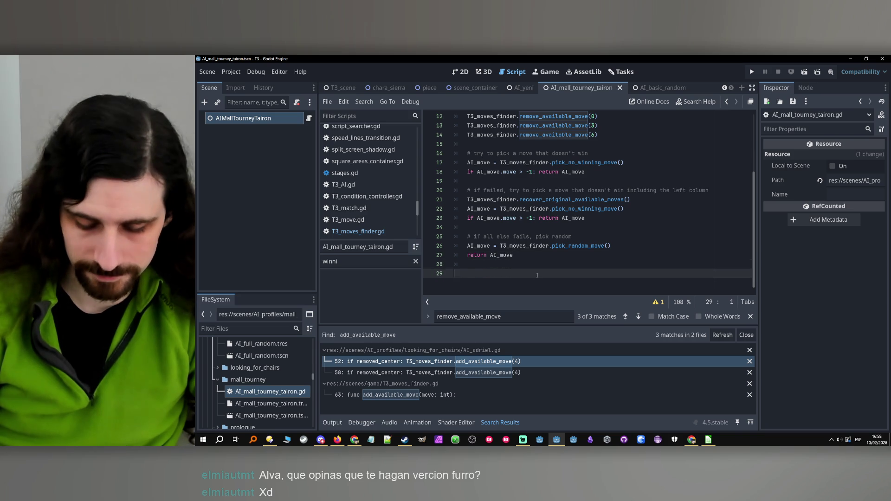
scroll(562, 279, "up", 4)
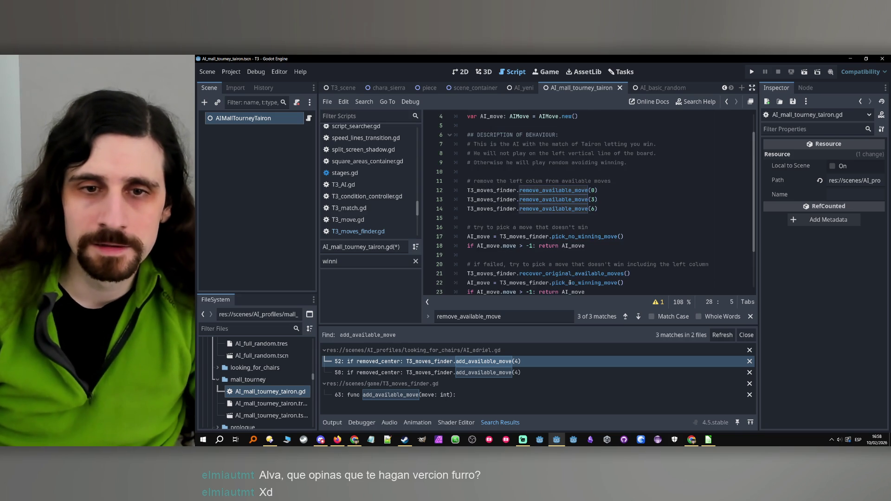
key("ctrl+s")
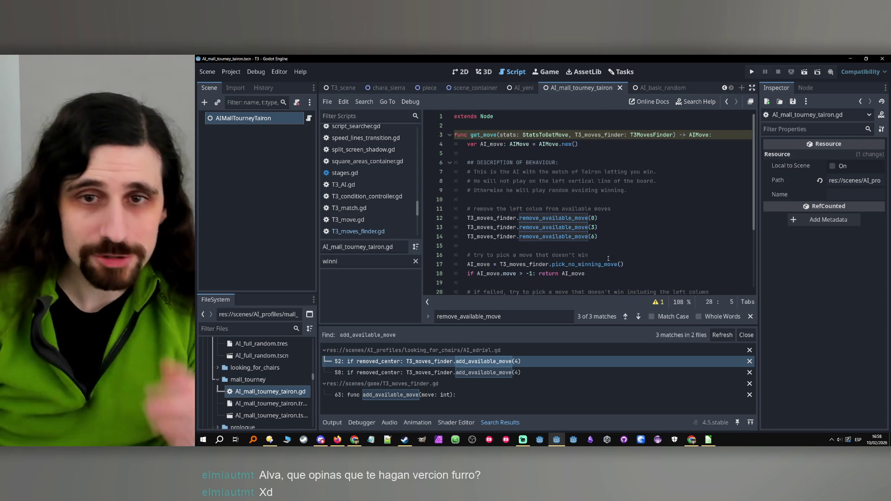
- Prefix get_move's stats parameter with an underscore to make it _stats, and save AI_mall_tourney_tairon.gd
left_click(485, 135)
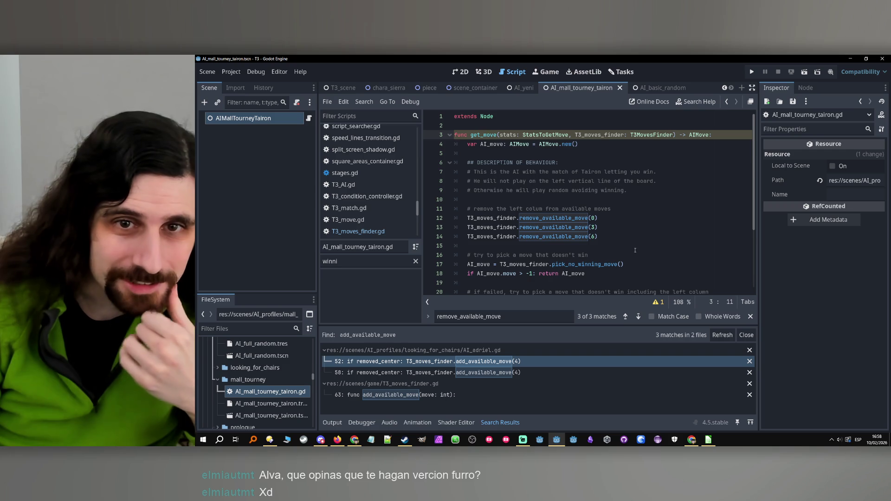
scroll(635, 250, "down", 3)
left_click(568, 264)
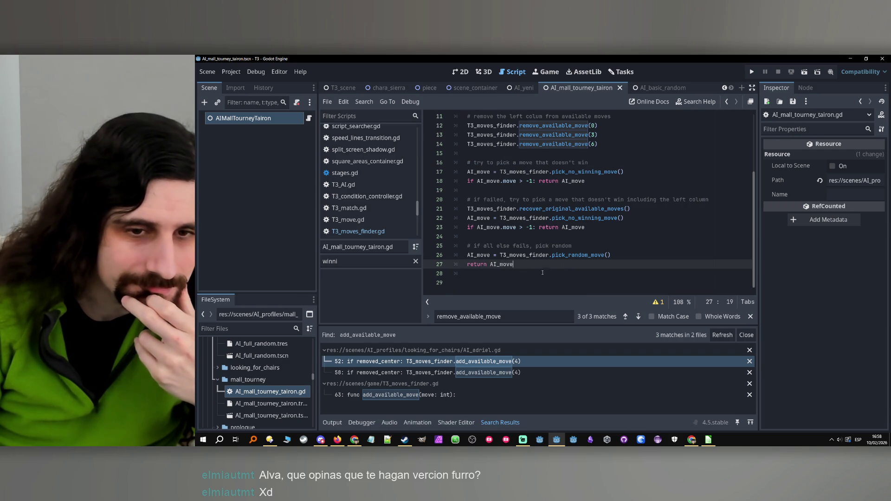
scroll(524, 186, "up", 3)
left_click(498, 135)
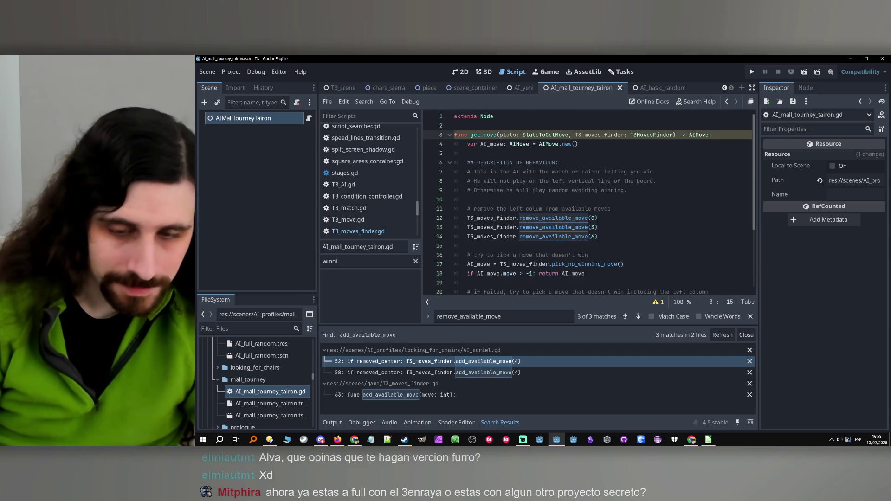
type("_")
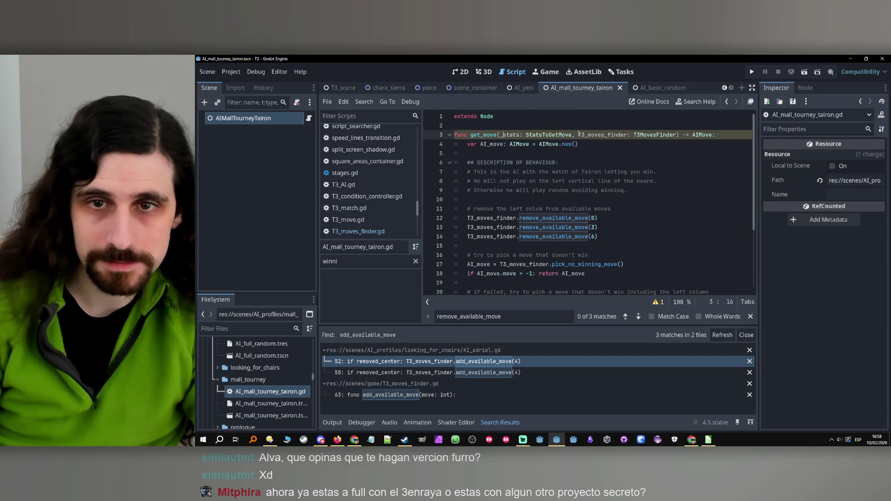
left_click(579, 134)
scroll(564, 196, "down", 3)
left_click(527, 269)
key("ctrl+s")
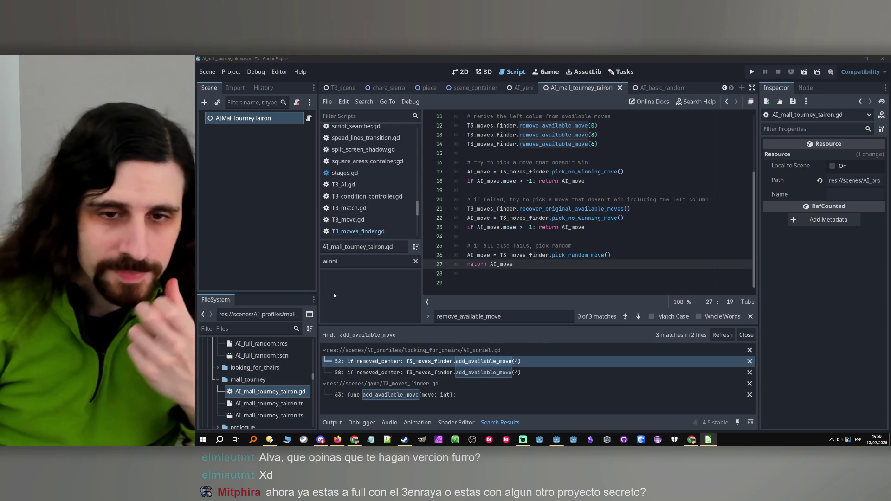
- Select AI_mall_tourney_tairon.tres in the mall_tourney folder to show it in the Inspector
left_click(519, 263)
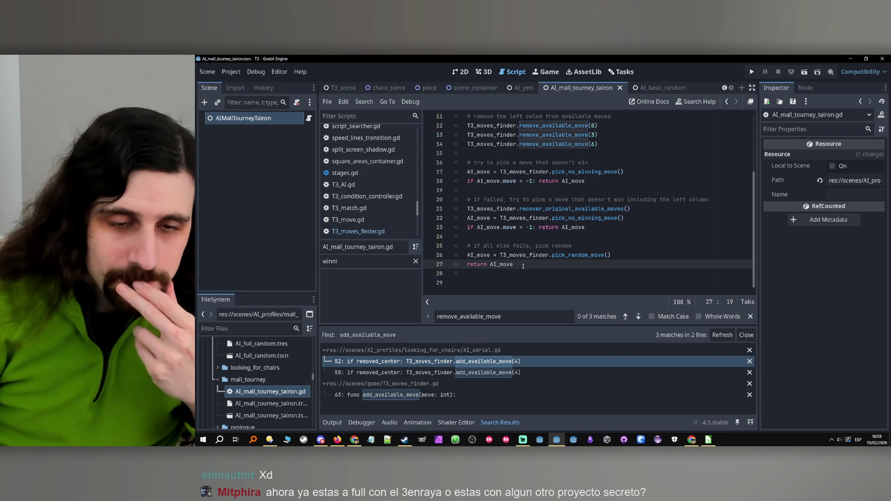
left_click(529, 274)
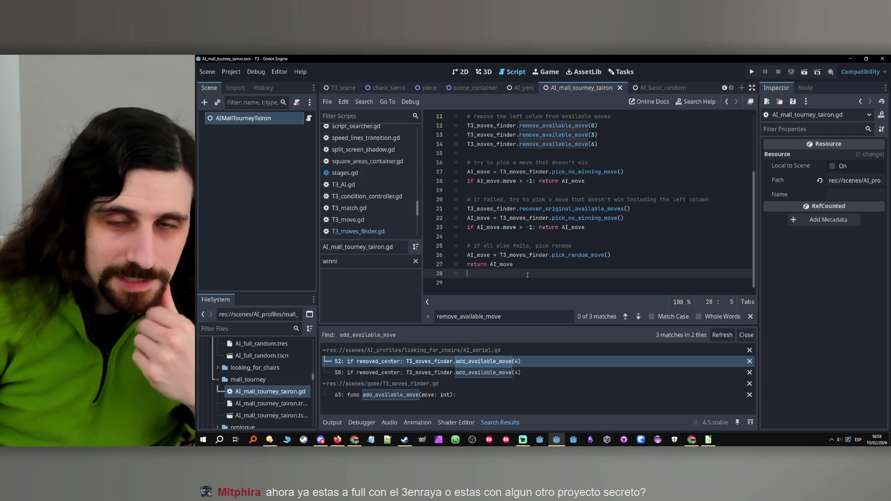
scroll(529, 275, "up", 3)
scroll(528, 274, "down", 3)
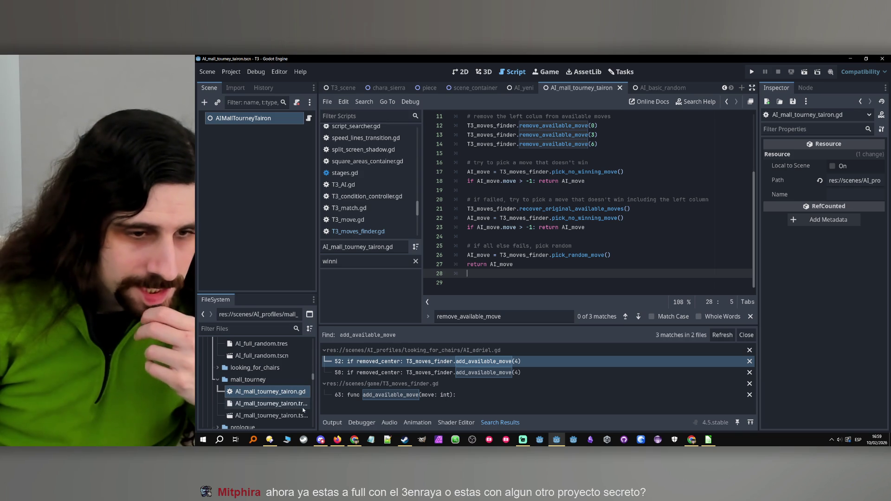
scroll(258, 407, "up", 3)
scroll(259, 408, "down", 3)
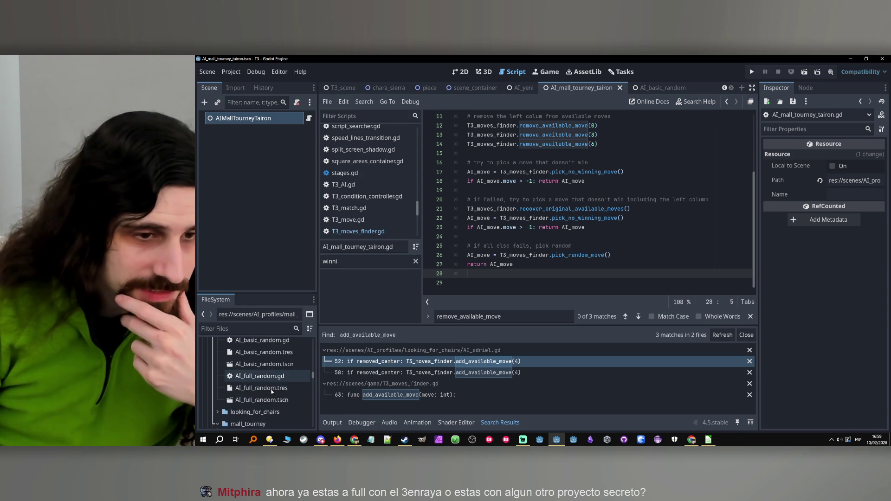
scroll(254, 362, "up", 3)
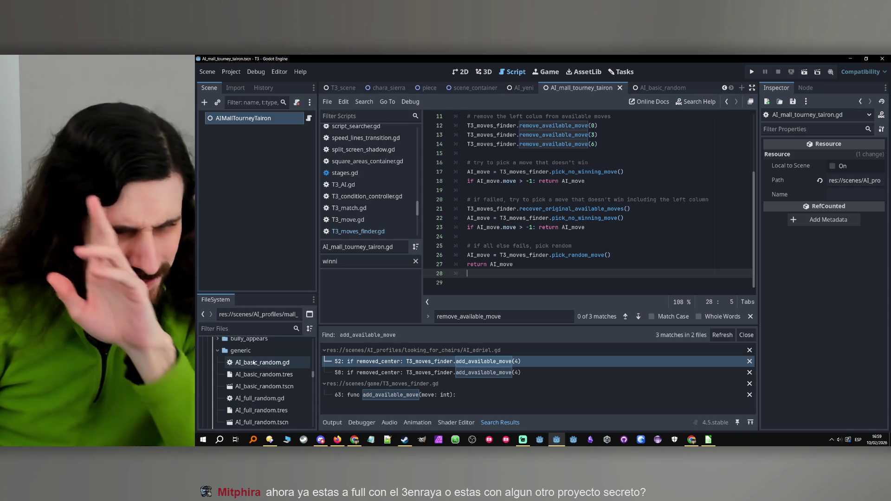
scroll(255, 367, "down", 3)
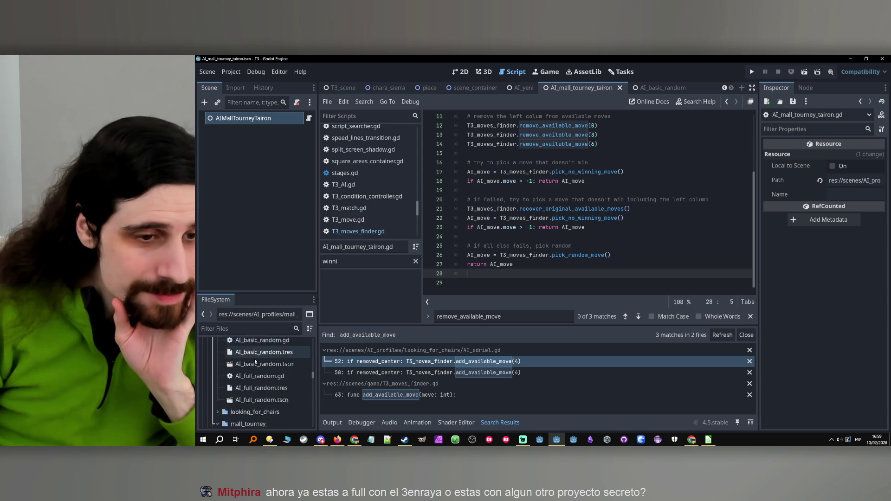
scroll(258, 408, "up", 3)
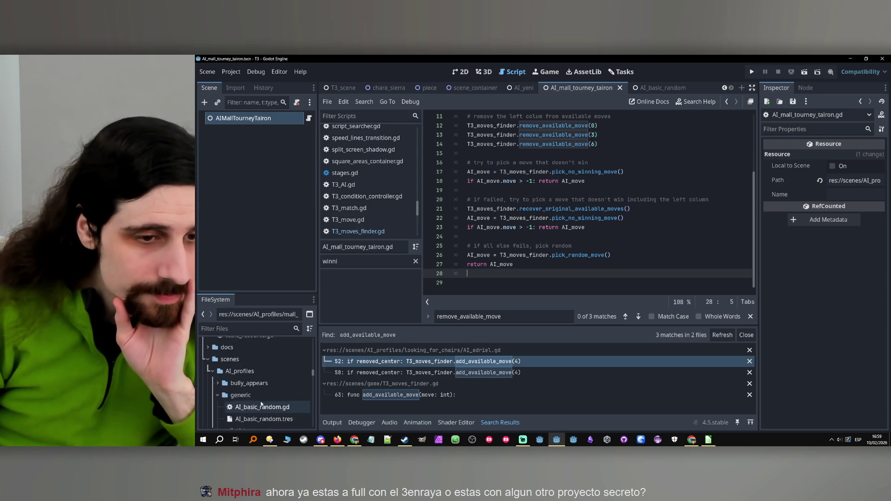
scroll(263, 402, "down", 4)
left_click(273, 371)
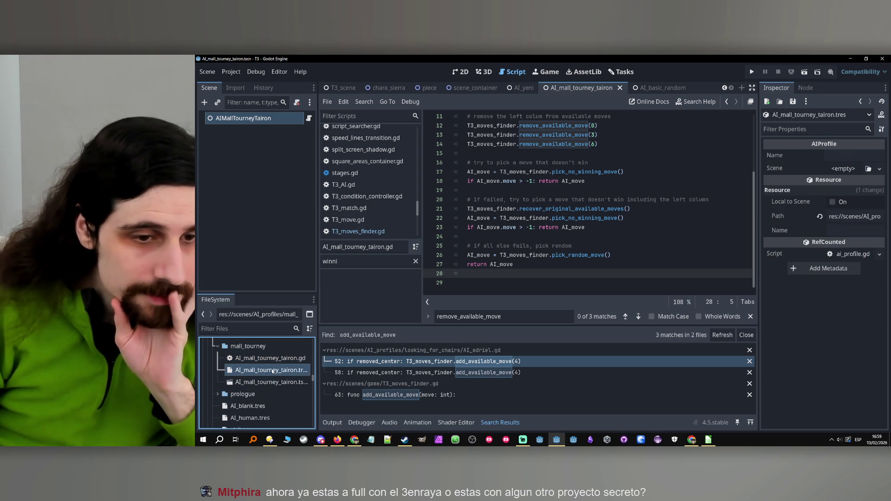
- Drag AI_mall_tourney_tairon.tscn onto the profile's Scene field and name the profile tairon_tourney_cheat
mouse_move(239, 385)
left_mouse_down()
mouse_move(643, 304)
mouse_move(831, 170)
left_mouse_up()
left_click(854, 156)
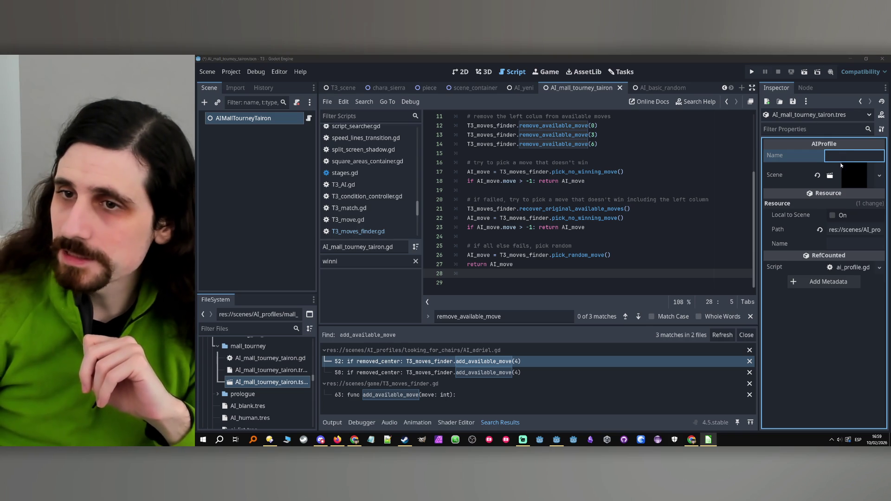
key("ctrl+v")
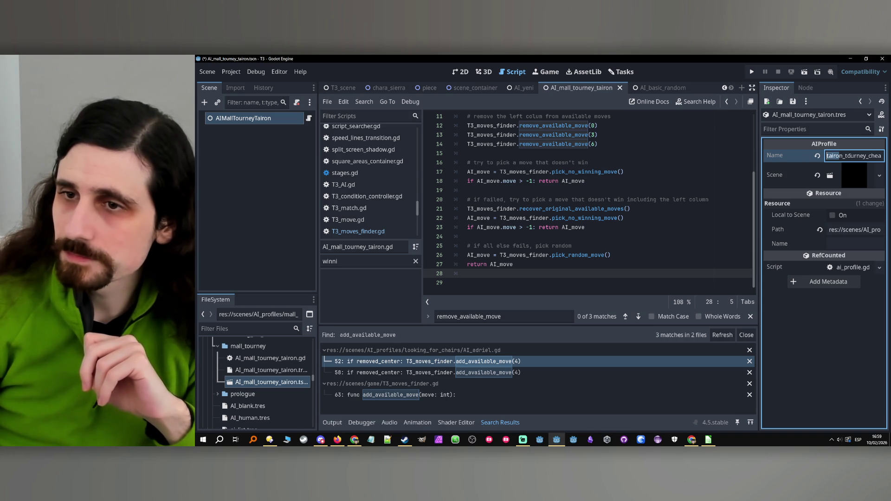
left_click(277, 361)
scroll(281, 365, "up", 3)
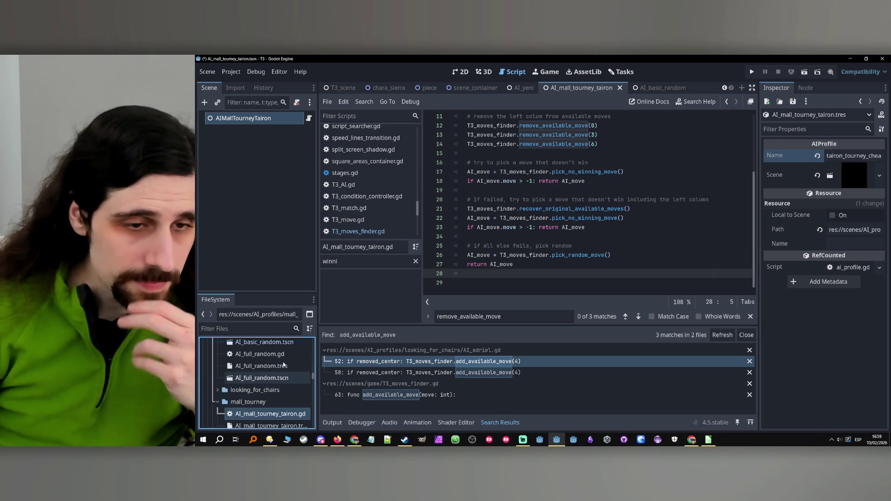
scroll(286, 365, "up", 10)
scroll(293, 366, "down", 8)
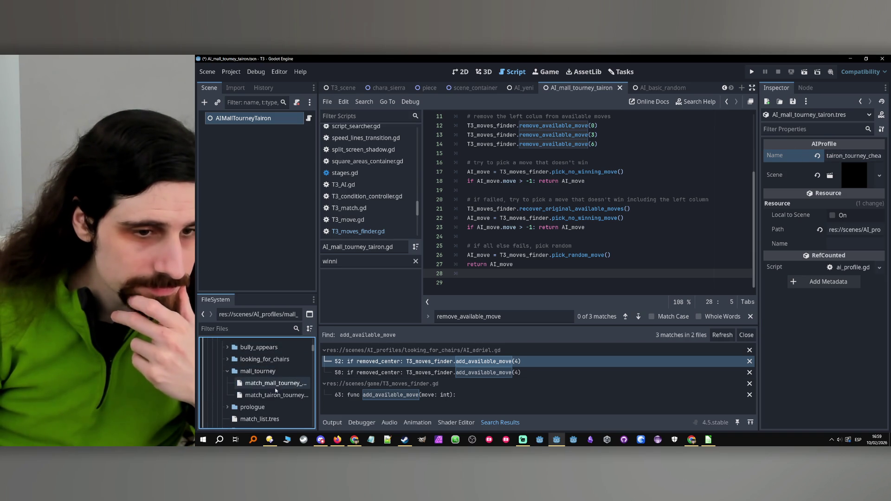
- In match_tairon_tourney.tres, Quick Load AI_basic_random.tres into Players Ai element 0
left_click(288, 395)
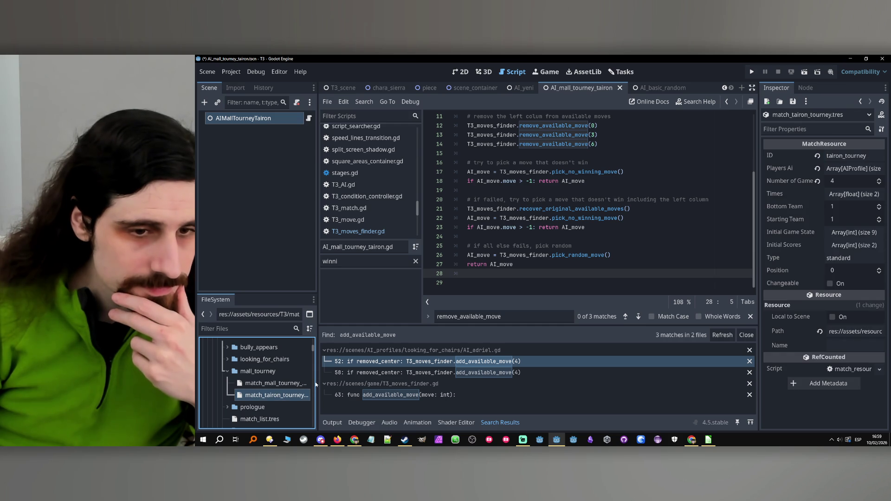
left_click_drag(318, 384, 355, 384)
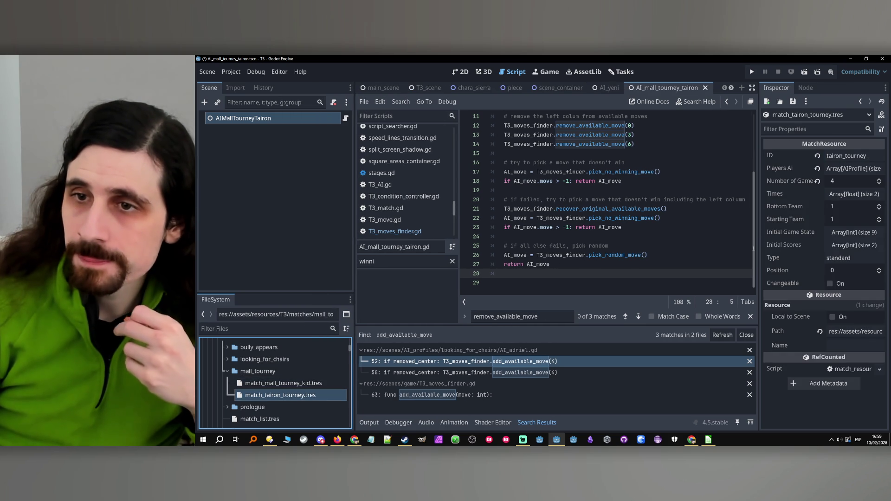
left_click(846, 169)
left_click(860, 197)
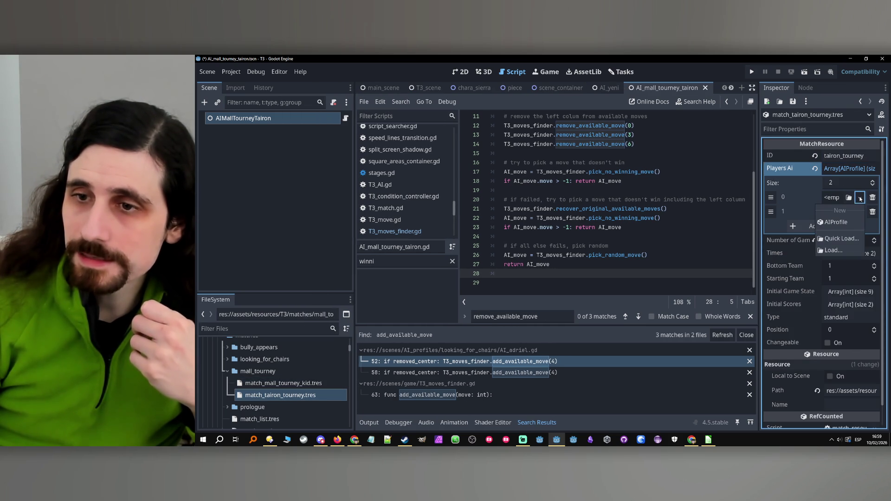
left_click(840, 246)
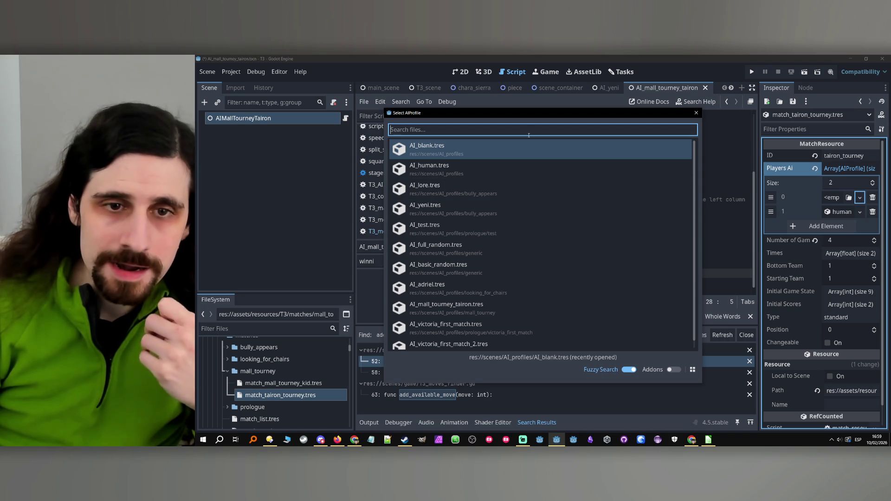
type("ba")
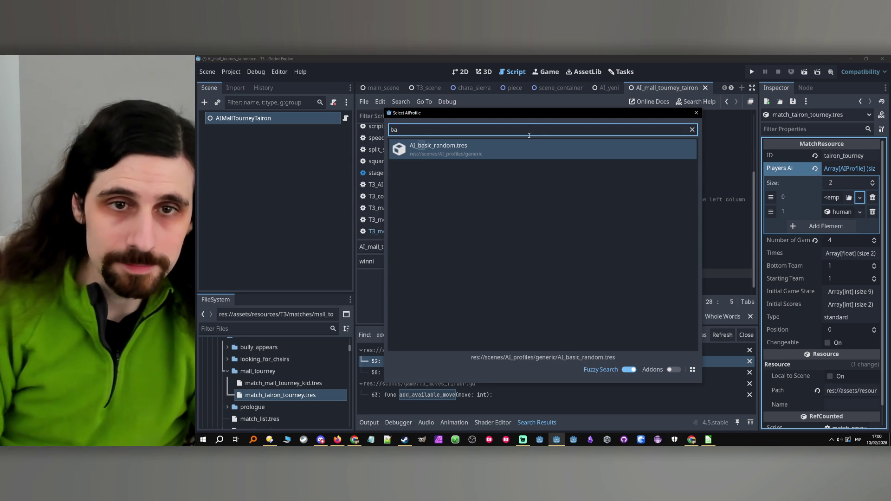
left_click(508, 159)
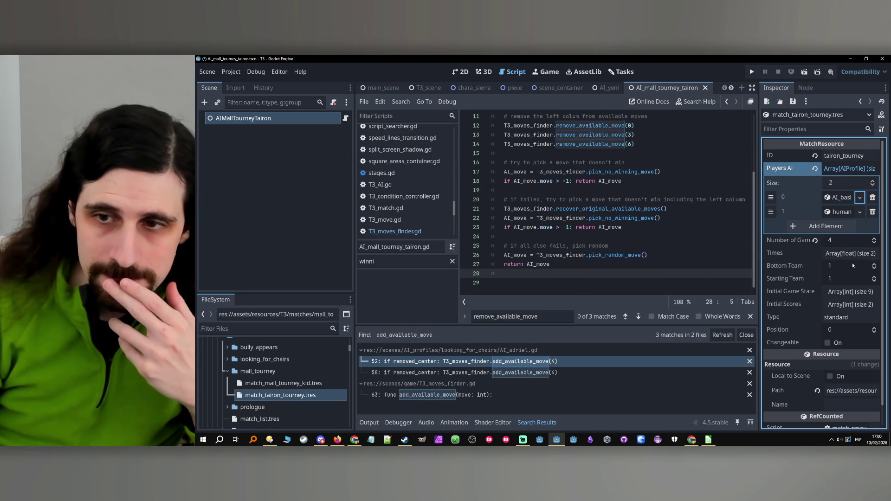
left_click(267, 383)
left_click(263, 396)
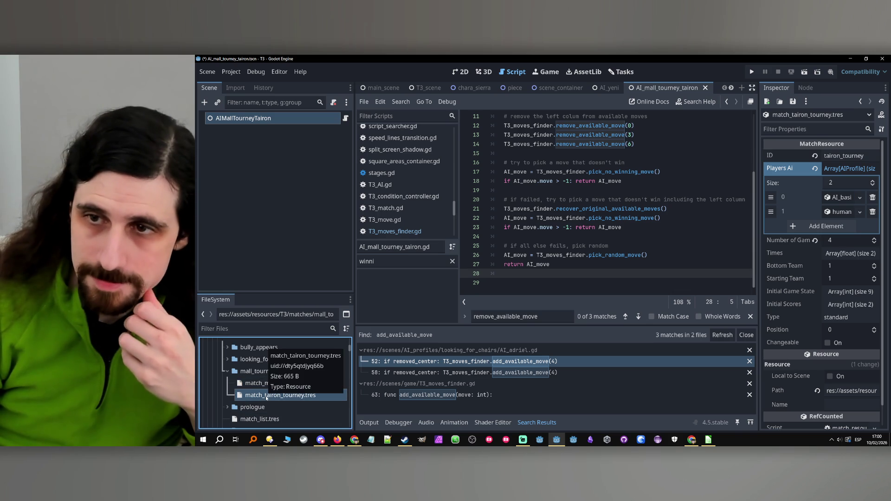
left_click(260, 372)
- Create a MatchResource in mall_tourney saved as match_tairon_tourney_cheat.tres, and paste in its ID
right_click(268, 374)
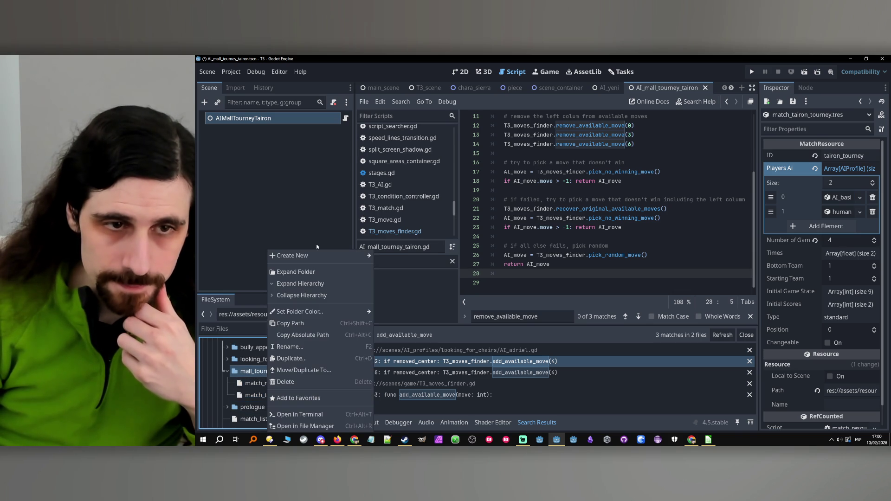
mouse_move(324, 255)
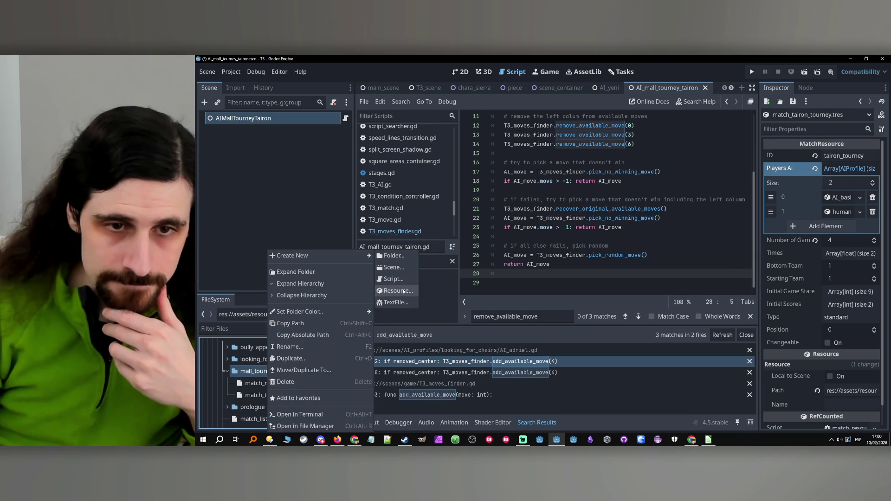
left_click(404, 291)
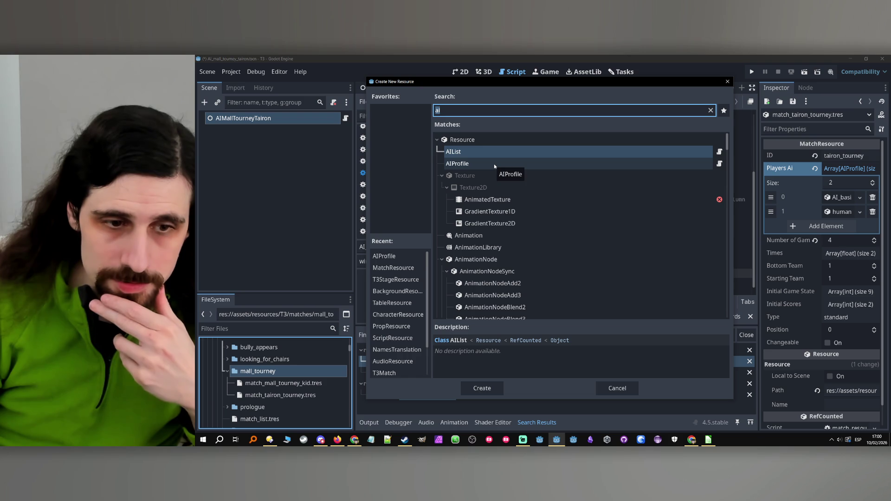
type("match")
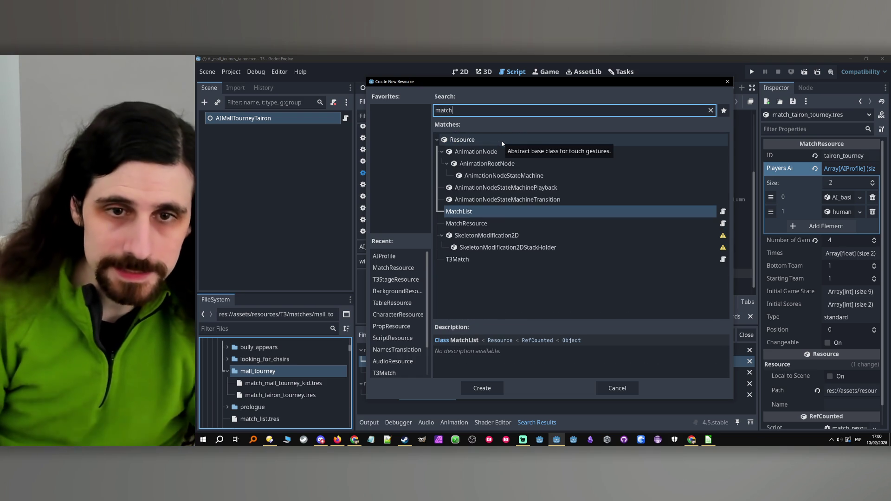
double_click(466, 223)
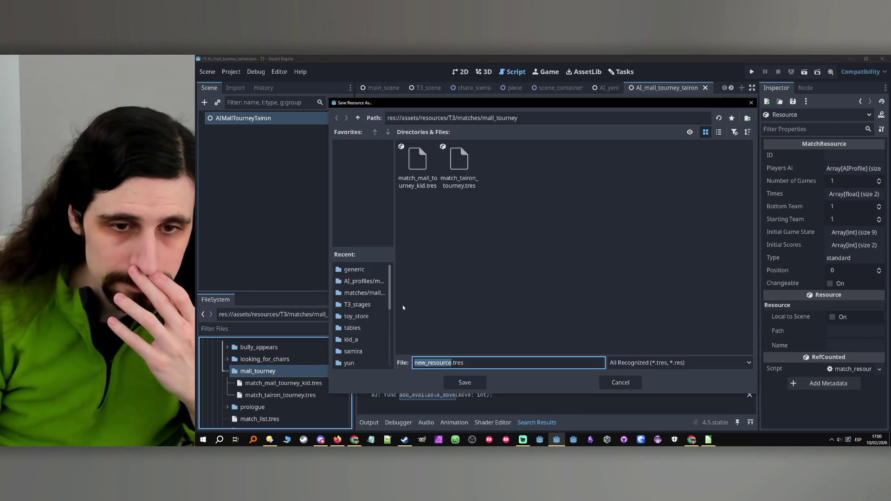
type("match")
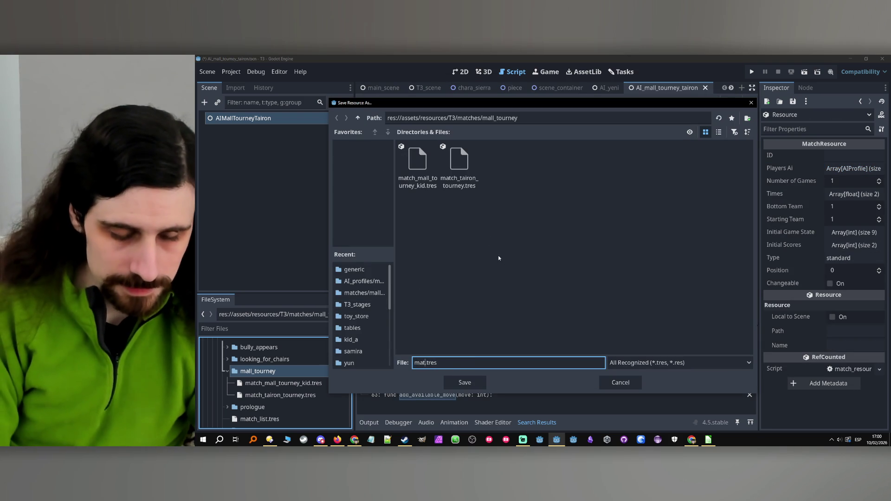
type("_tairon_")
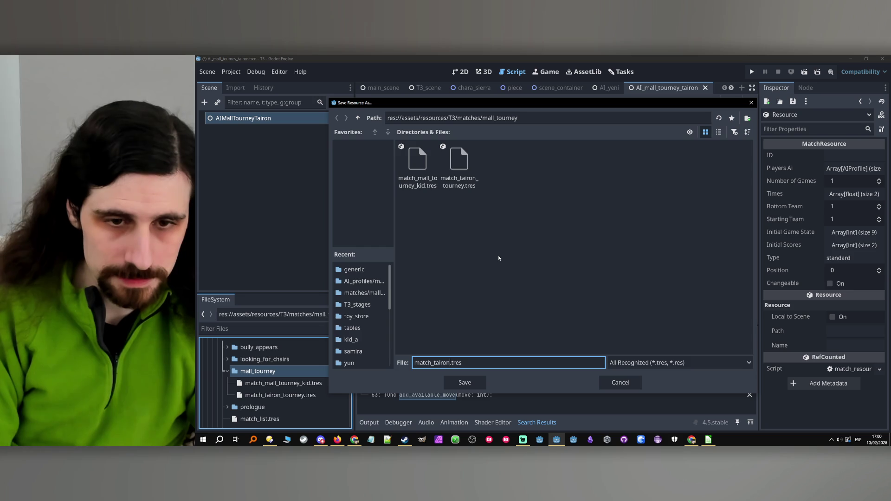
type("tourney_")
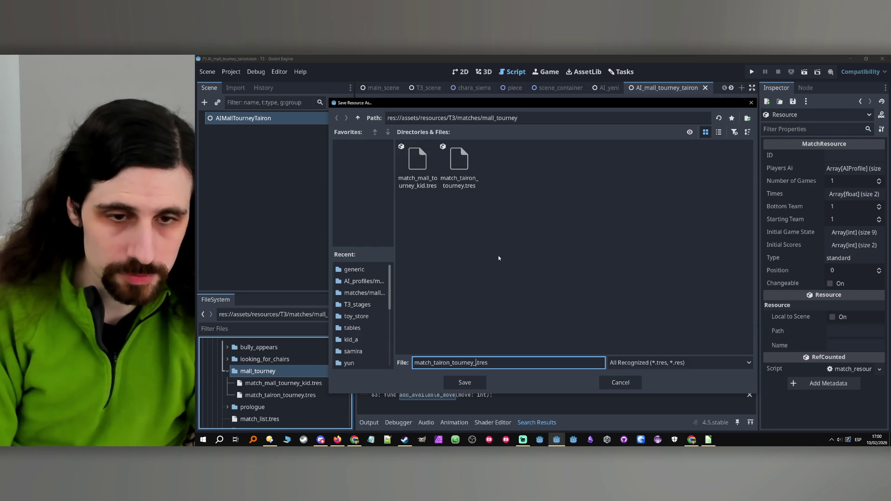
type("cheat")
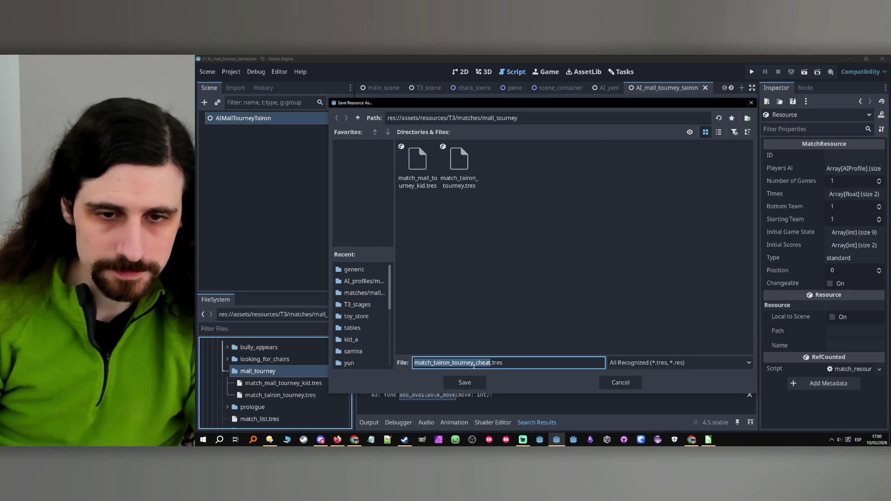
left_click(464, 383)
left_click(281, 407)
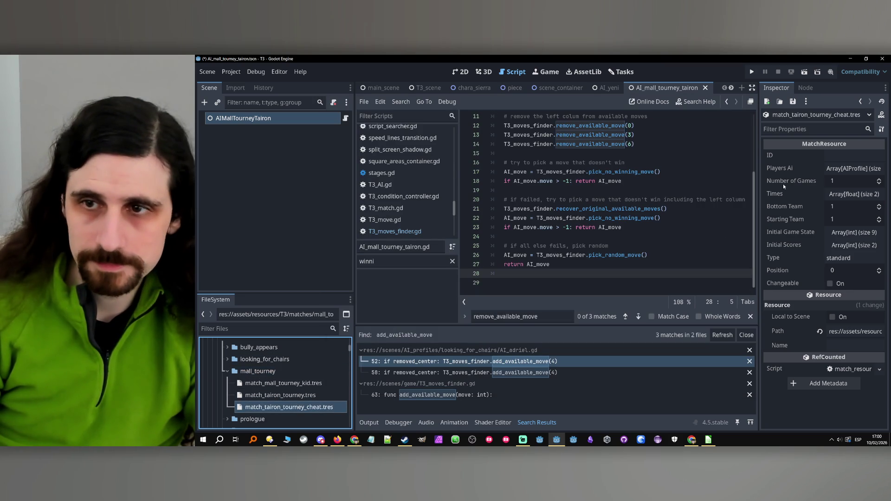
left_click(840, 158)
key("ctrl+v")
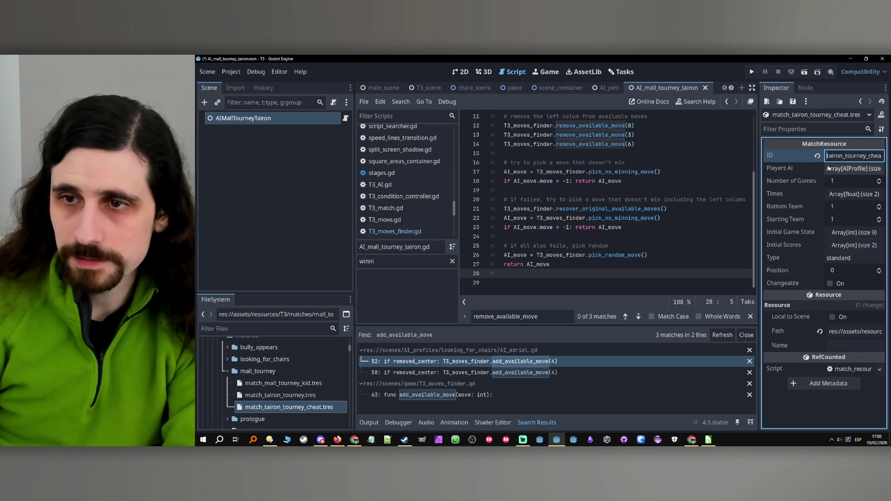
- Set the cheat match's Number of Games to 4
left_click(845, 181)
type("4")
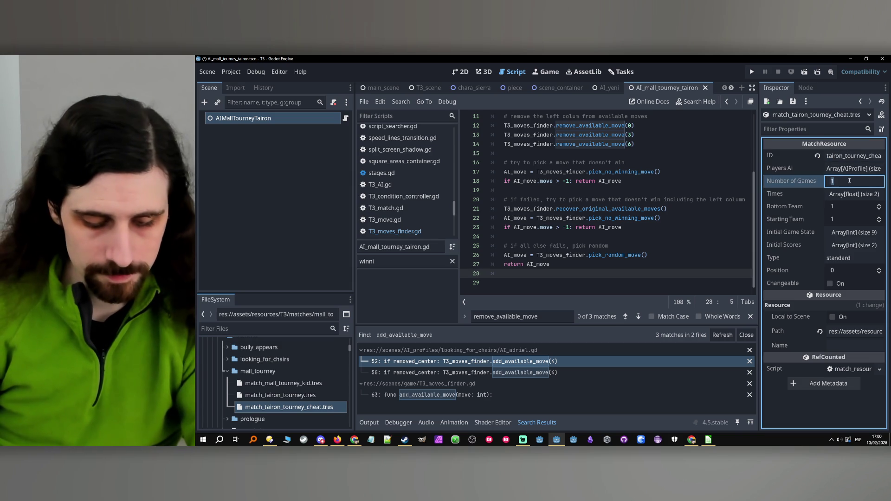
key("Return")
- Assign AI_mall_tourney_tairon as player 0 and AI_human as player 1, then select match_list.tres
left_click(856, 169)
left_click(860, 211)
left_click(822, 251)
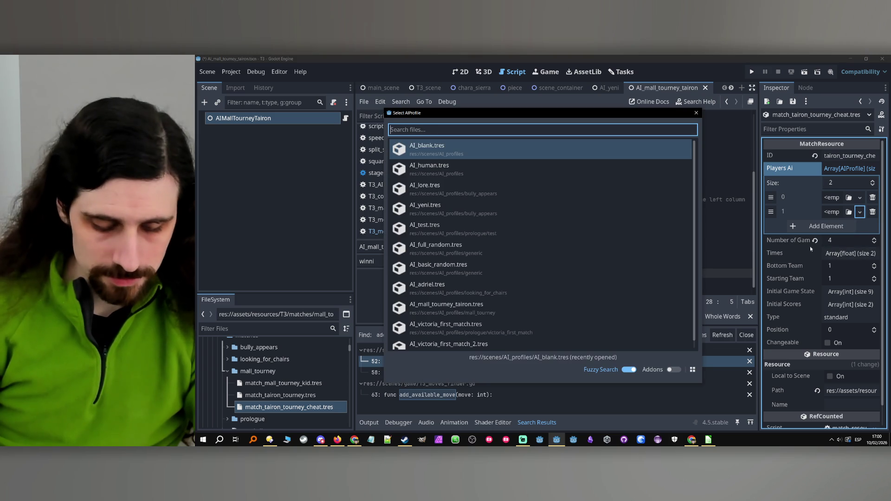
double_click(491, 173)
left_click(860, 198)
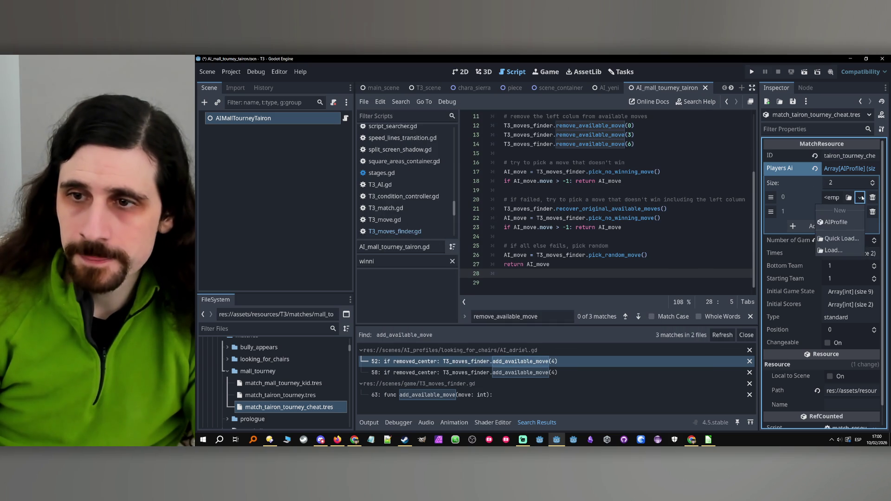
left_click(846, 240)
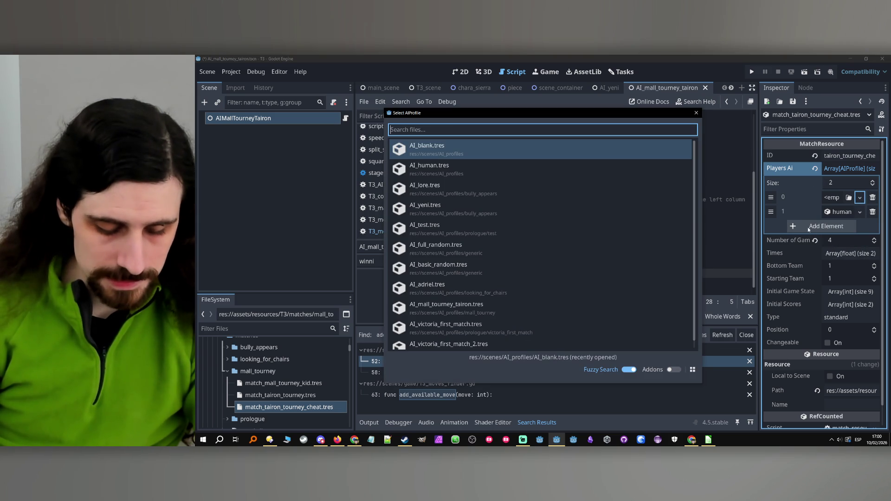
type("mall")
double_click(543, 156)
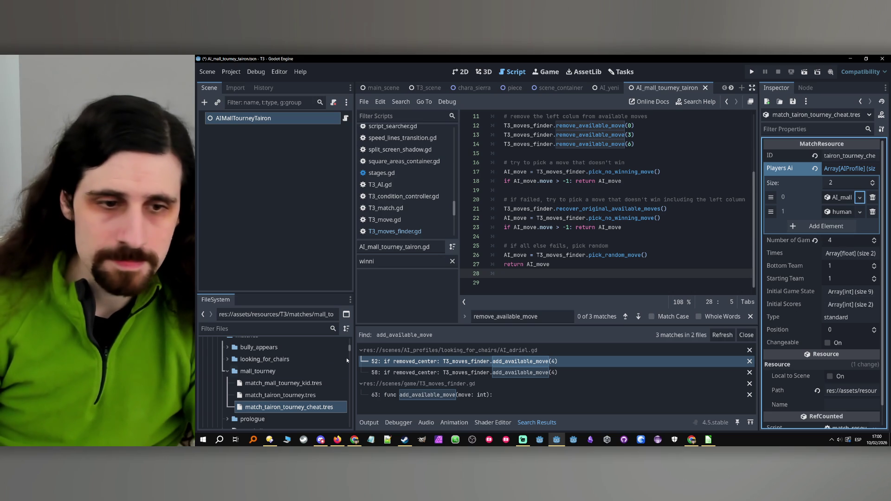
scroll(275, 390, "down", 4)
left_click(278, 376)
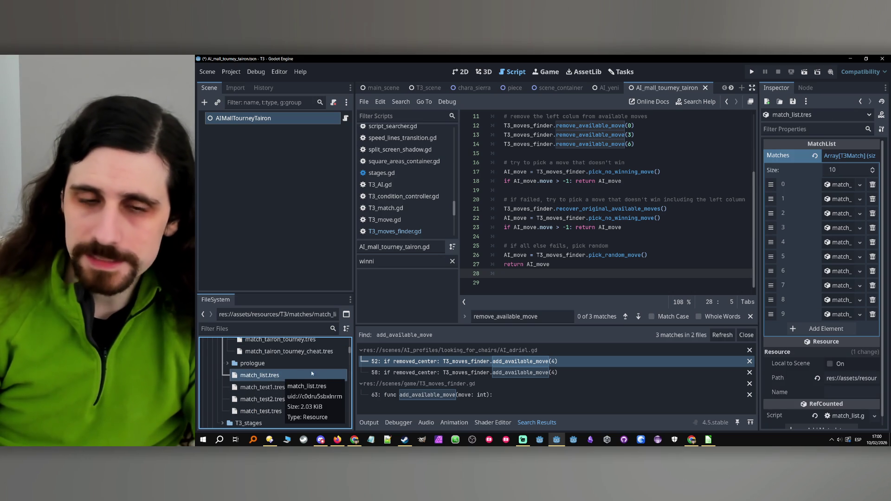
- Widen the Inspector's name column and add an eleventh element to the match list
right_click(281, 377)
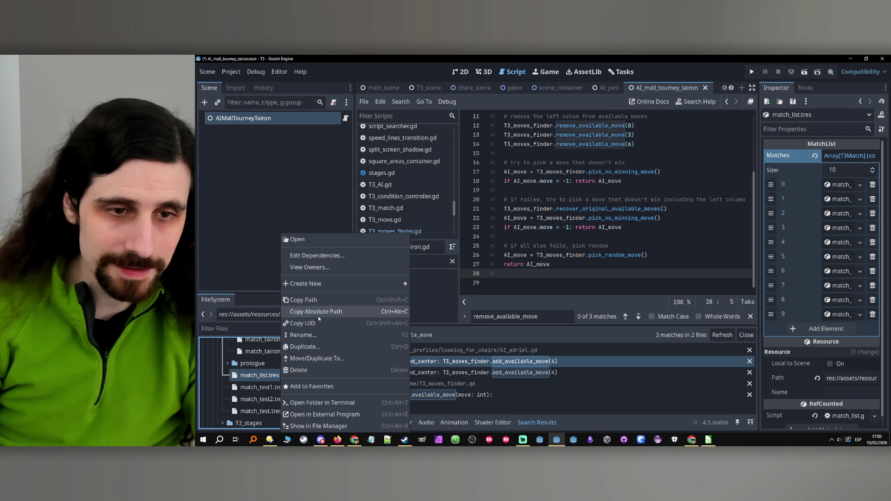
left_click(315, 385)
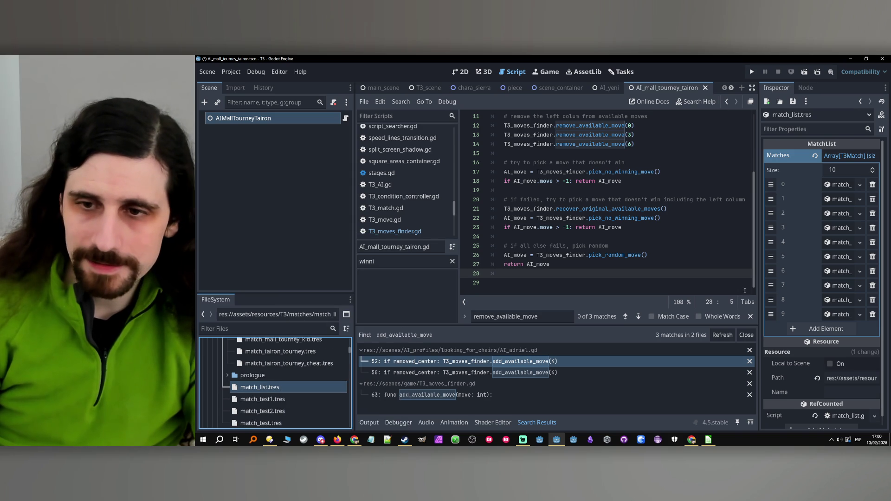
left_click_drag(758, 296, 664, 295)
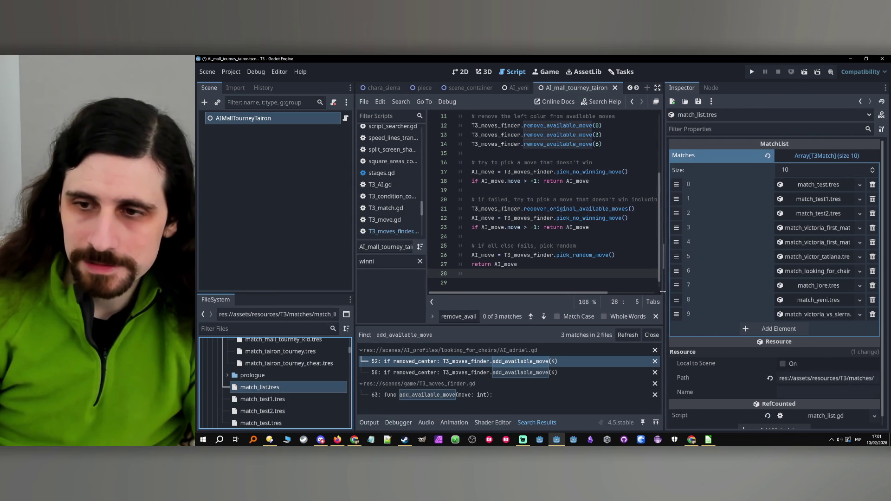
left_click(797, 328)
- Search Quick Load for slot 10 ('match', 'all', 'loo', 'tairon') and cancel without assigning
left_click(849, 329)
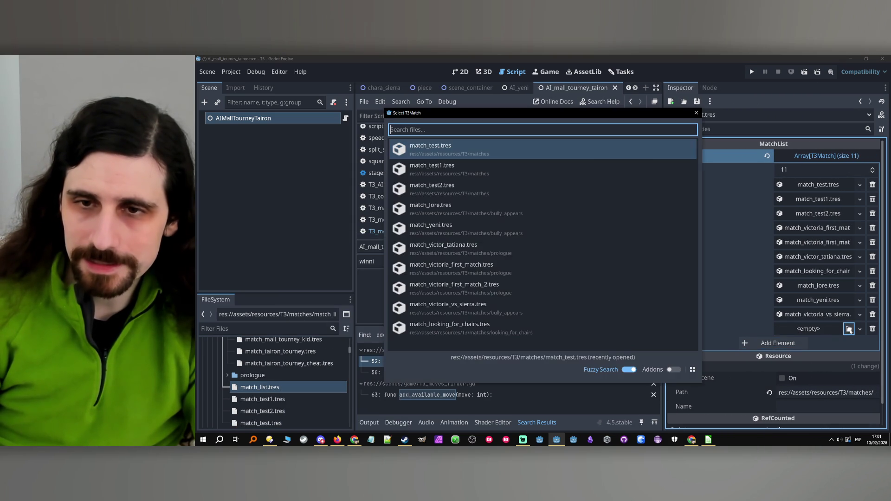
type("match")
key("BackSpace")
key("BackSpace")
key("BackSpace")
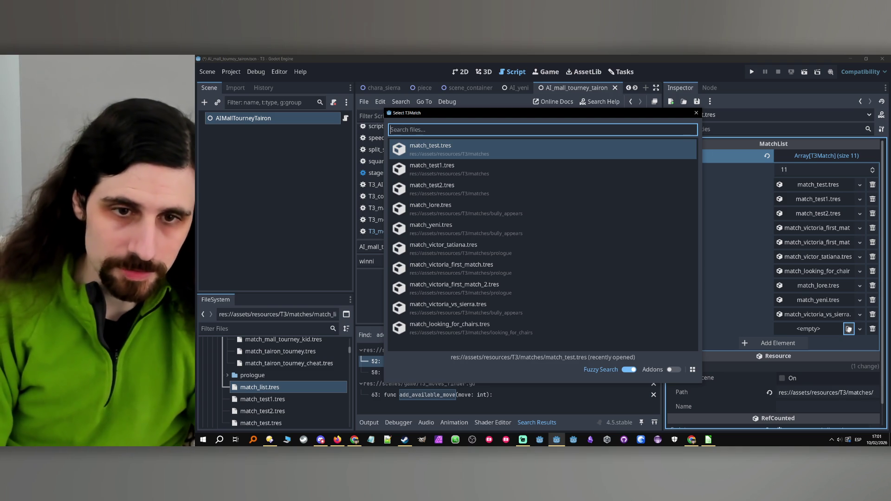
type("all")
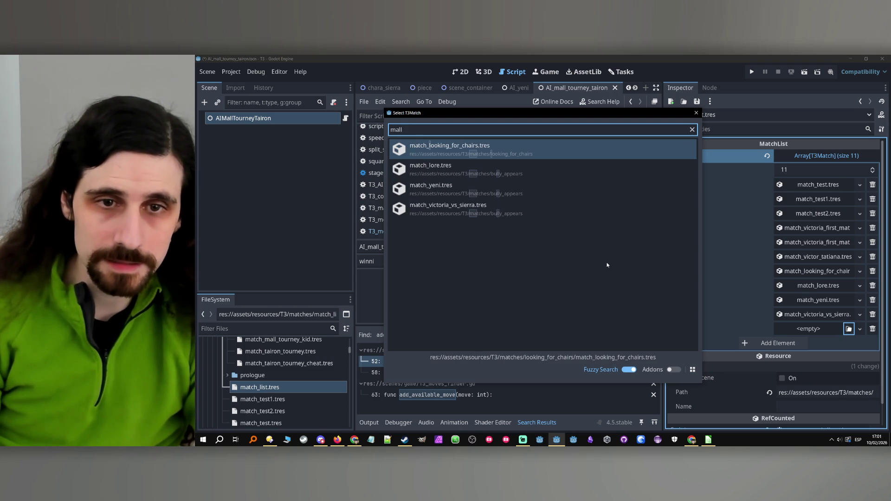
key("BackSpace")
key("BackSpace")
key("BackSpace")
type("loo")
key("BackSpace")
key("BackSpace")
key("BackSpace")
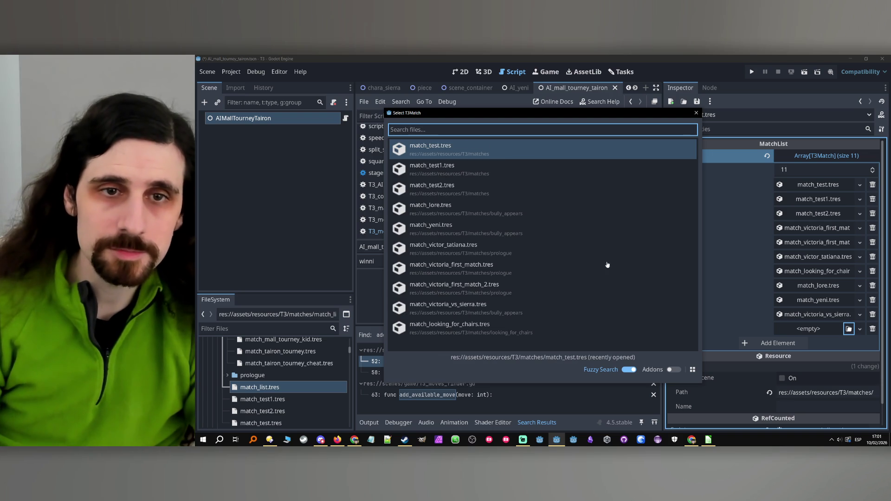
left_click(696, 114)
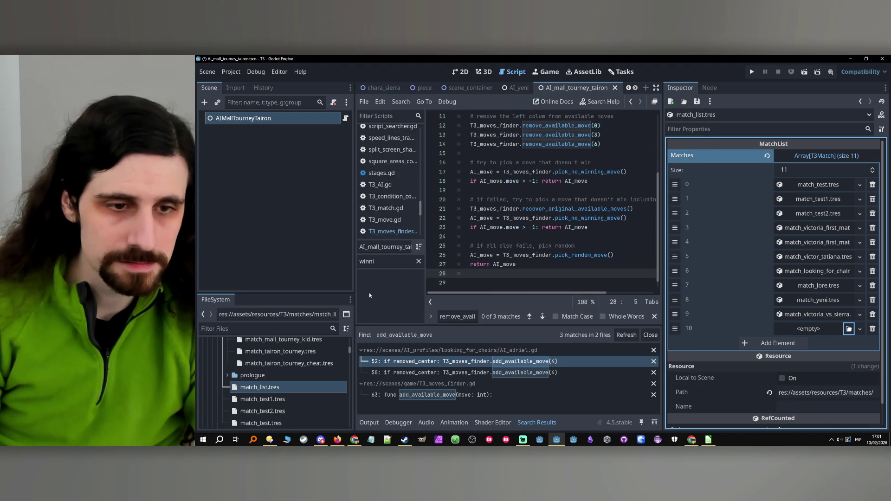
scroll(301, 352, "up", 1)
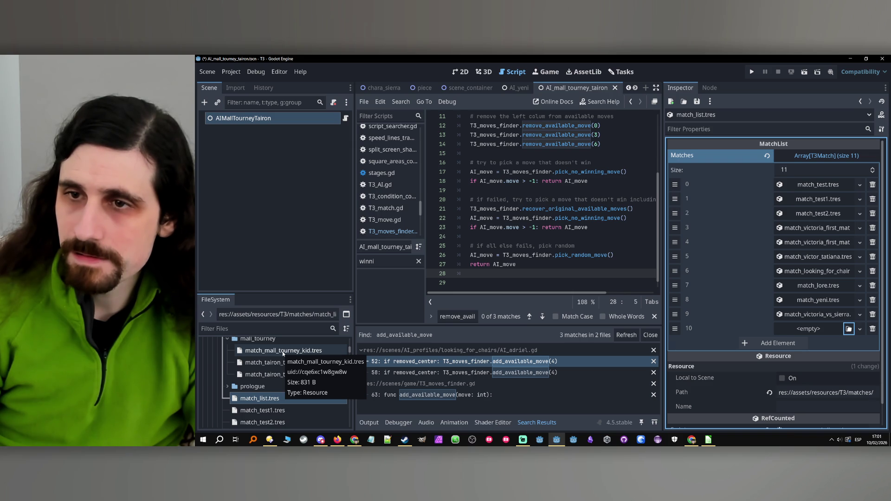
left_click(849, 328)
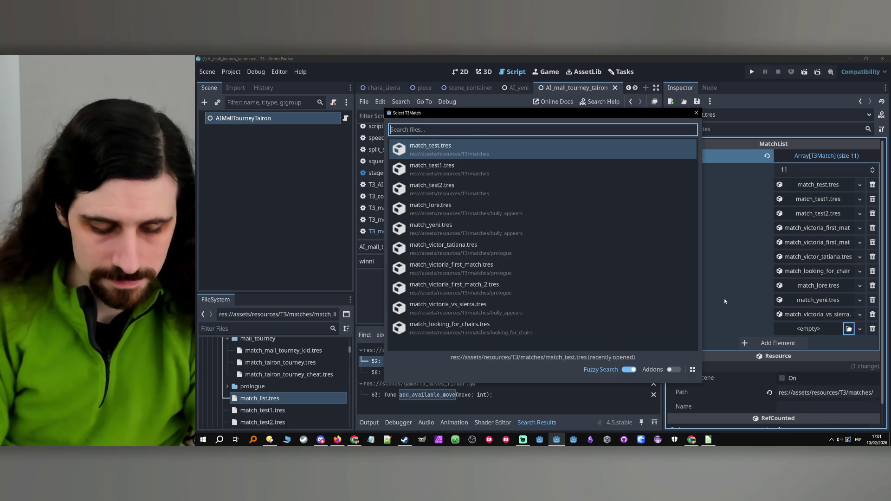
type("tairo")
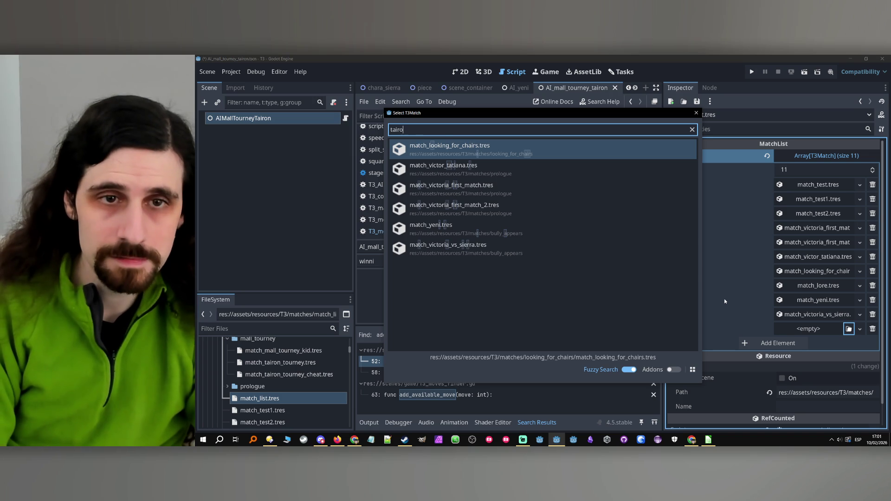
type("n")
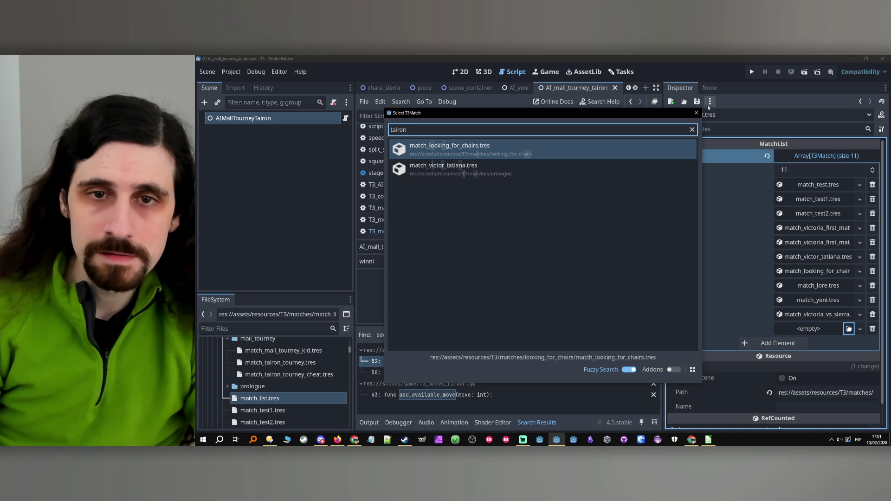
left_click(697, 114)
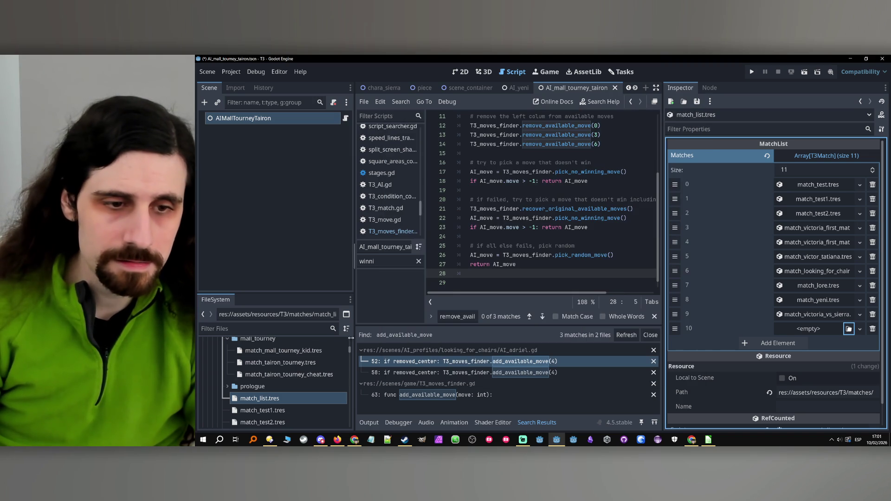
scroll(280, 390, "up", 2)
- Review match_mall_tourney_kid.tres, reopen match_list.tres, and save with Ctrl+S
left_click(287, 374)
double_click(288, 374)
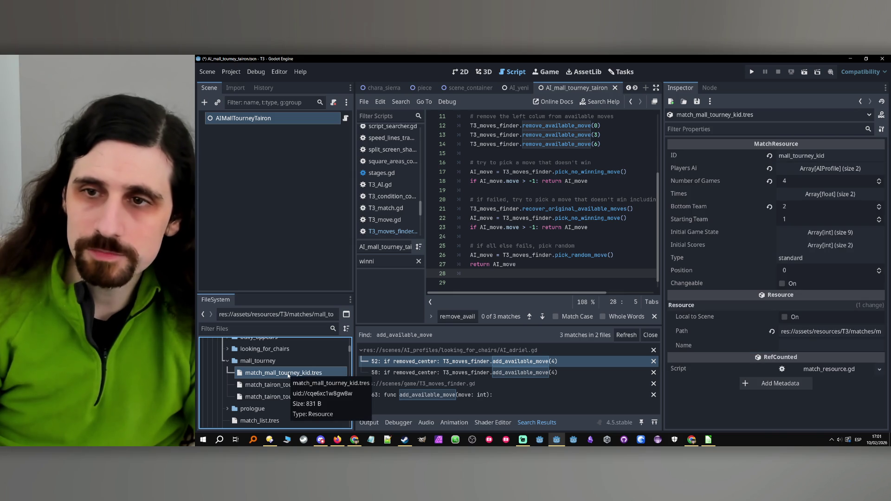
scroll(278, 383, "down", 2)
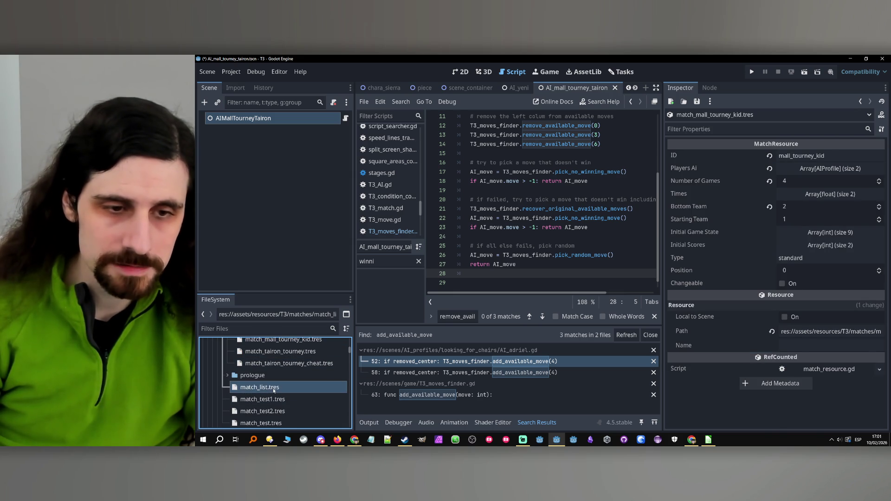
double_click(274, 388)
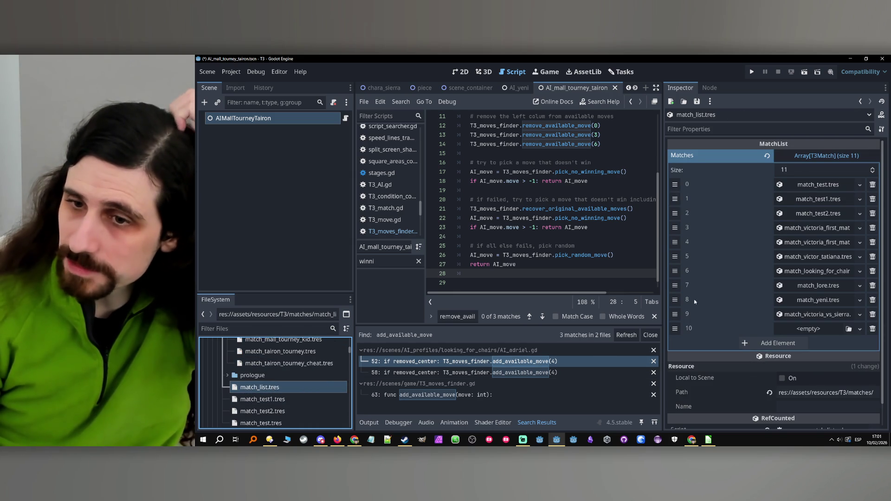
key("ctrl+s")
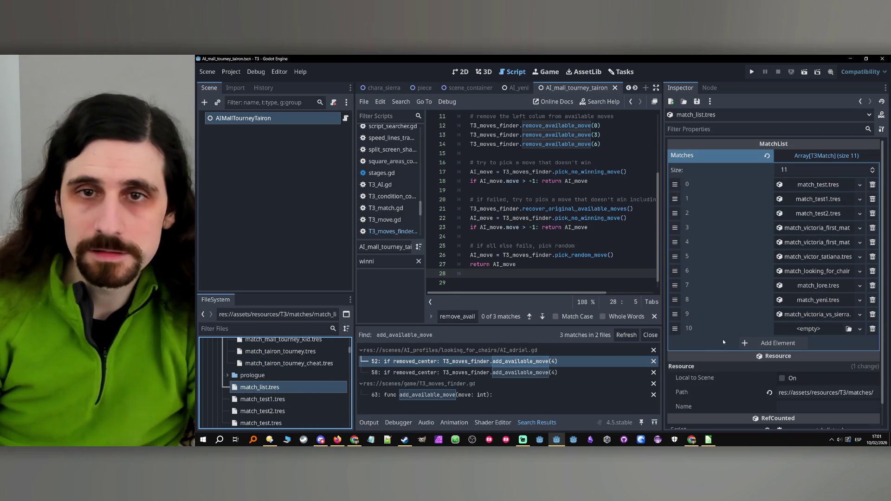
- Try filling slot 10 via Quick Load 'mall' and by dragging the kid match, then dismiss
left_click(849, 330)
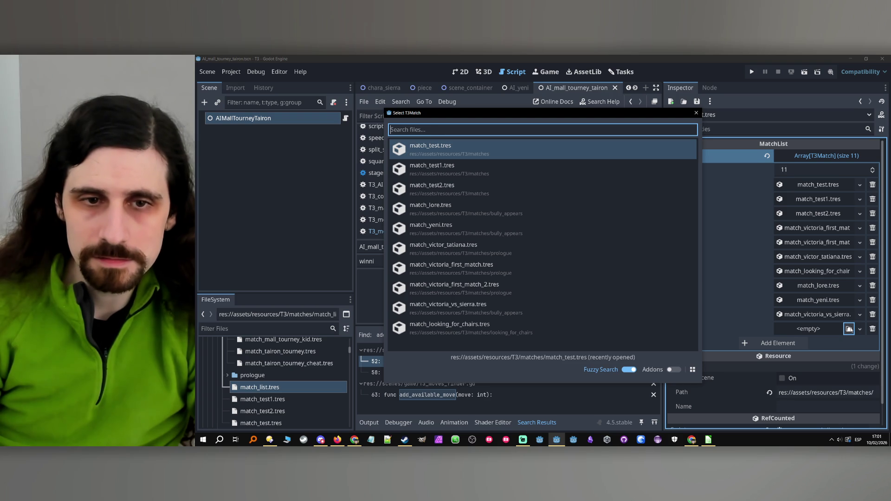
type("ma")
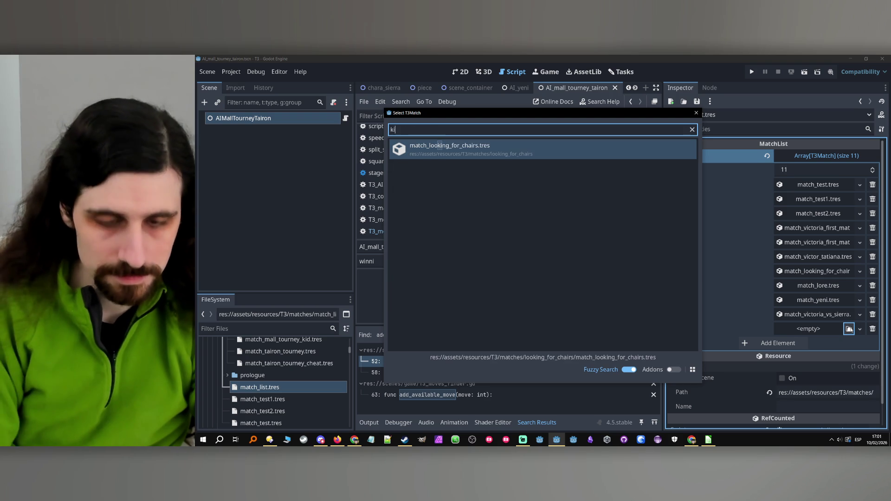
type("ll")
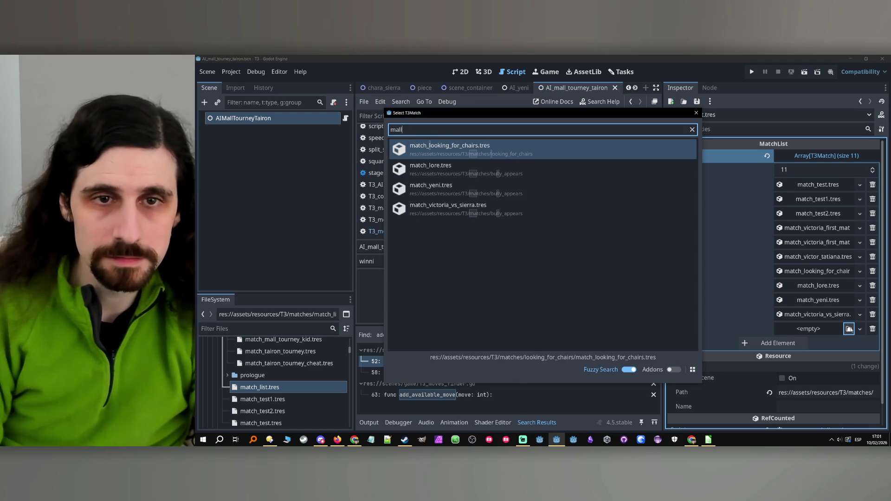
left_click(696, 113)
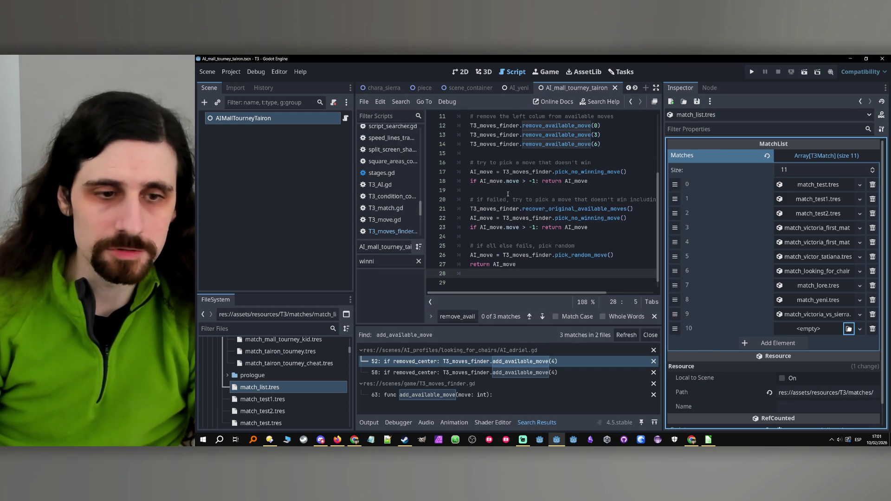
scroll(297, 377, "up", 3)
left_click_drag(305, 372, 824, 327)
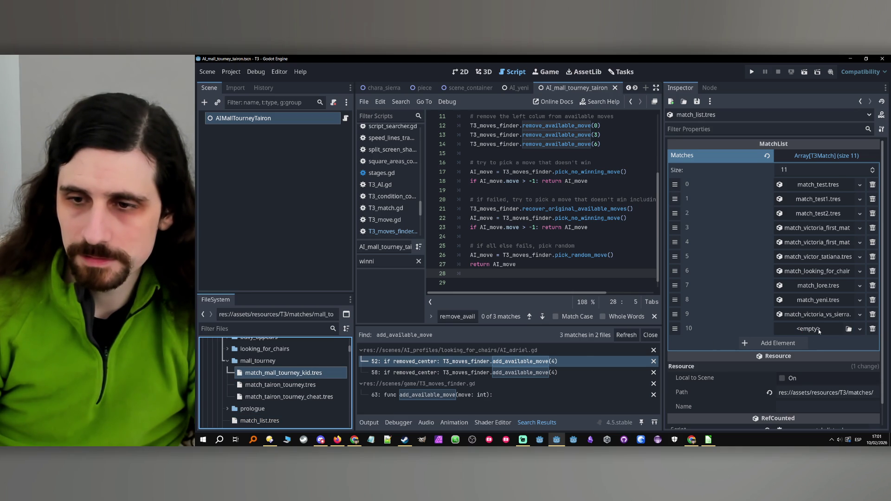
left_click(820, 329)
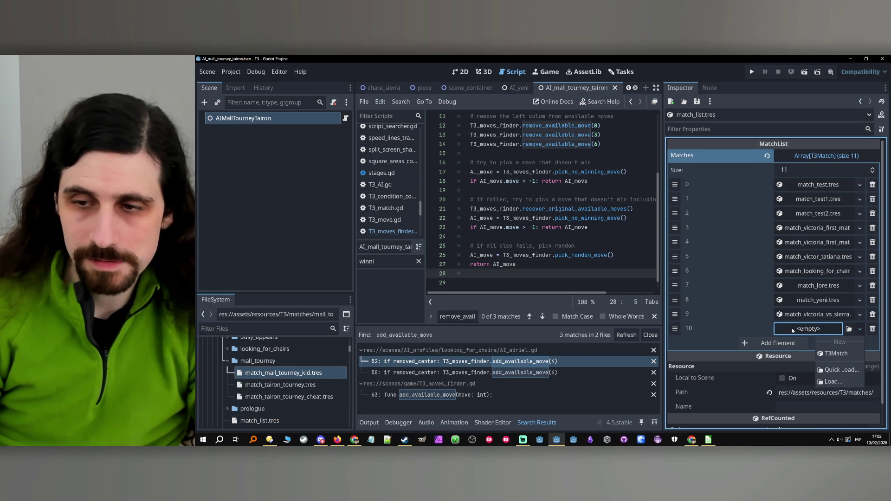
key("Escape")
- Select match_tairon_tourney.tres, then right-click the mall_tourney folder for its actions
left_click(281, 385)
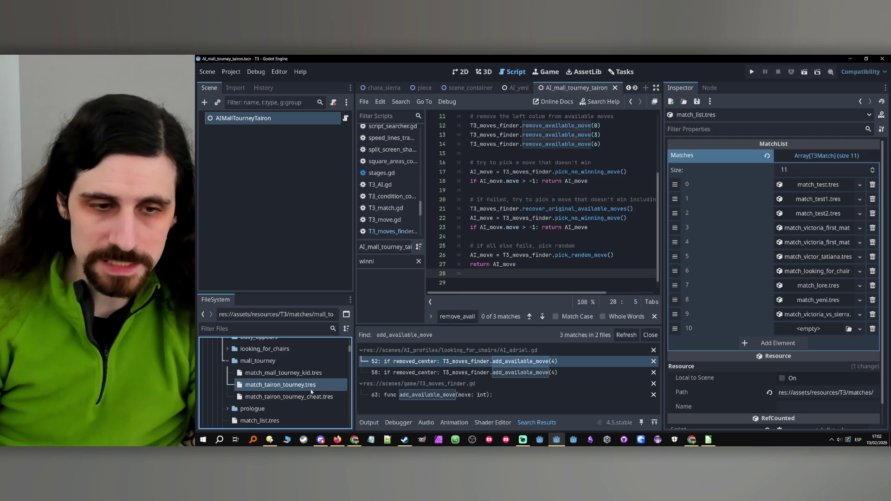
left_click(268, 374)
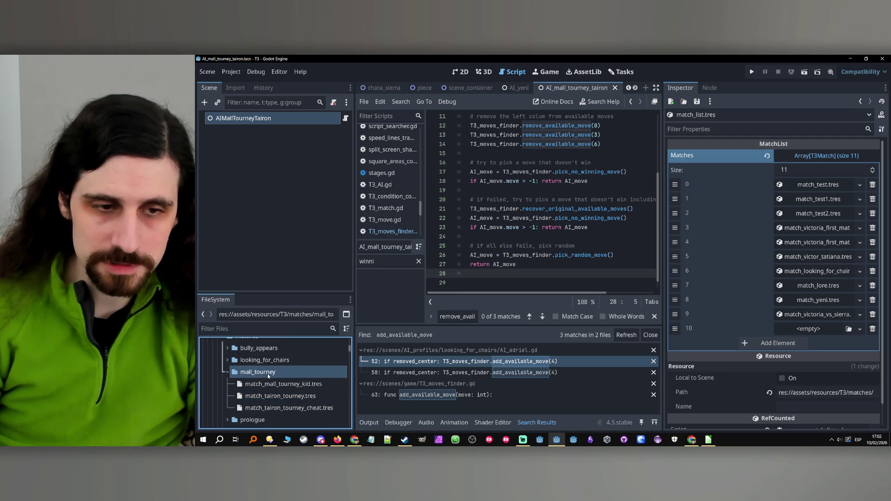
right_click(268, 375)
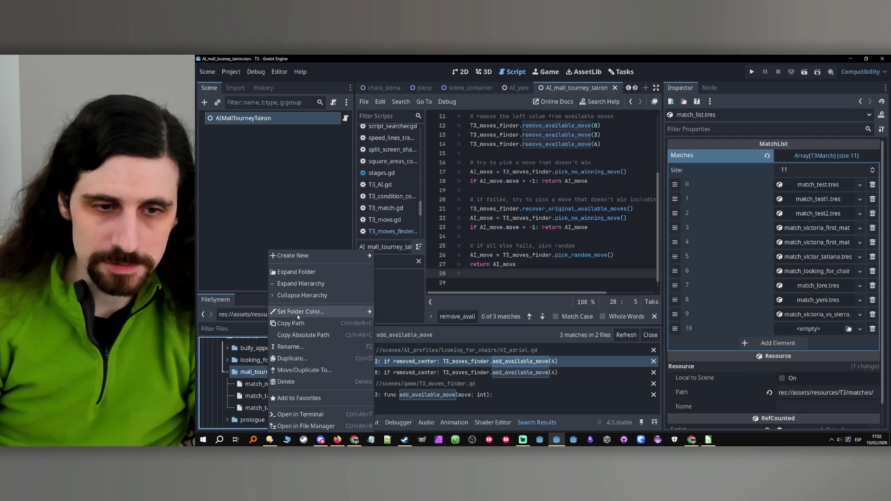
- Open match_resource.gd from MatchResource in the Create New Resource list and widen the code area
mouse_move(312, 314)
mouse_move(325, 255)
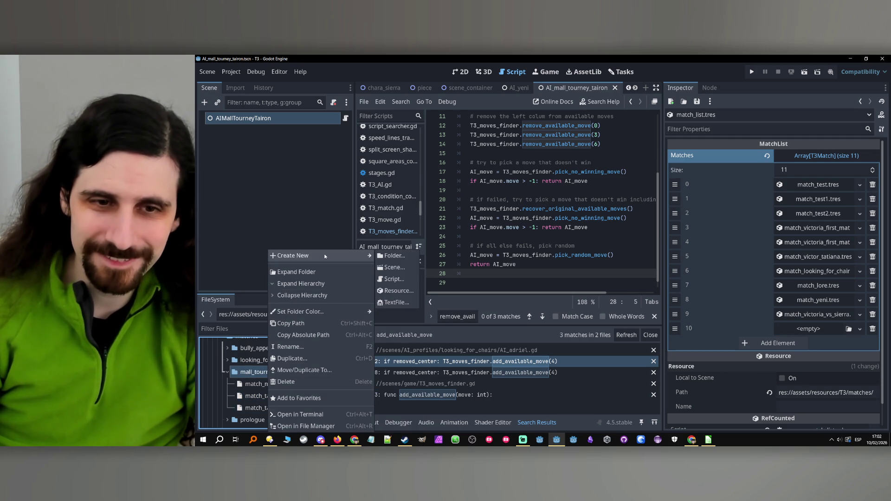
left_click(415, 291)
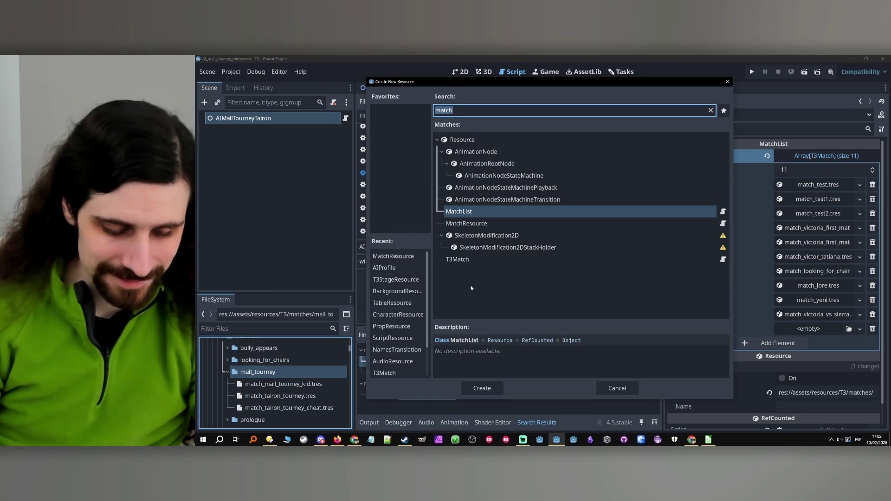
type("match")
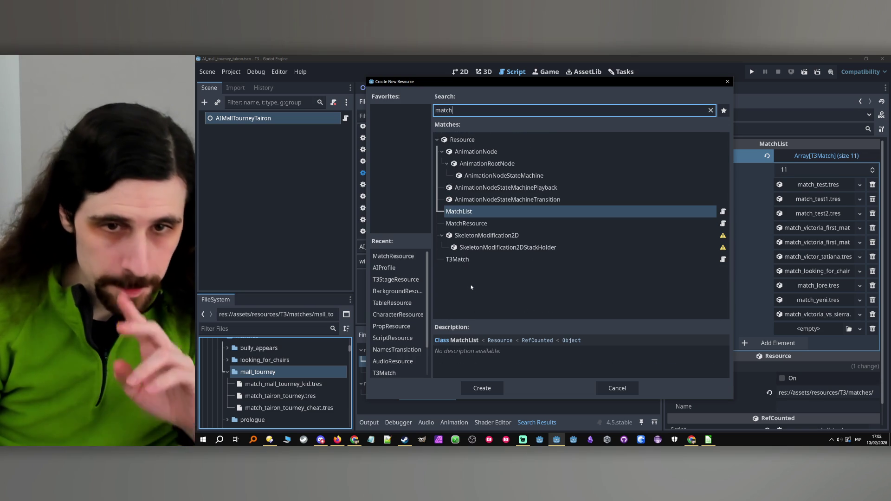
left_click(509, 222)
left_click(474, 261)
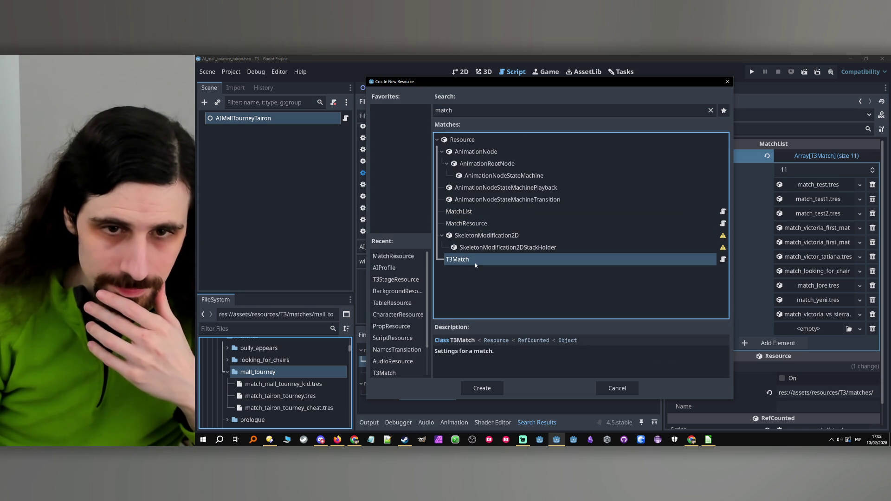
left_click(485, 226)
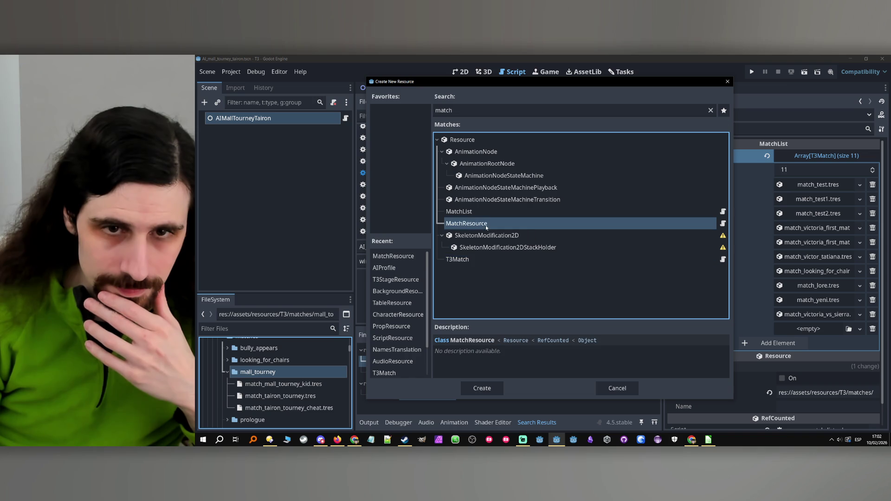
left_click(723, 224)
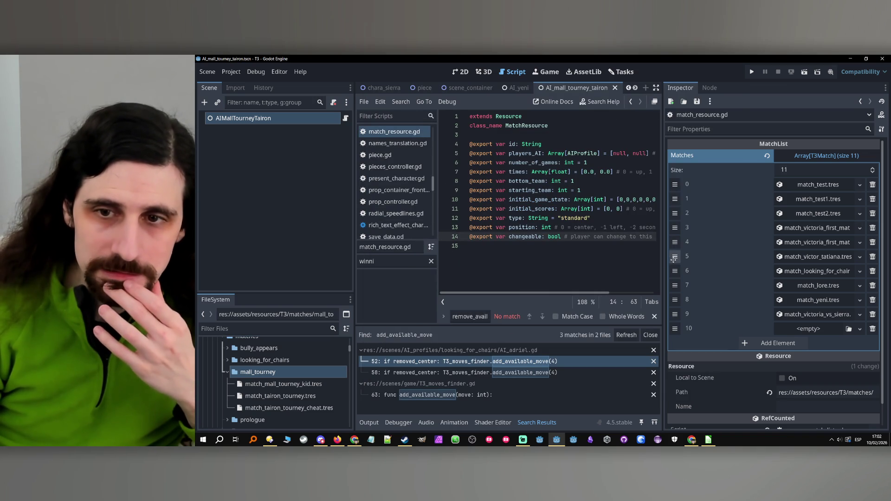
left_click_drag(661, 260, 747, 253)
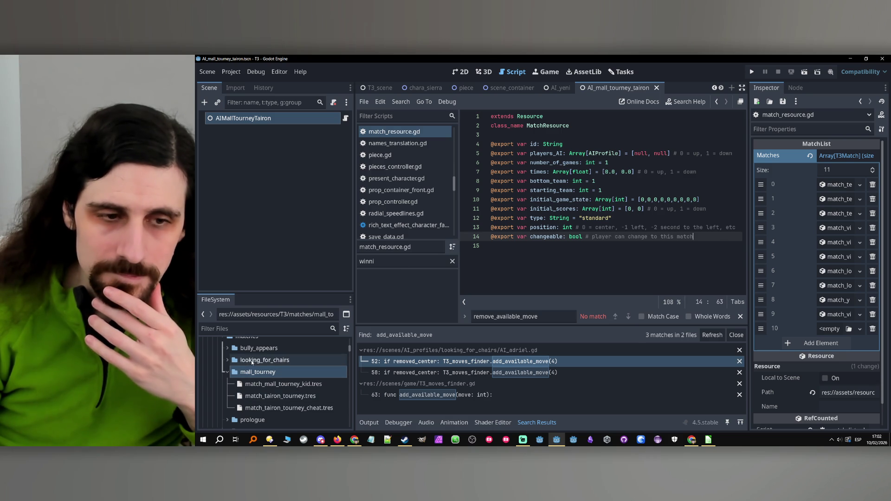
right_click(247, 374)
- Start a new T3Match resource in mall_tourney, then cancel its save dialog
mouse_move(288, 257)
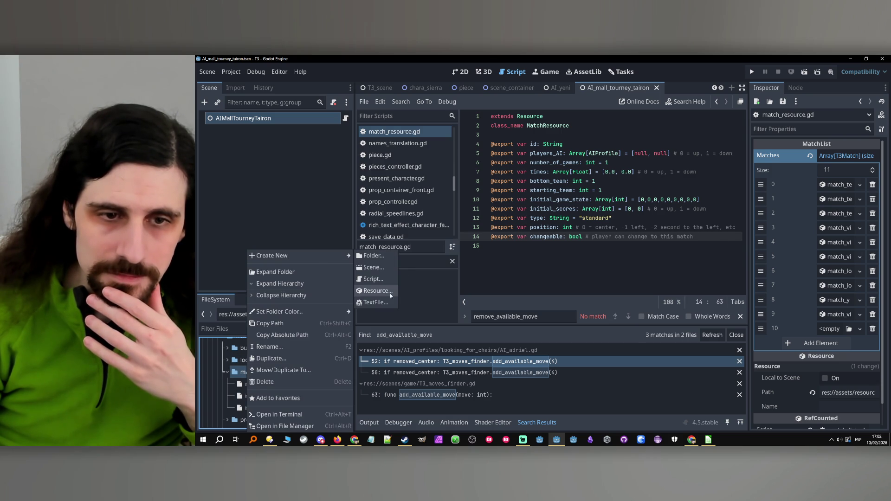
left_click(389, 291)
left_click(469, 259)
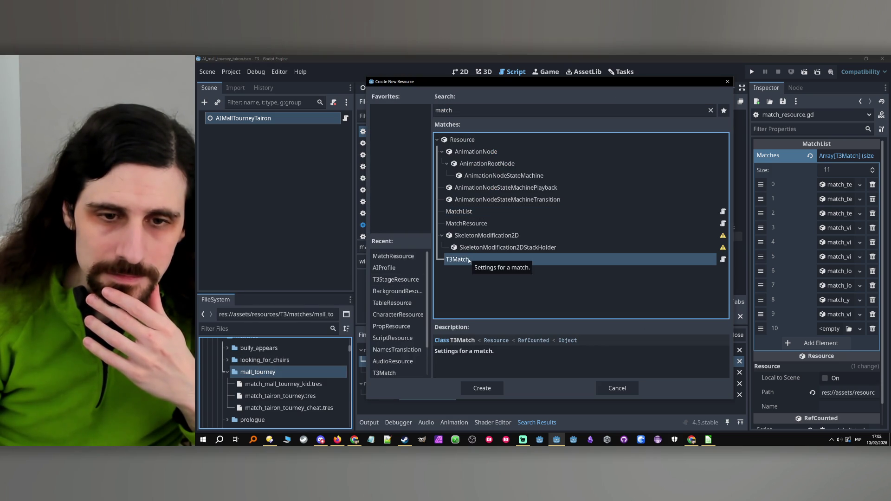
double_click(469, 260)
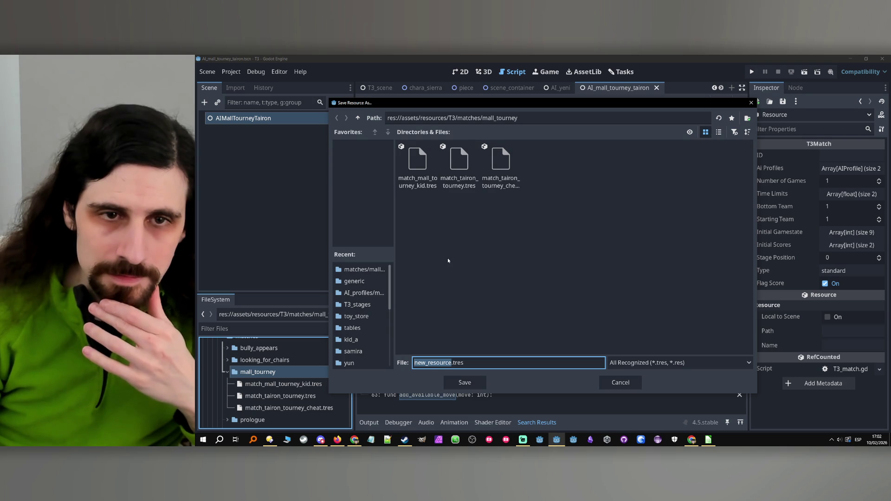
left_click(621, 383)
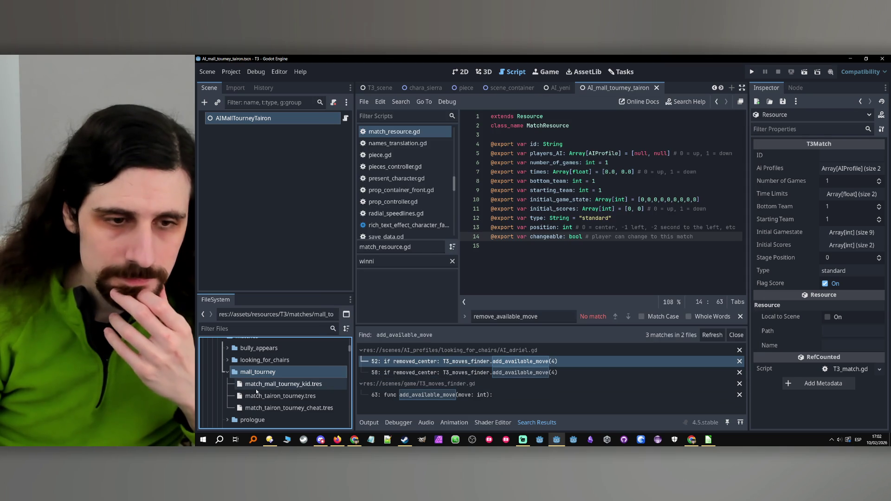
- Delete the existing match_mall_tourney_kid.tres file from mall_tourney
left_click(272, 385)
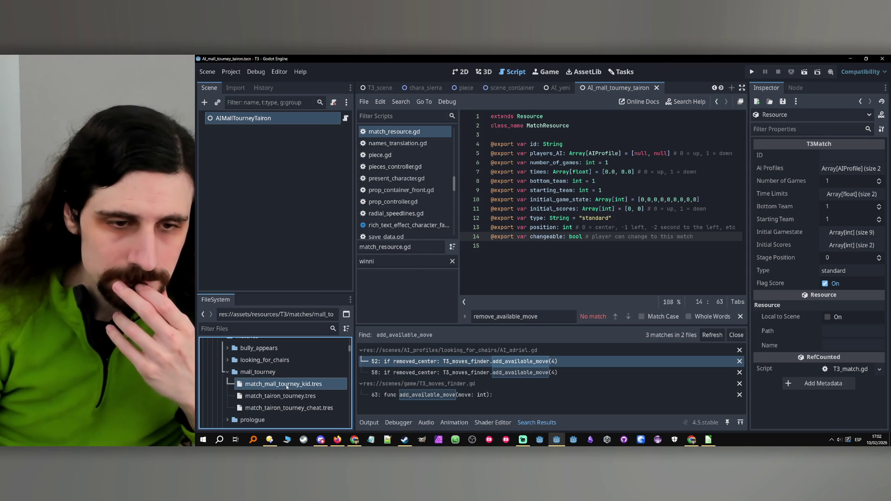
right_click(286, 389)
left_click(289, 370)
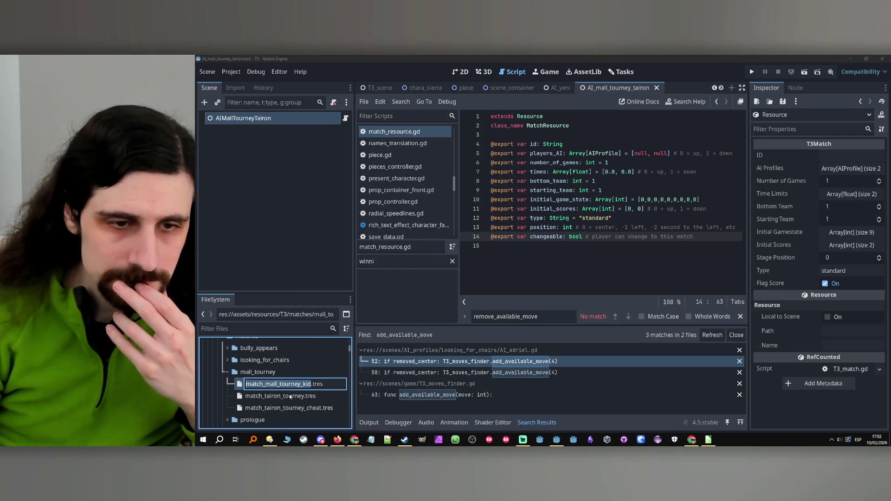
key("Escape")
key("Delete")
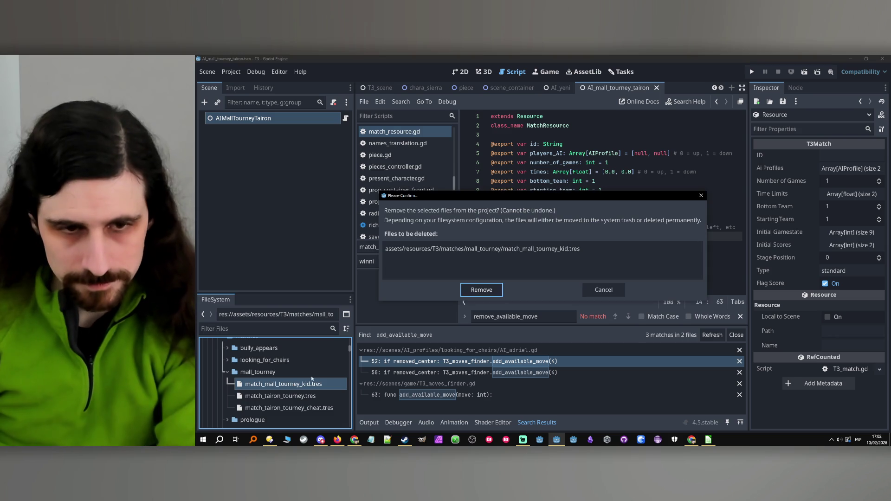
key("Return")
- Create a new T3Match resource in mall_tourney and save it as match_mall_tourney_kid.tres
right_click(267, 372)
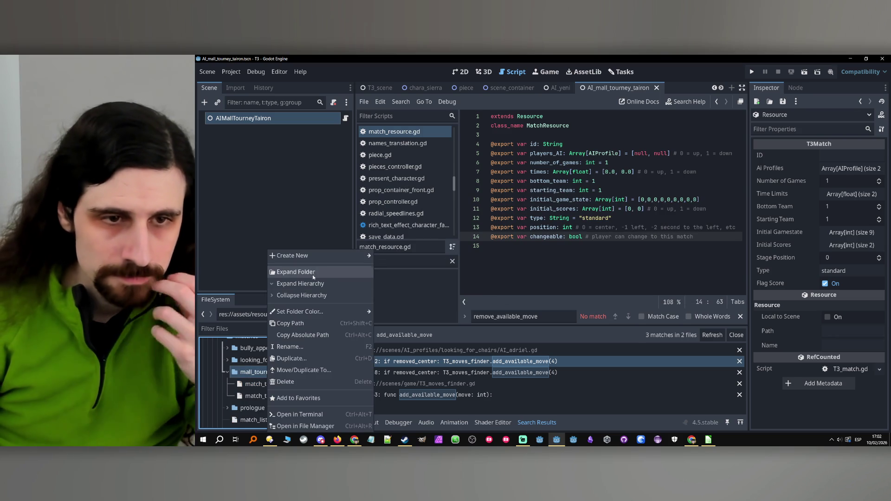
mouse_move(325, 256)
left_click(401, 292)
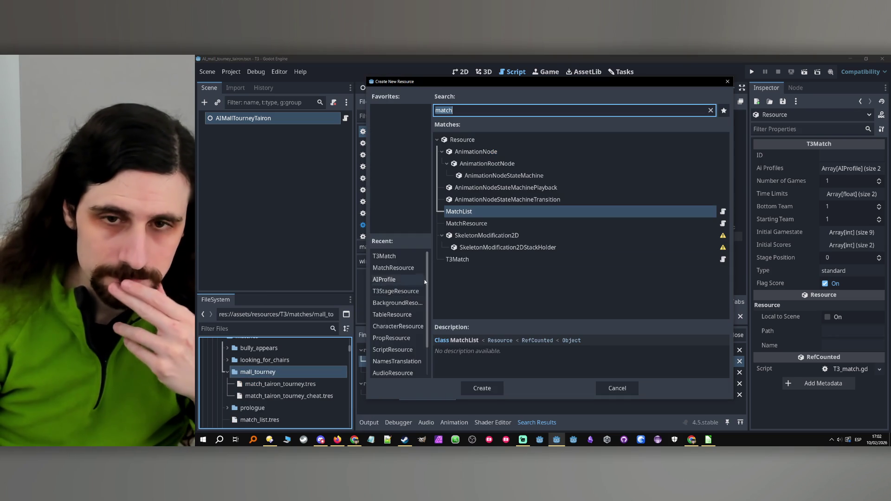
left_click(471, 259)
type("match_mall_tourney_kid")
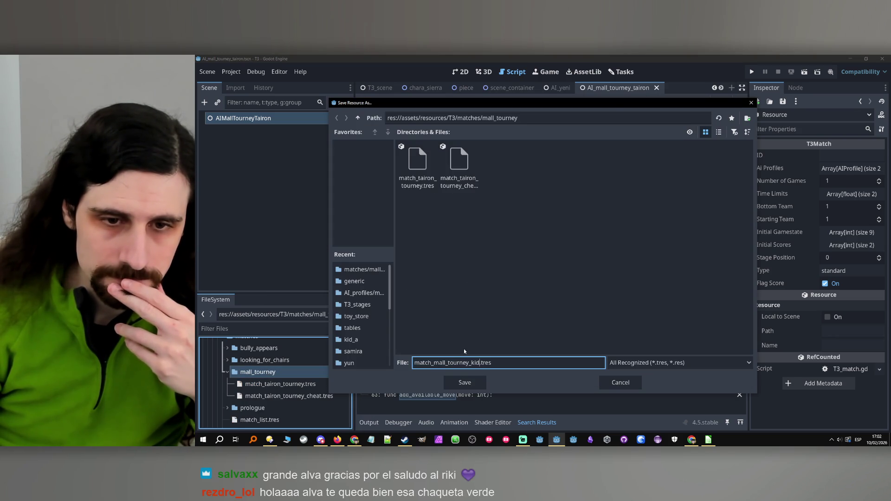
left_click(464, 382)
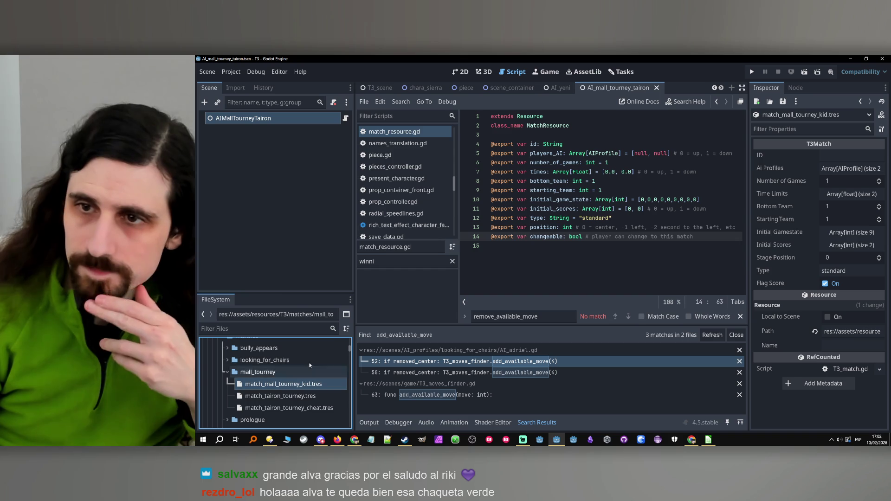
- Set the match ID to mall_tourney_kid by pasting the file name and trimming the match_ prefix
left_click(835, 156)
key("ctrl+v")
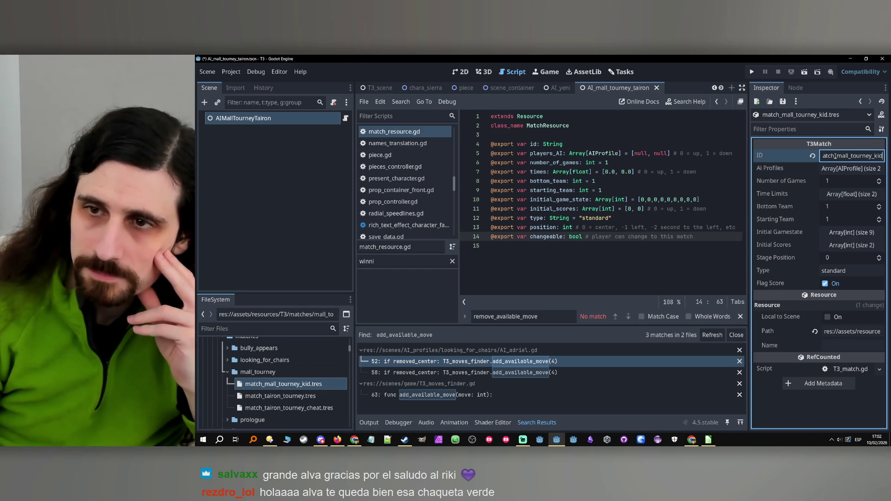
key("BackSpace")
key("BackSpace")
key("BackSpace")
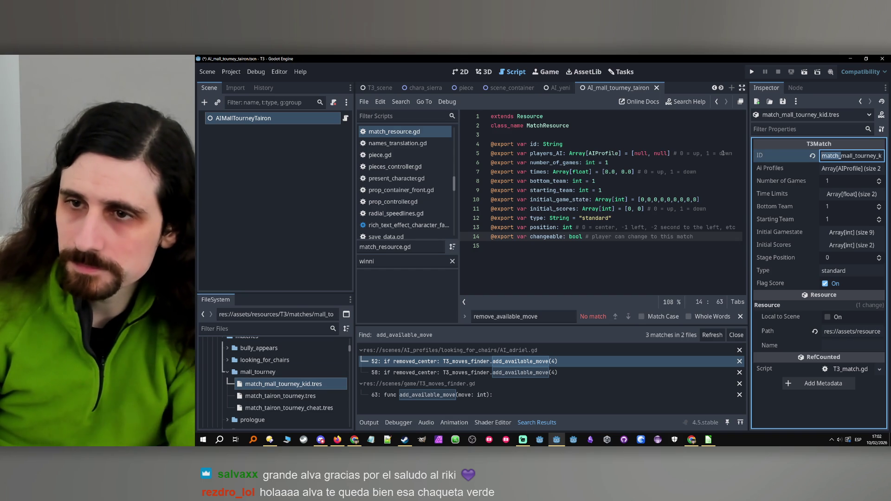
key("Return")
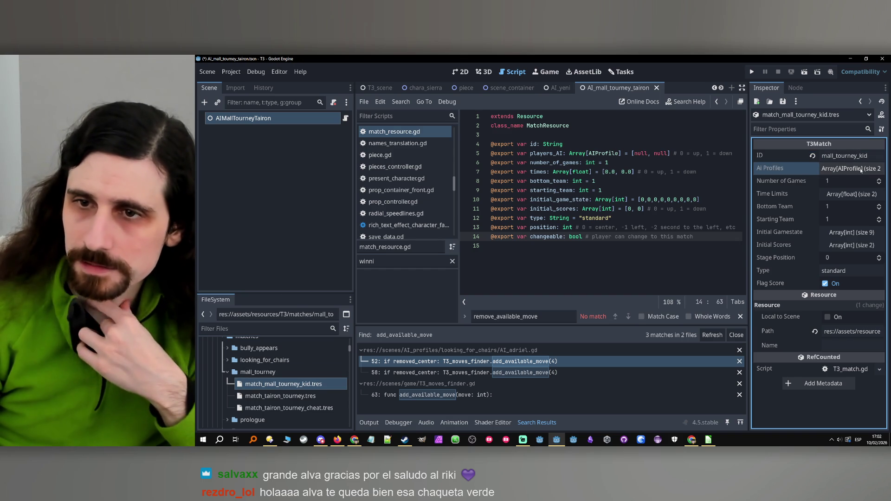
- Check the AI Profiles list, then view match_tairon_tourney.tres for comparison
left_click(861, 170)
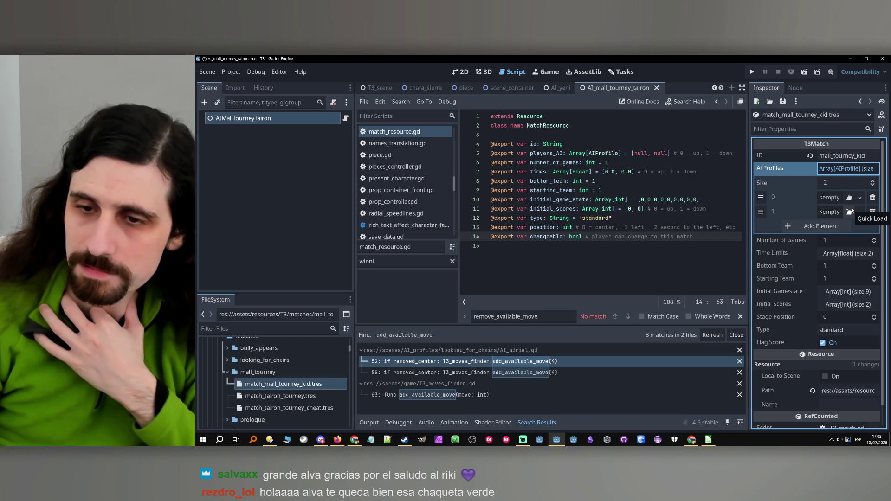
left_click(848, 171)
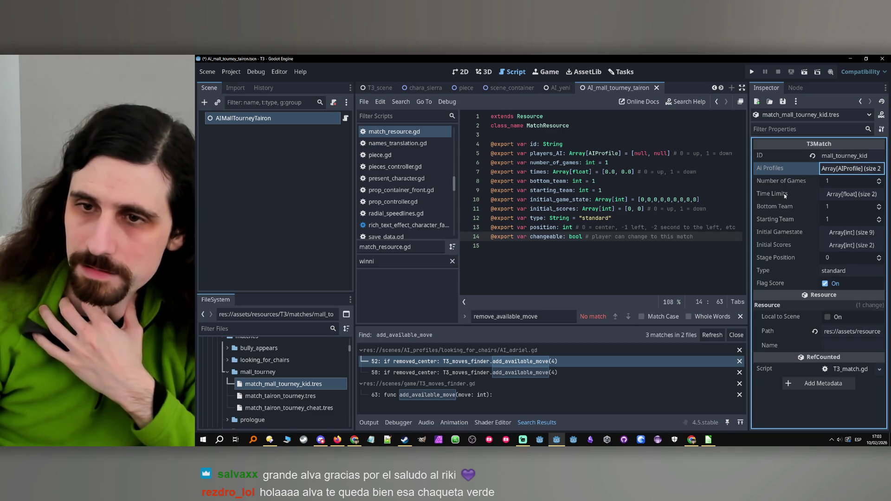
left_click(291, 396)
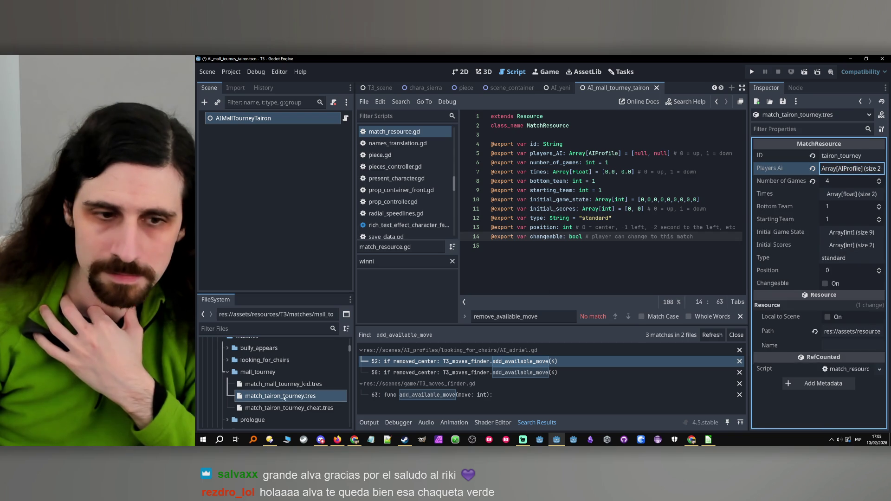
- Compare the tairon and kid match resources' settings, including the kid match's Flag Score
left_click(300, 384)
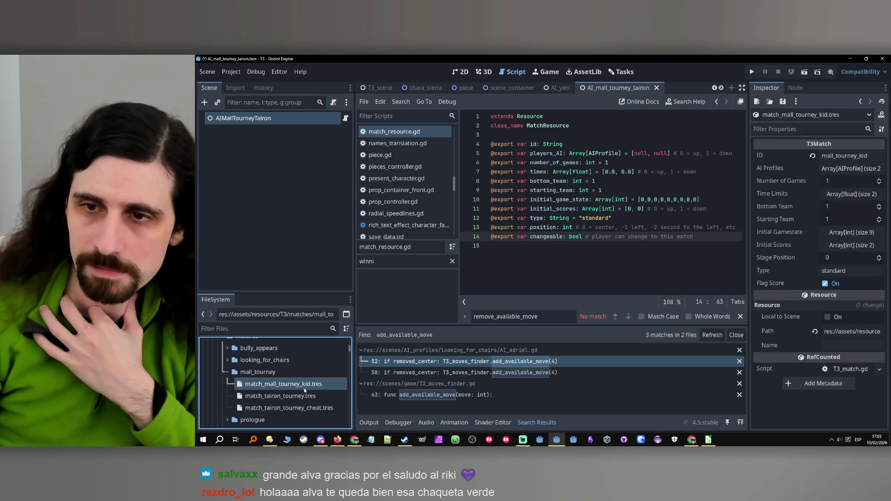
left_click(304, 392)
left_click(306, 386)
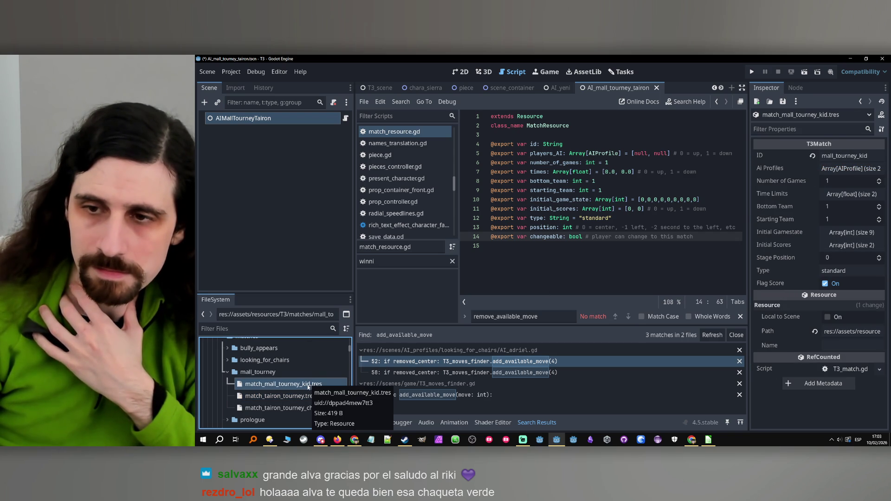
left_click(303, 391)
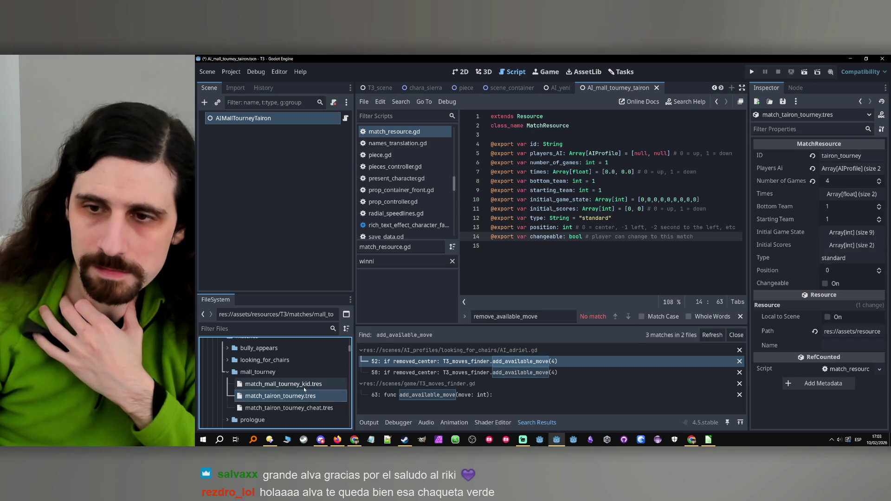
left_click(305, 386)
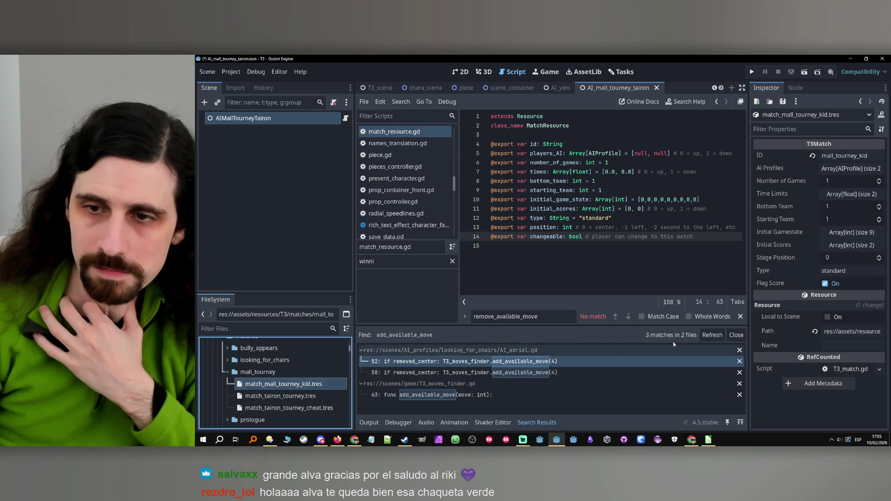
left_click(775, 287)
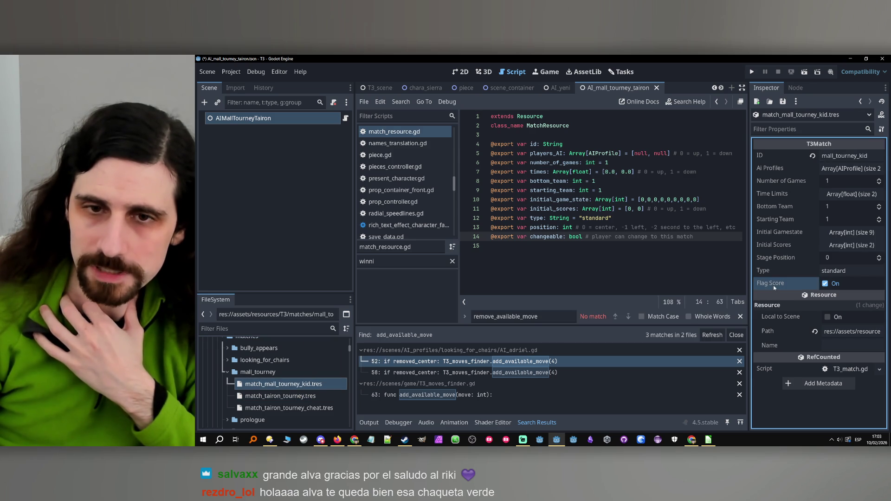
- Recheck both match files, then add blank lines below class_name MatchResource in match_resource.gd
left_click(290, 386)
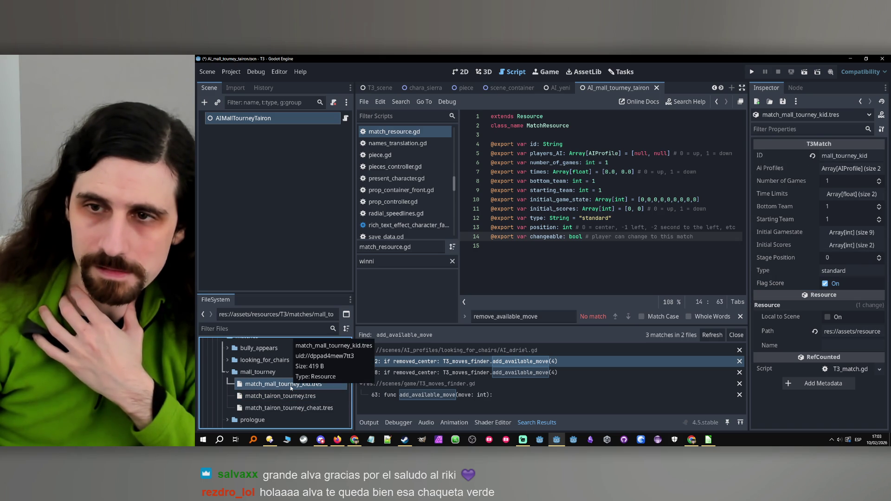
key("Down")
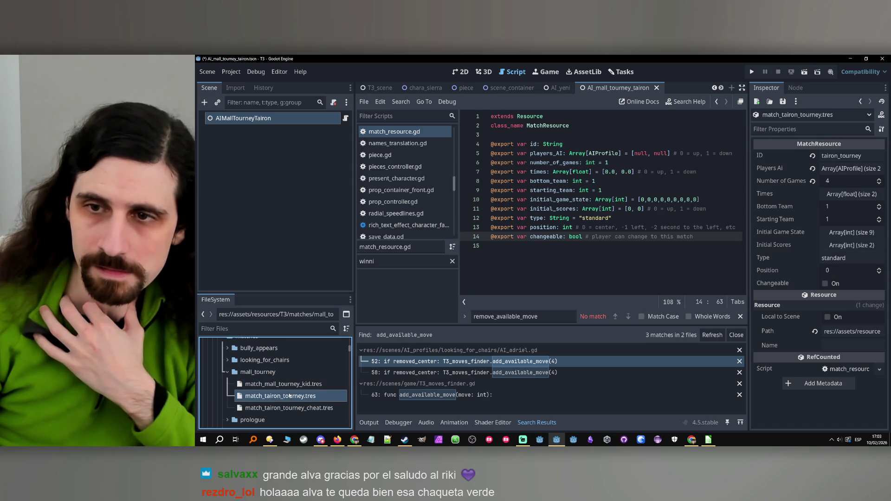
key("Up")
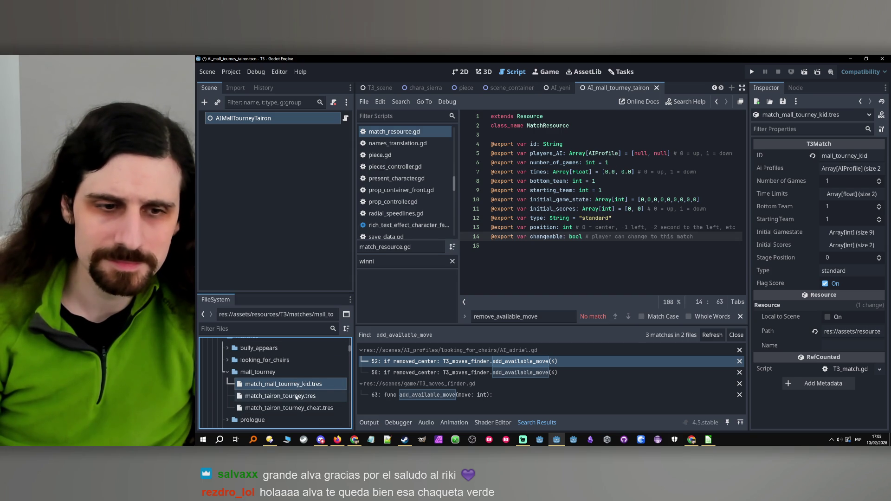
left_click(293, 397)
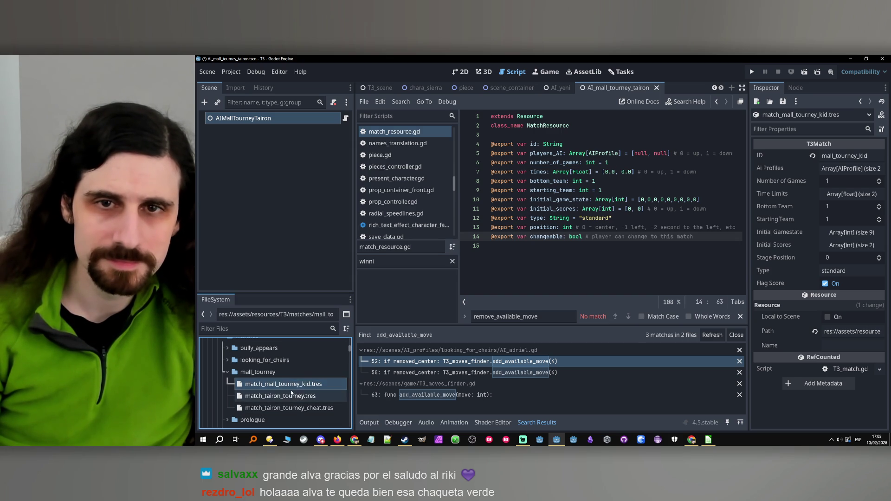
left_click(299, 384)
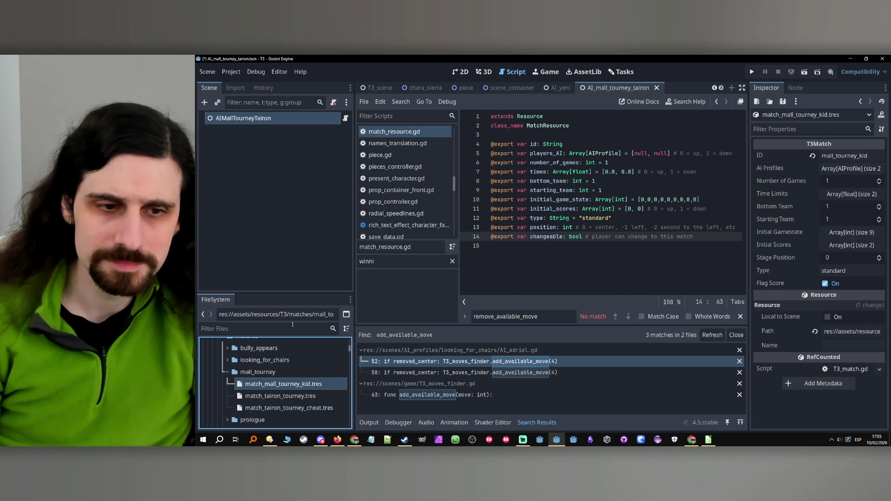
left_click(576, 133)
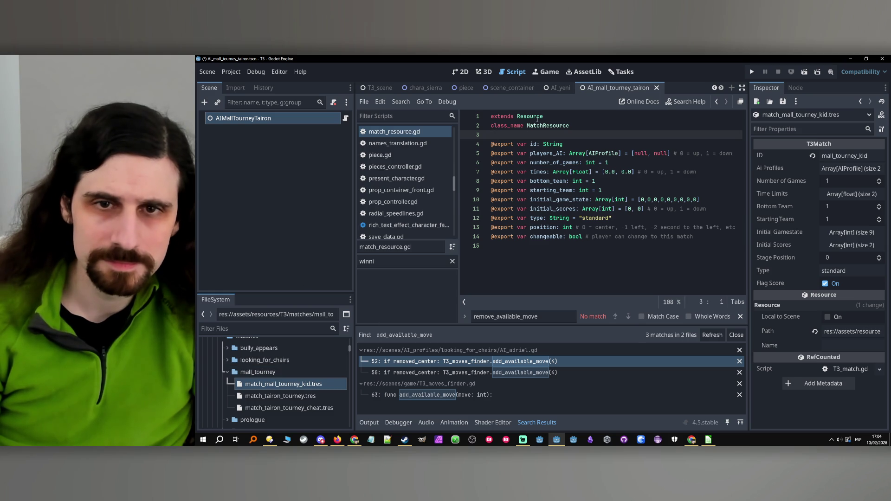
key("Return")
key("Return")
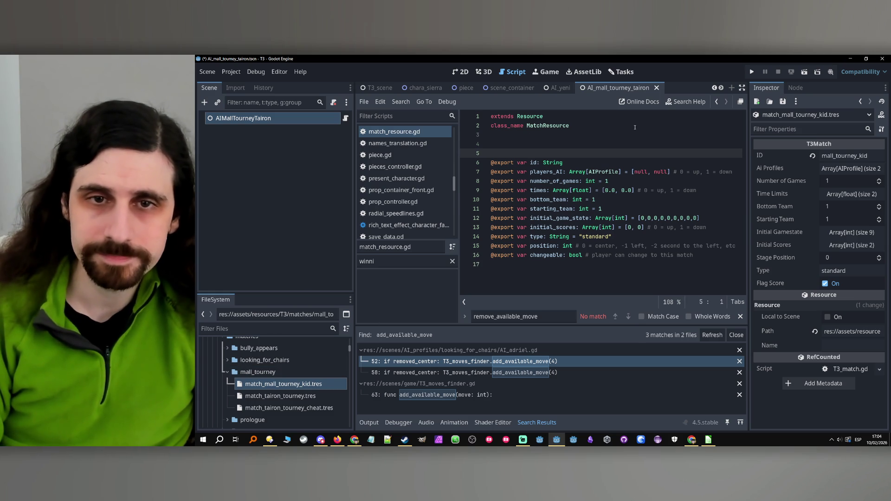
- Add the comment '## Resource used internally to create and controll the stats of a match.' and save
key("Up")
type("## ")
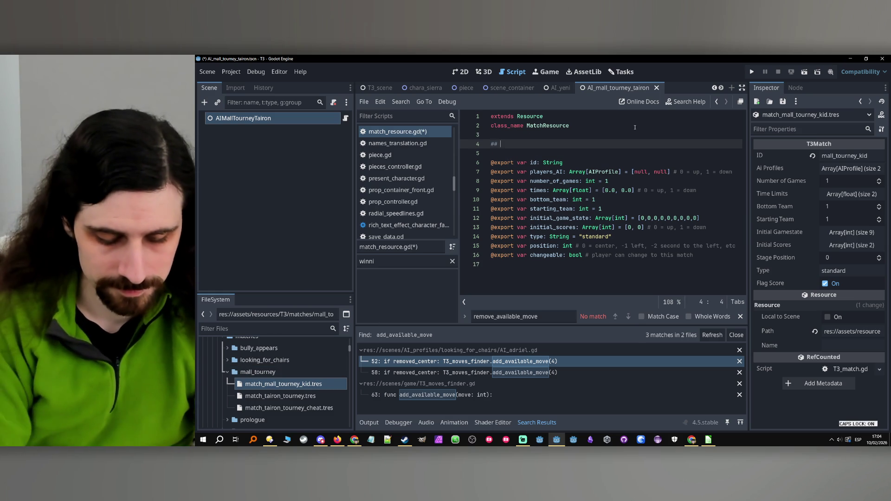
type("Resource used internally to create")
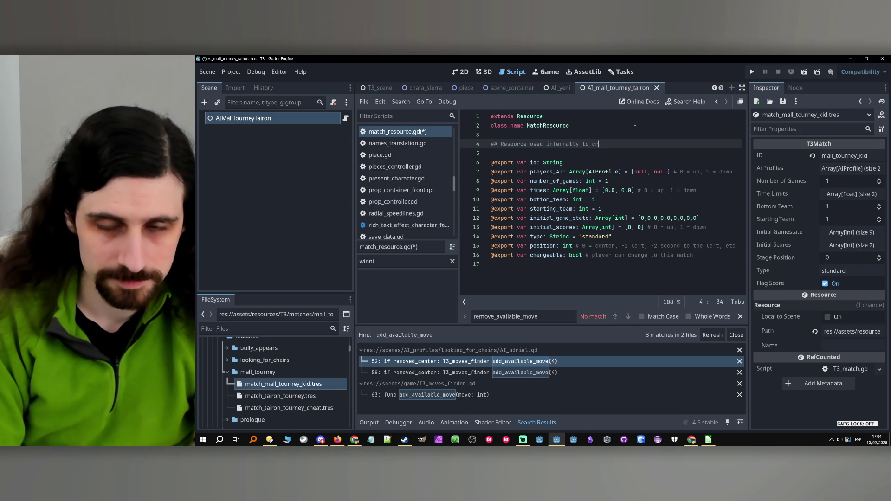
type(" and cont")
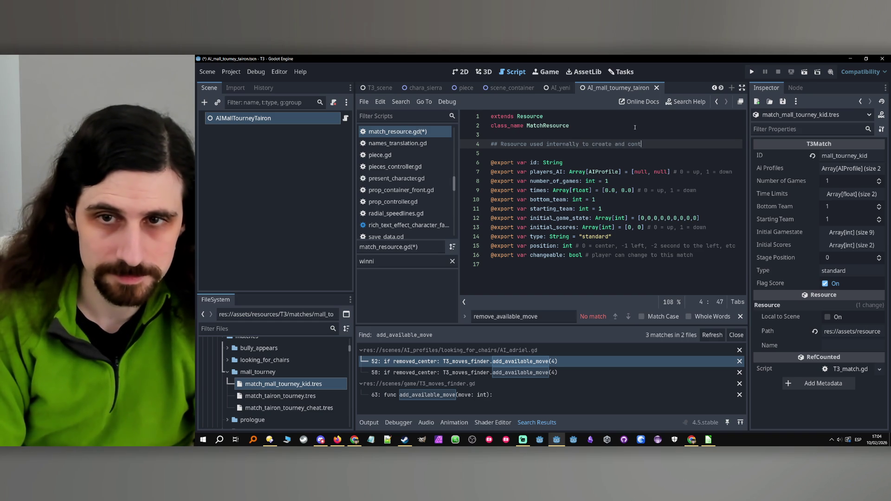
type("roll the s")
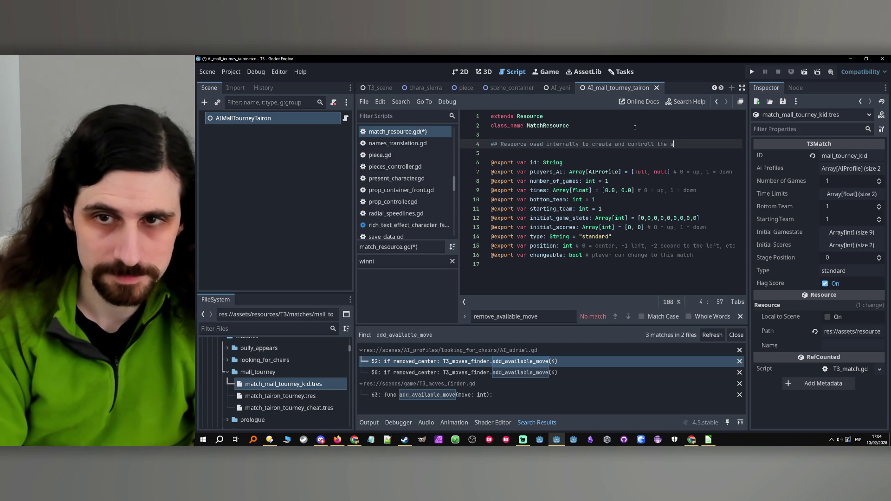
type("tats")
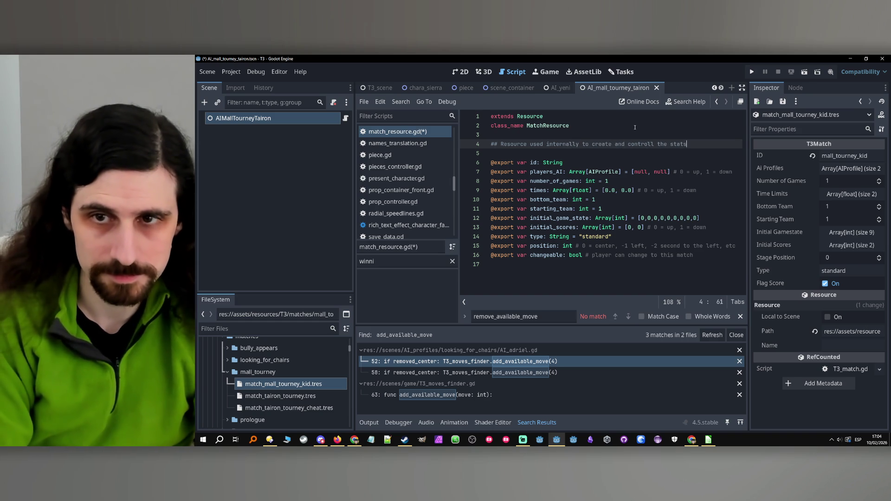
type(" of a match.")
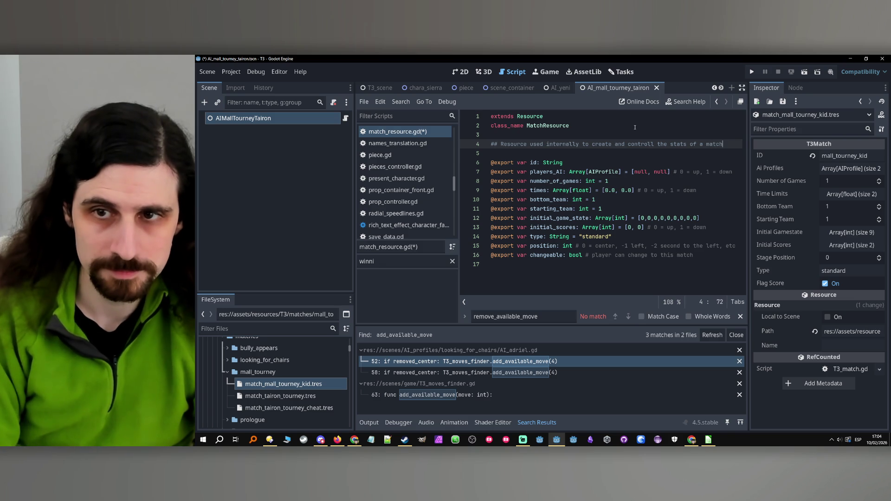
key("ctrl+s")
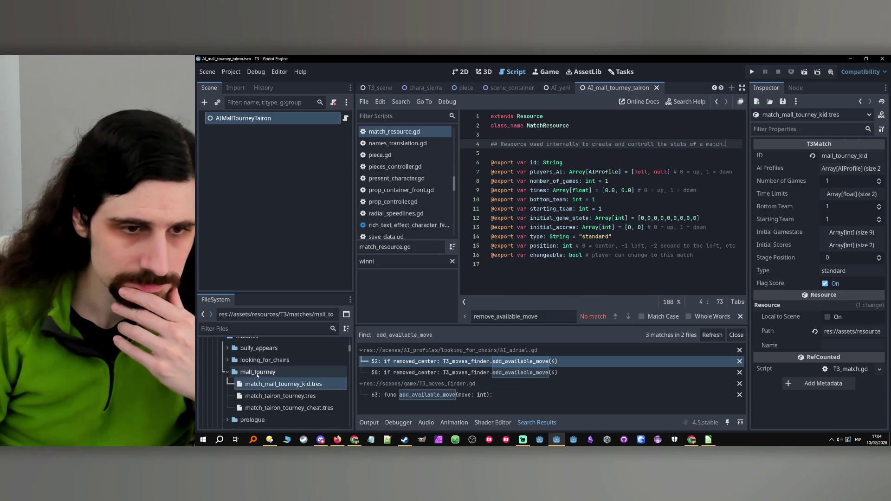
- Review the MatchResource and T3Match types in the new-resource dialog, then cancel it
right_click(256, 373)
mouse_move(358, 263)
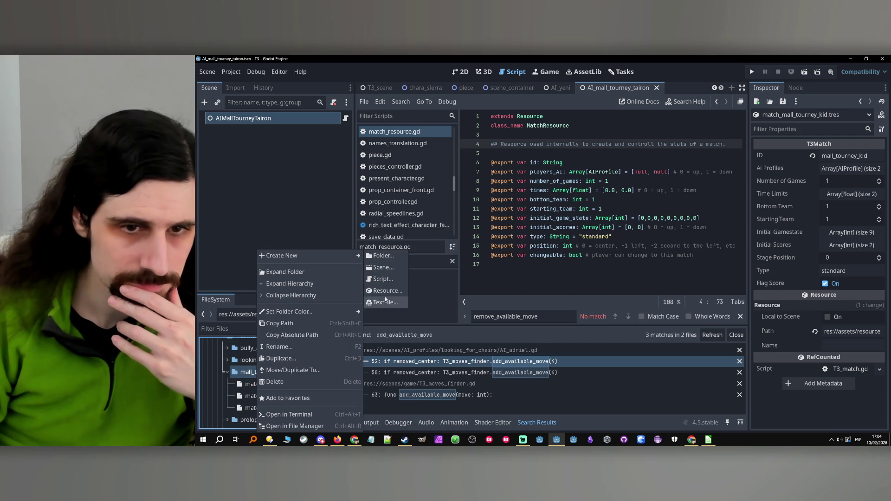
left_click(388, 290)
left_click(474, 255)
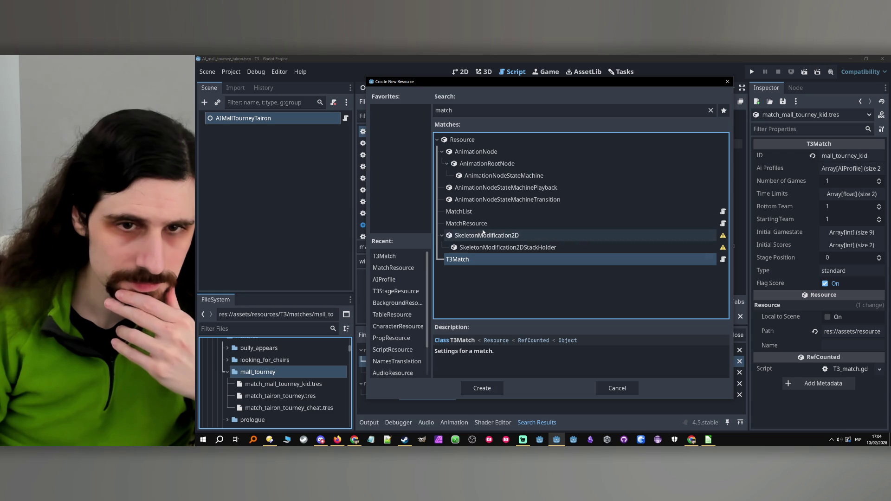
left_click(482, 225)
left_click(467, 261)
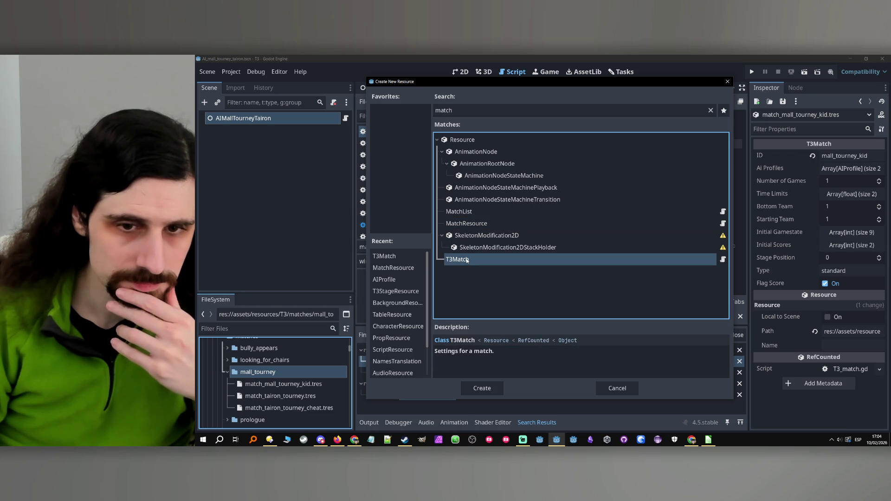
left_click(614, 389)
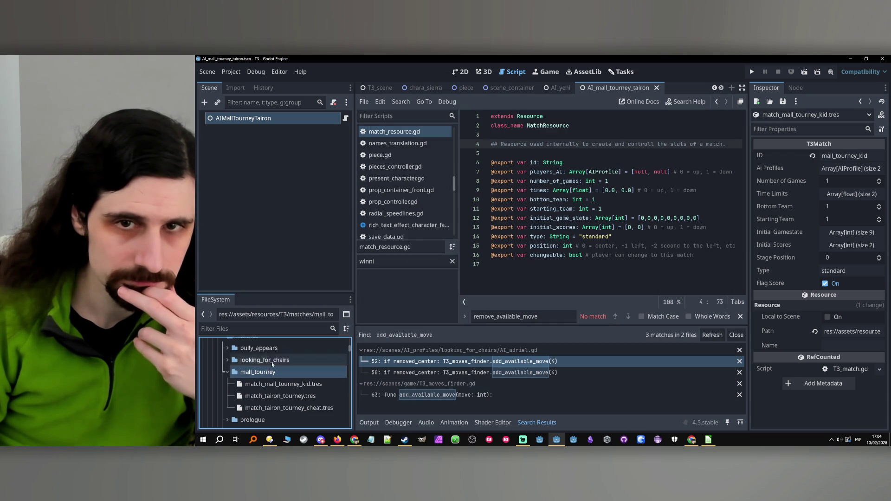
- Search all project files for 'class_name T3Match'
left_click_drag(569, 126, 476, 125)
key("End")
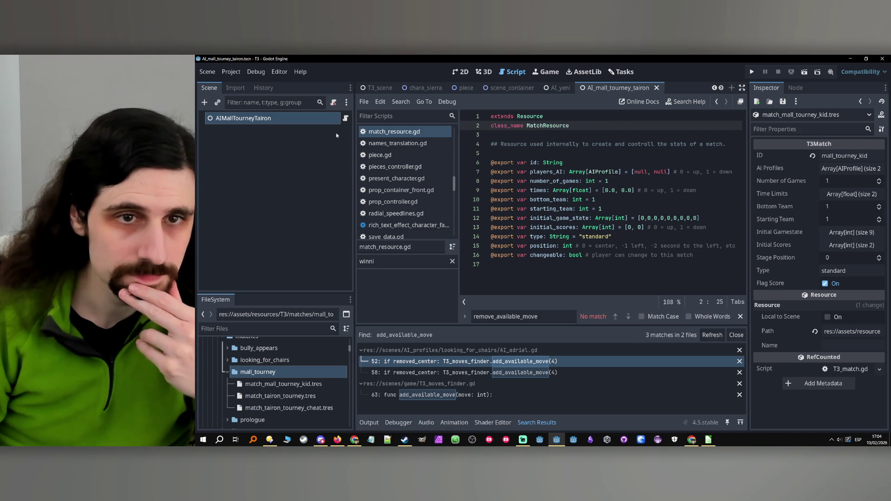
left_click(279, 71)
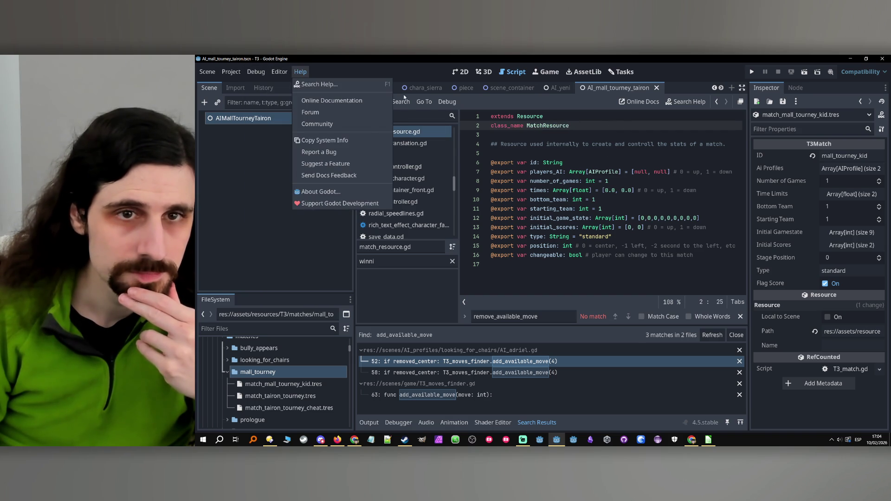
left_click(401, 101)
left_click(401, 102)
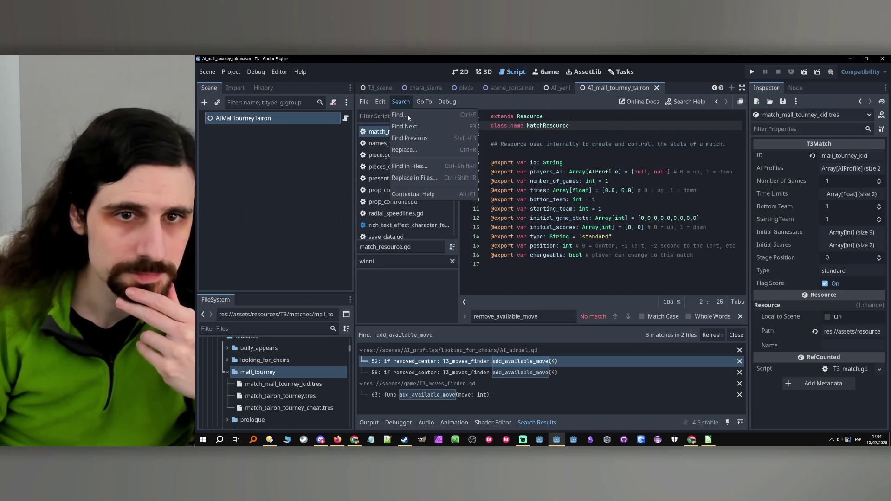
left_click(413, 180)
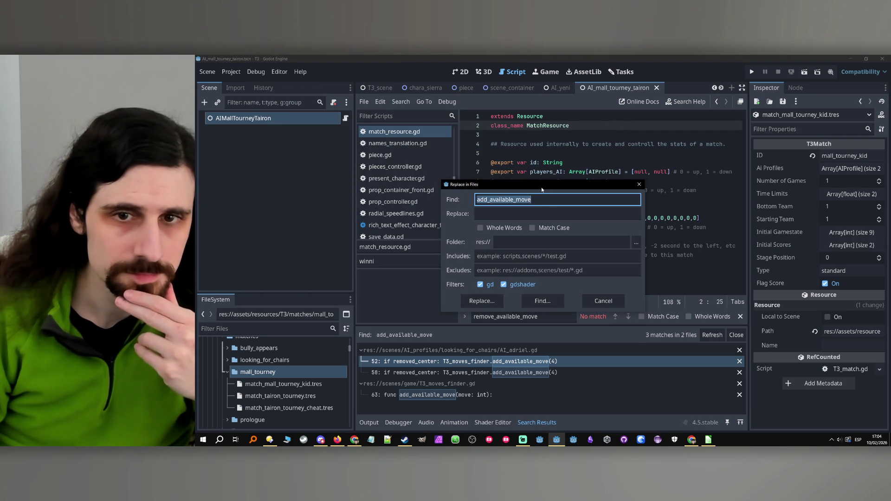
double_click(509, 199)
type("T3M")
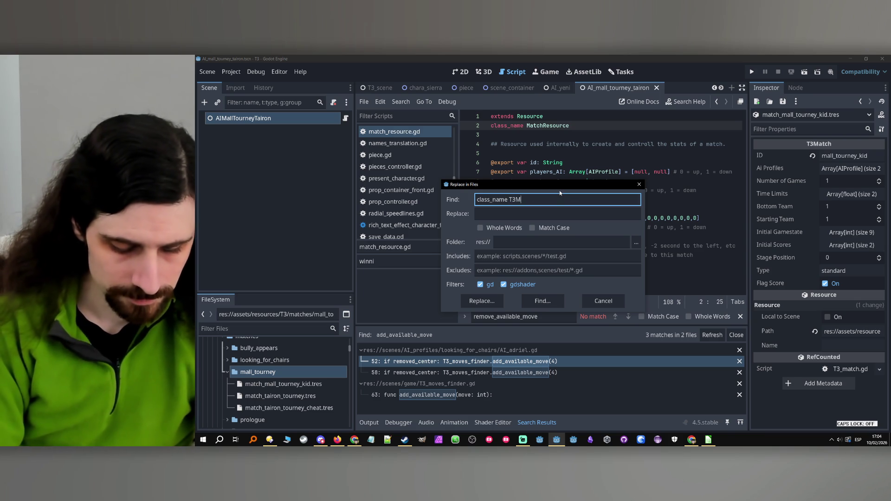
type("atch")
key("Return")
- Open the T3_match.gd result, look it over, and close the AI_mall_tourney_tairon scene
left_click(435, 366)
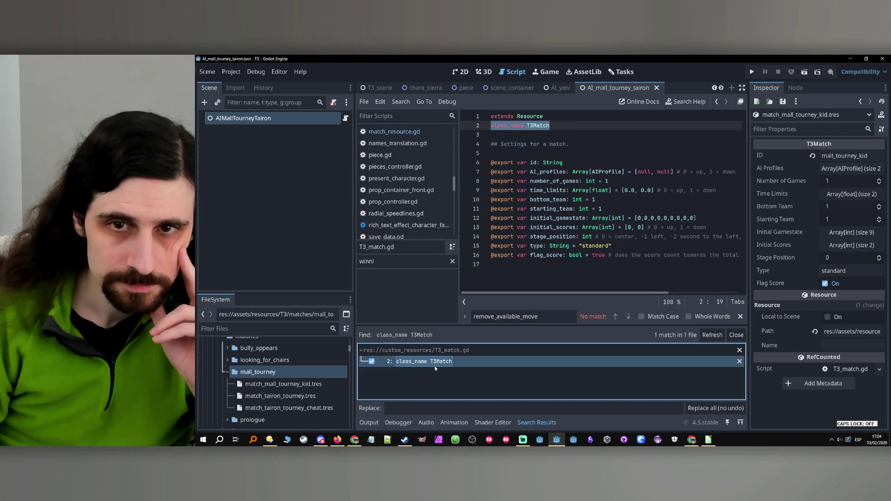
left_click(626, 130)
left_click(594, 153)
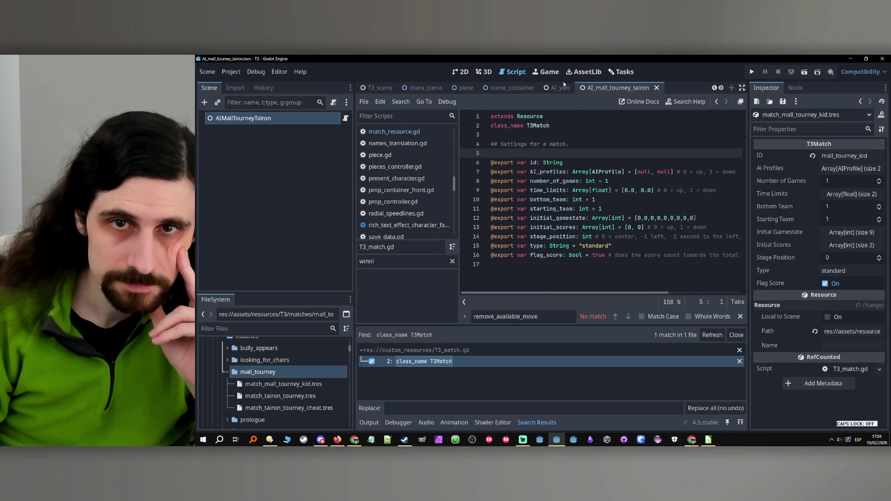
left_click(629, 247)
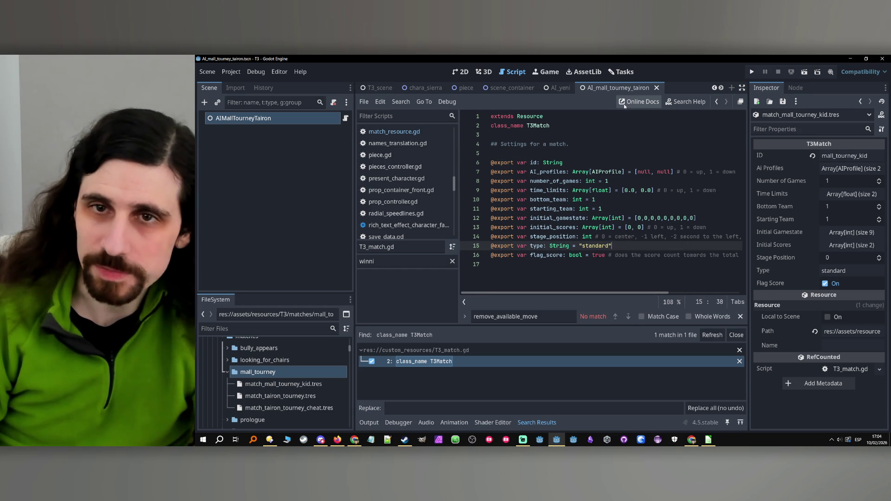
left_click(656, 87)
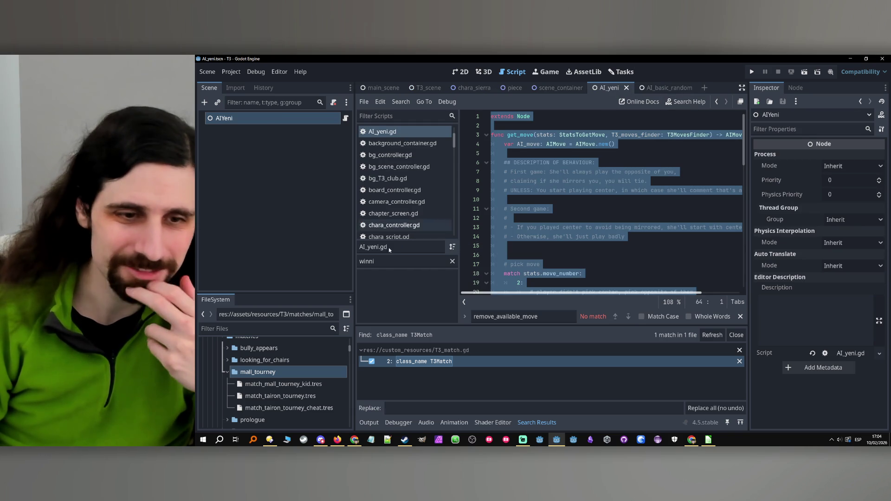
- Open match_mall_tourney_kid.tres in the Inspector and expand its Ai Profiles list
left_click(299, 397)
double_click(288, 385)
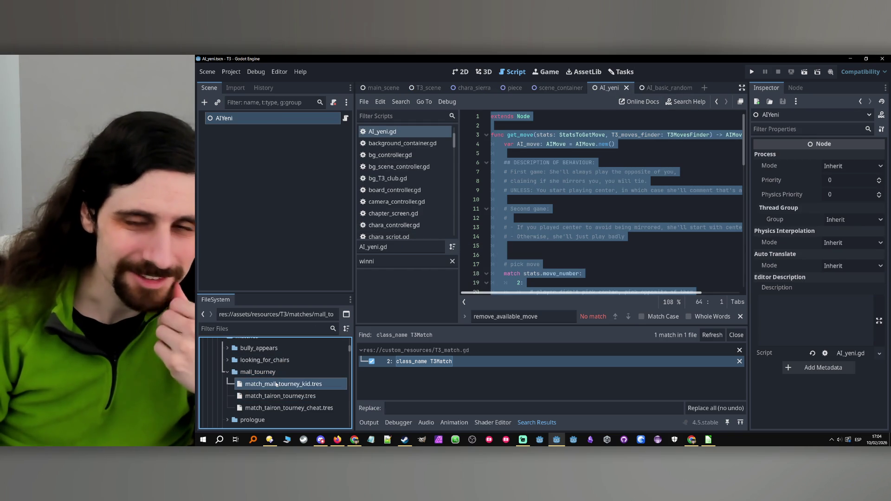
left_click(267, 373)
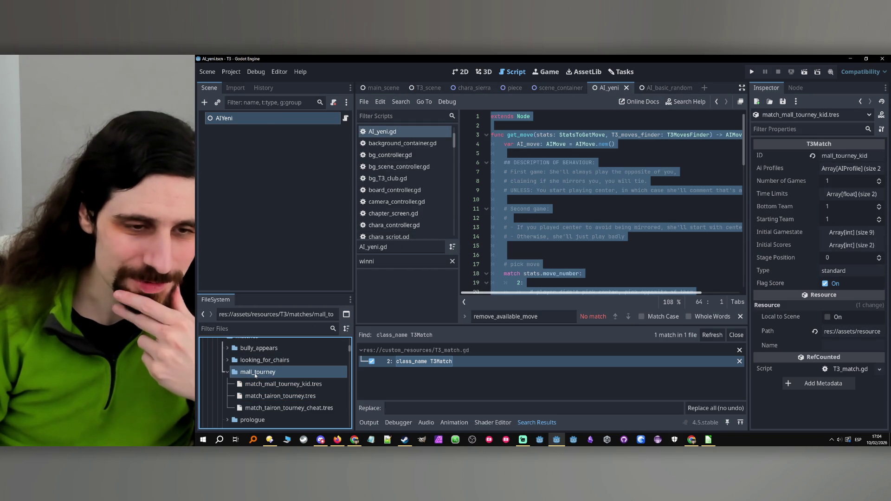
right_click(255, 396)
left_click(230, 388)
left_click(231, 385)
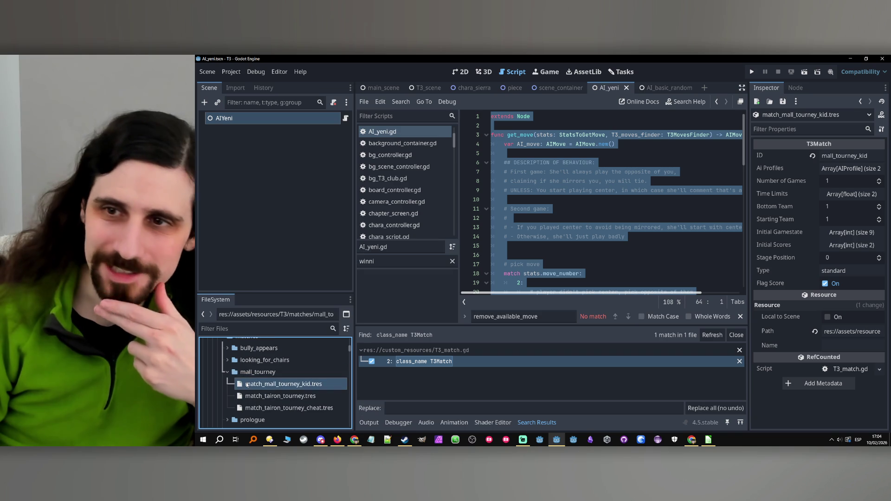
left_click(868, 169)
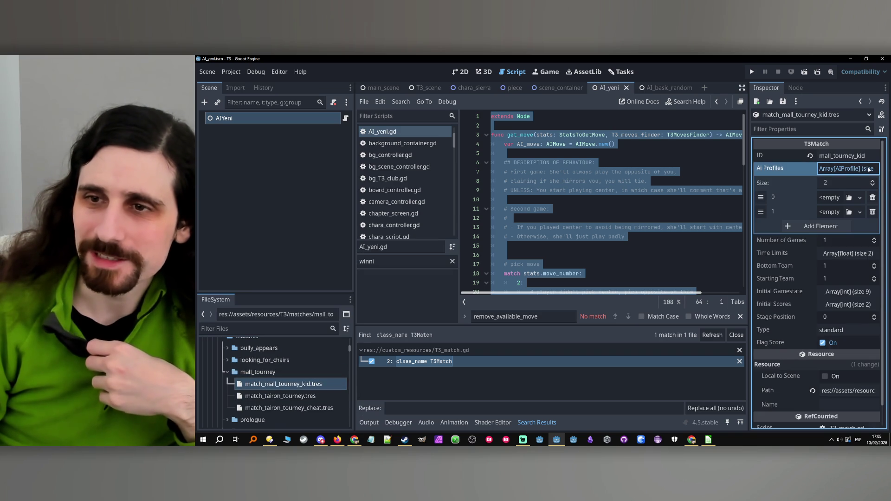
- Set Ai Profiles element 0 to AI_full_random and element 1 to human
left_click(850, 212)
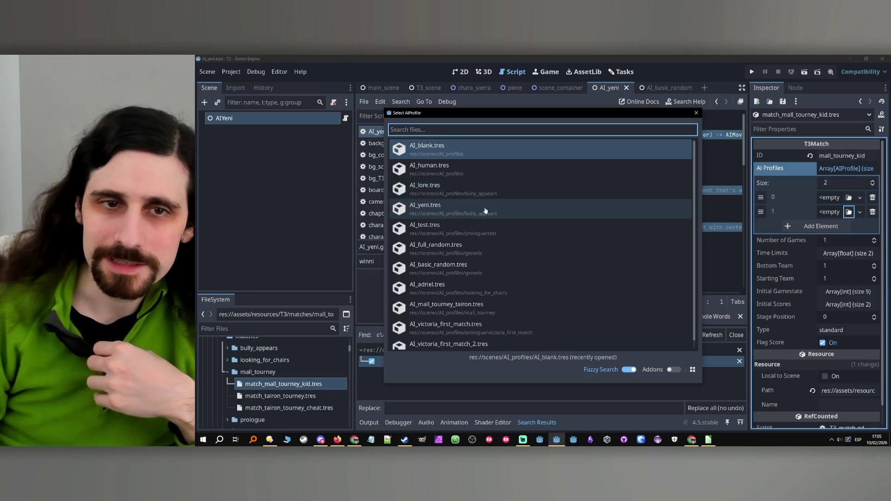
double_click(432, 168)
left_click(849, 197)
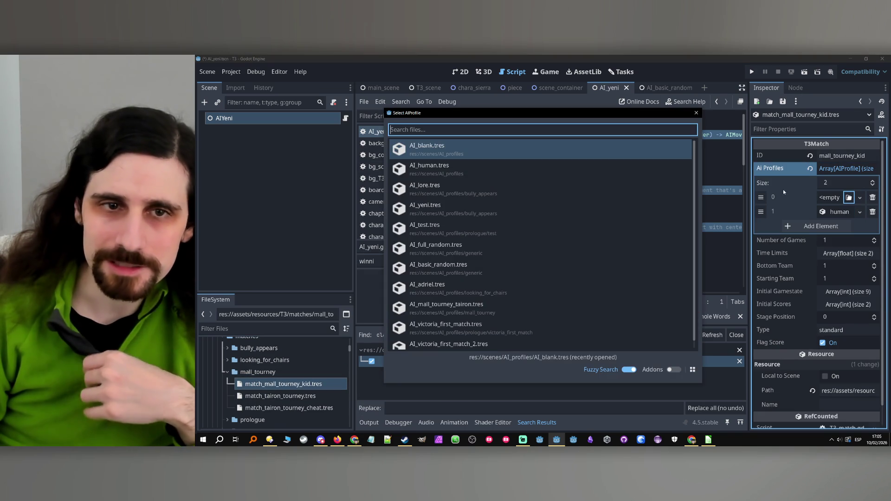
type("ra")
double_click(472, 152)
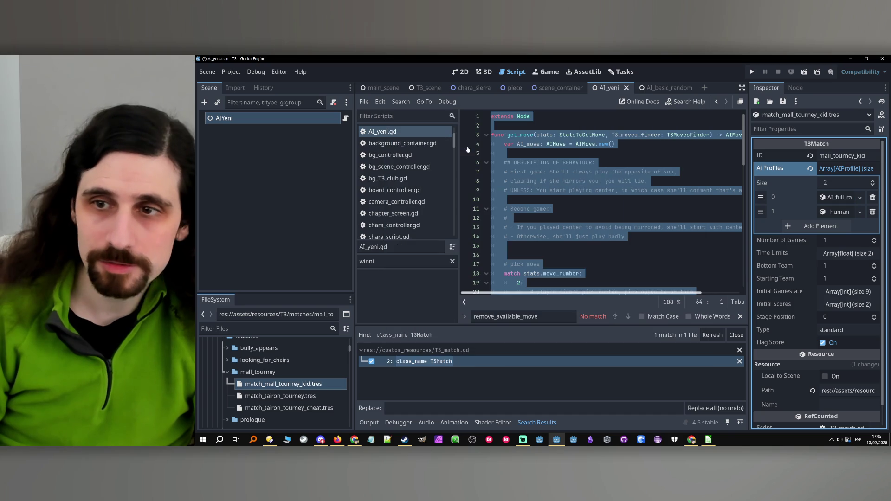
- Set Number of Games to 4 and Bottom Team to 2
left_click(839, 241)
type("4")
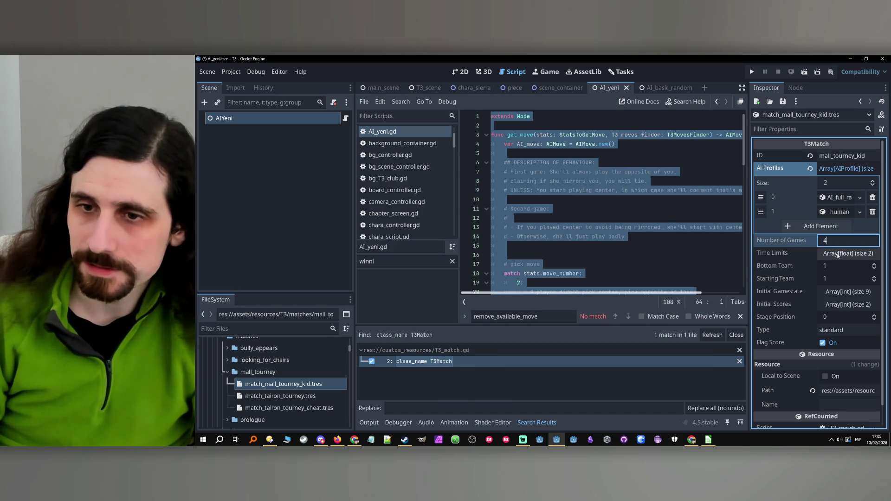
left_click(832, 267)
type("3")
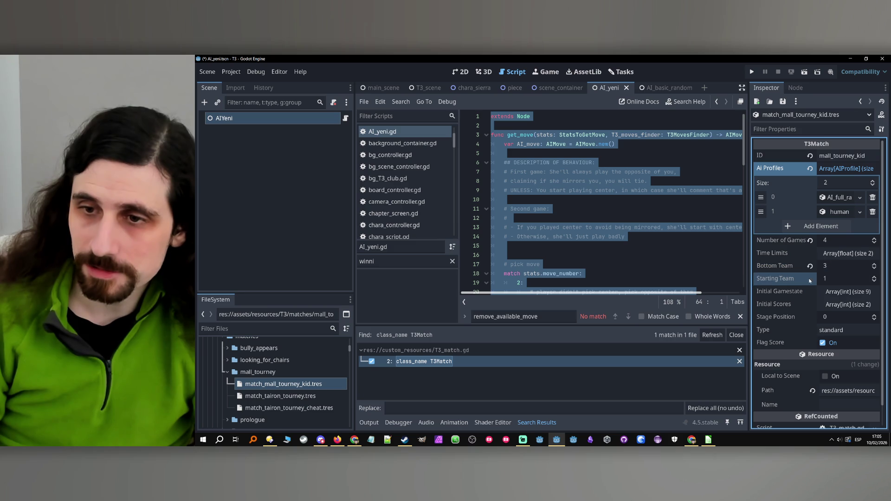
left_click(856, 254)
left_click(857, 254)
left_click(832, 265)
type("2")
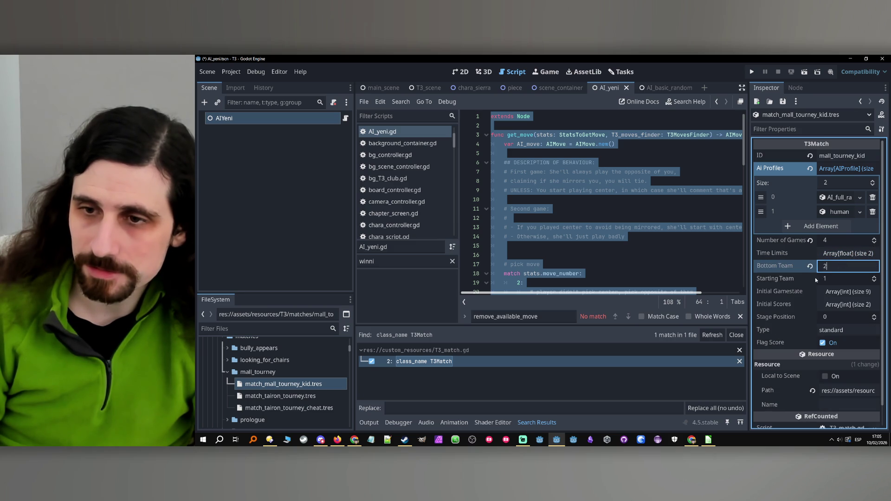
left_click(797, 280)
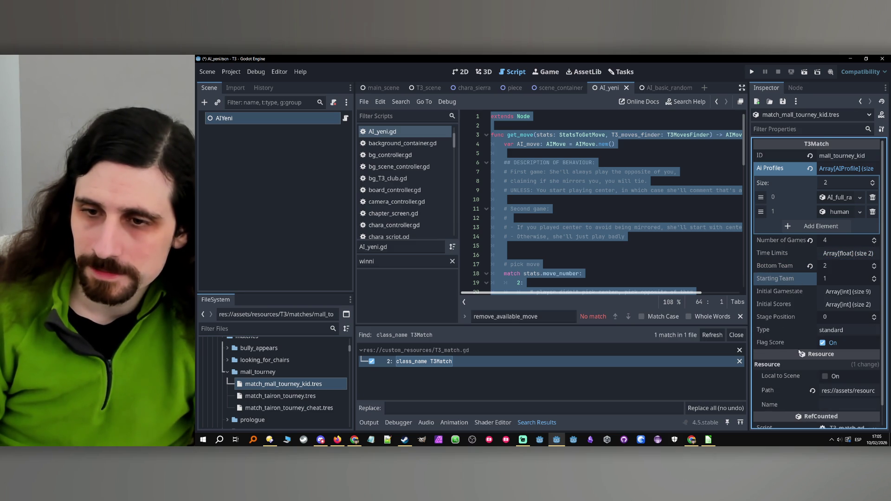
left_click(773, 343)
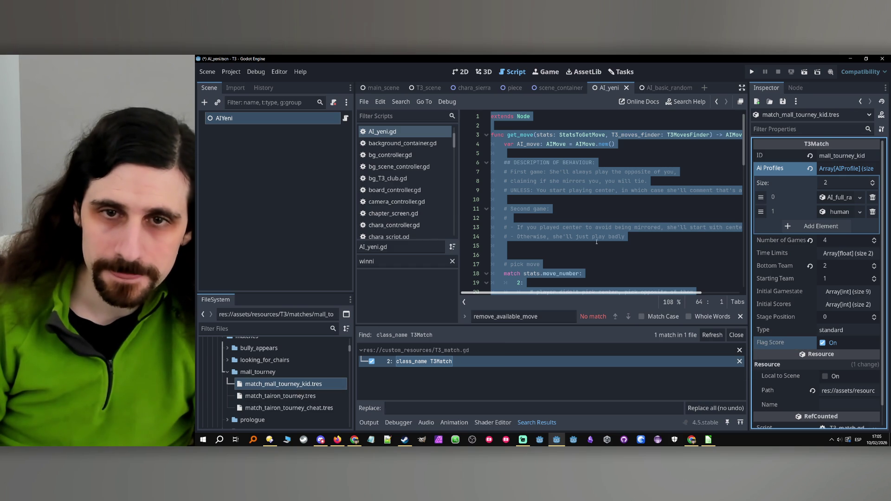
left_click(421, 362)
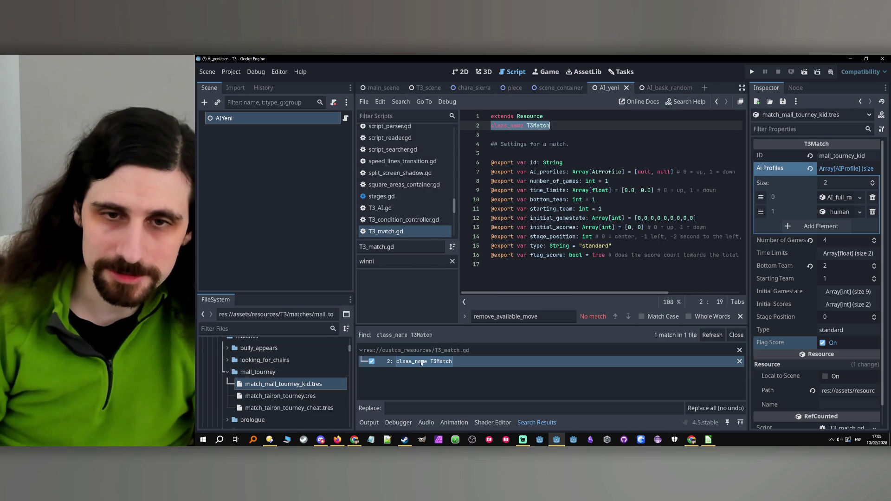
- In T3_match.gd, make the line 16 comment a ## doc comment and save
left_click(422, 362)
mouse_move(648, 293)
left_mouse_down()
mouse_move(704, 291)
mouse_move(560, 271)
left_mouse_up()
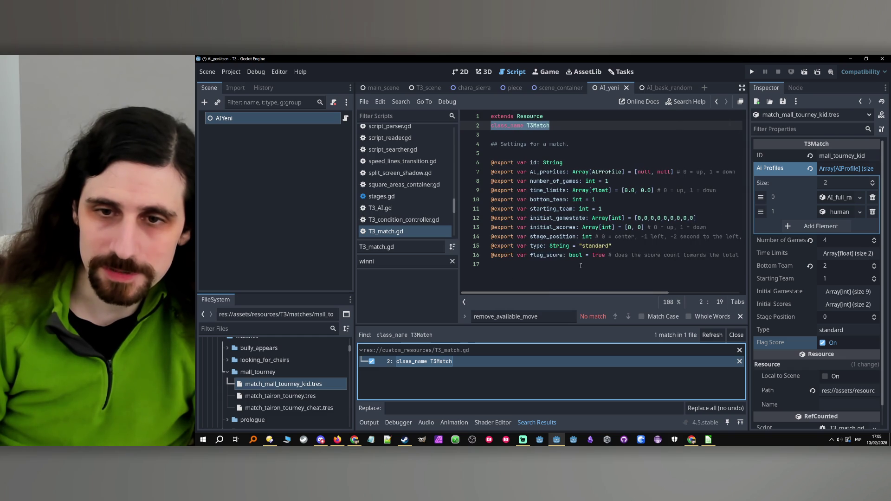
left_click(612, 255)
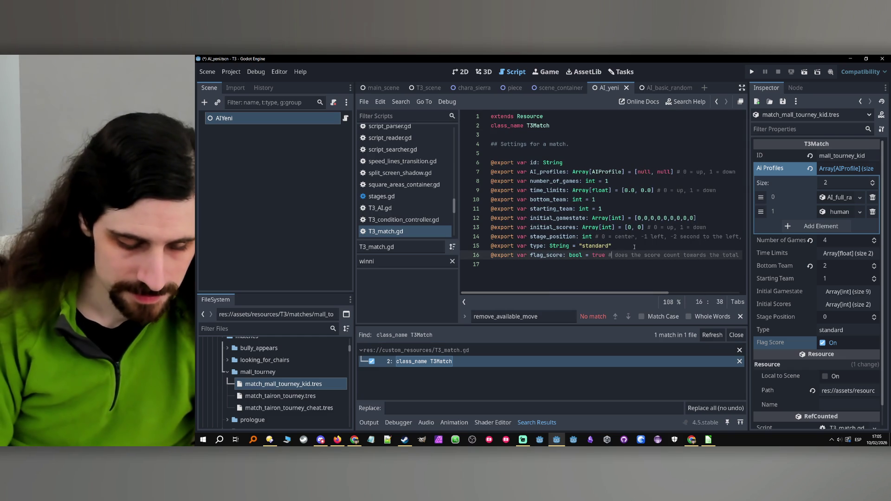
type("#")
left_click(634, 247)
key("ctrl+s")
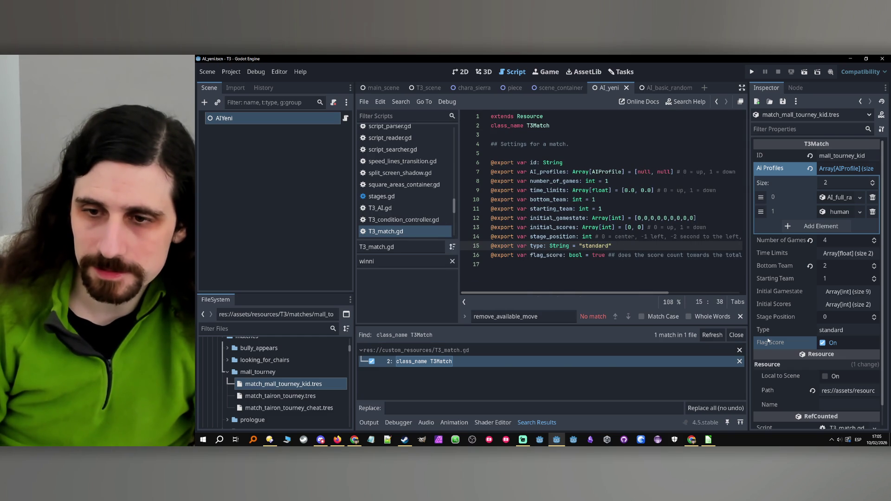
mouse_move(768, 341)
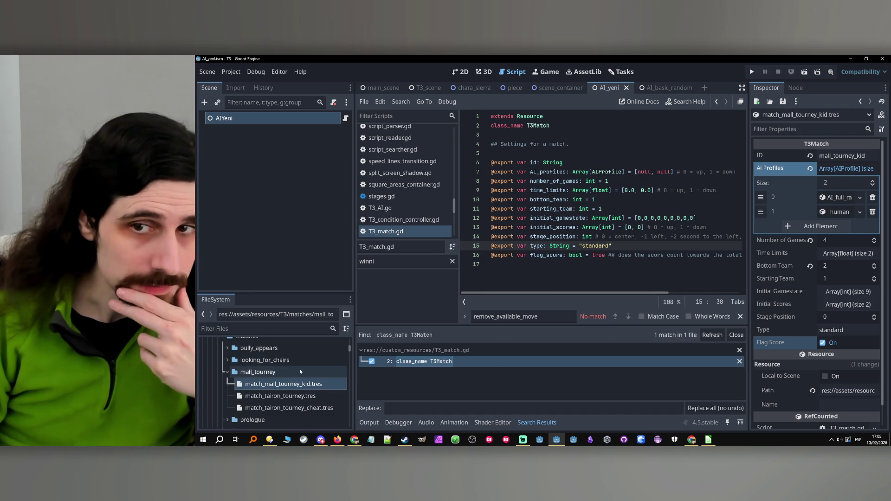
- Turn the comments on lines 7, 9, 13 and 14 into ## doc comments and save
left_click(677, 173)
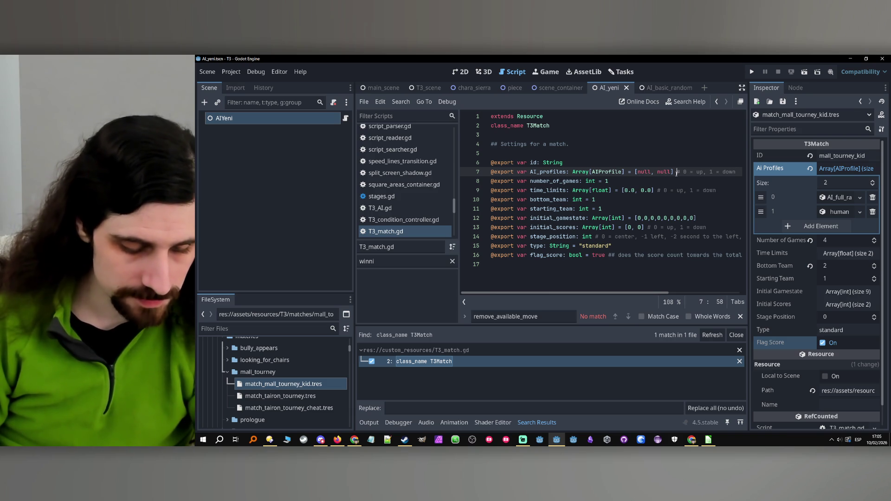
type("#")
left_click(657, 191)
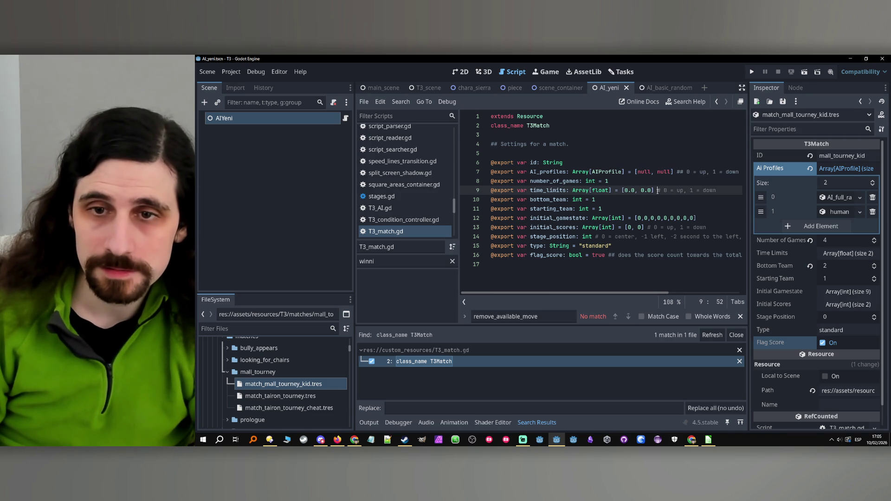
left_click(648, 228)
left_click(596, 238)
type("#")
left_click(622, 246)
key("ctrl+s")
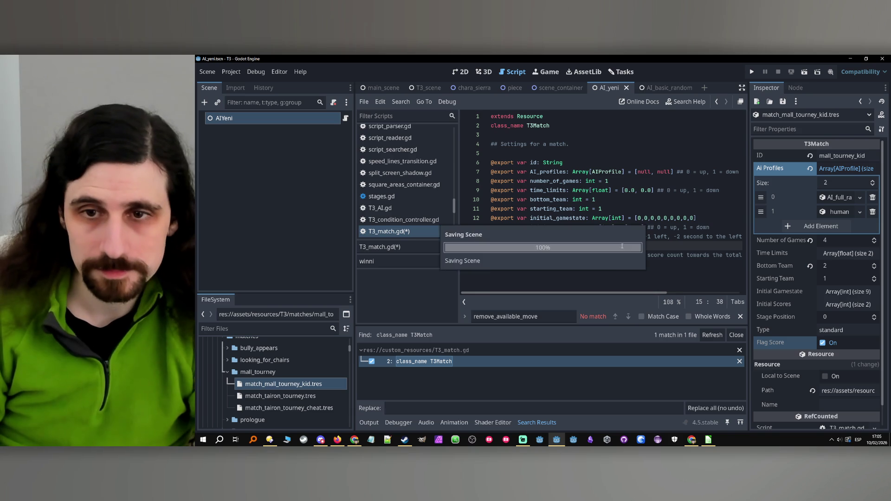
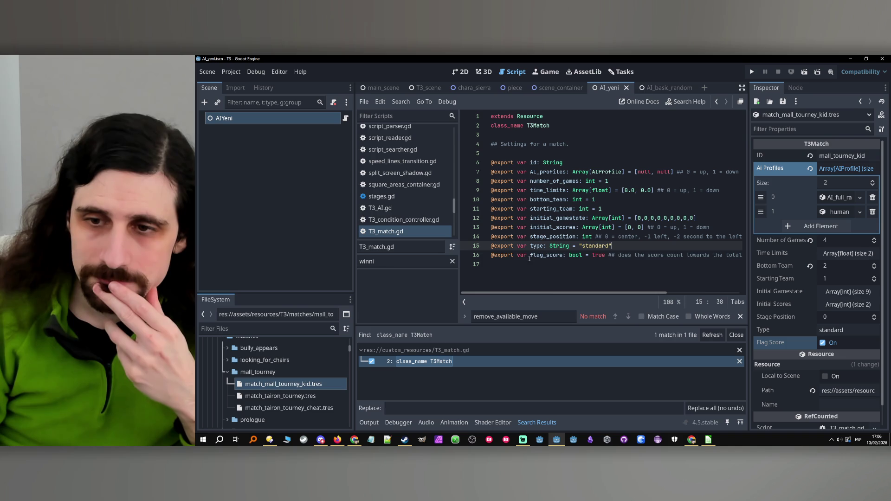
- Delete match_tairon_tourney.tres from the mall_tourney folder after cancelling a first delete and a rename
left_click(278, 397)
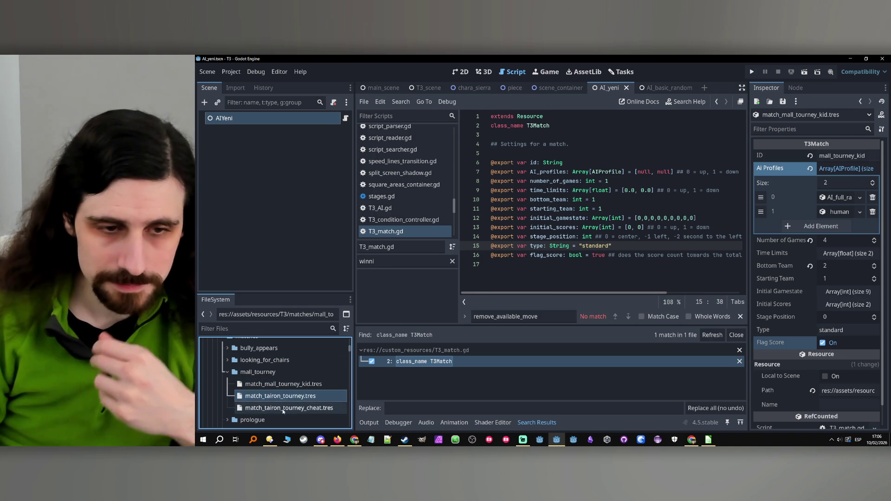
key("Delete")
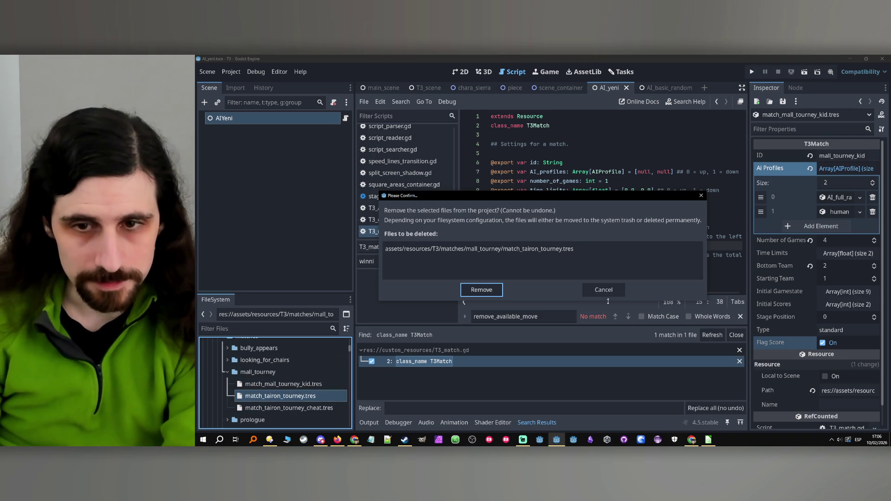
left_click(605, 291)
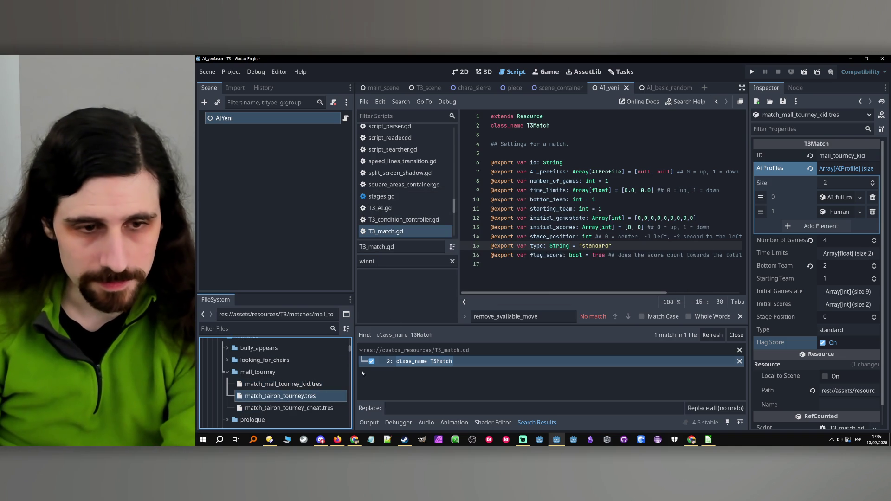
right_click(279, 398)
left_click(314, 336)
key("Escape")
key("Delete")
left_click(483, 292)
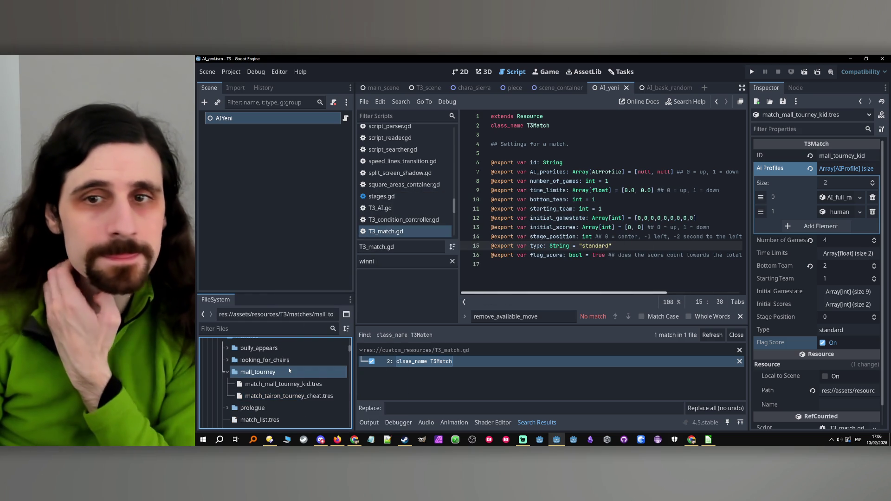
- Bring up the actions for the cheat tourney file, then for the mall_tourney folder
right_click(246, 395)
left_click(246, 396)
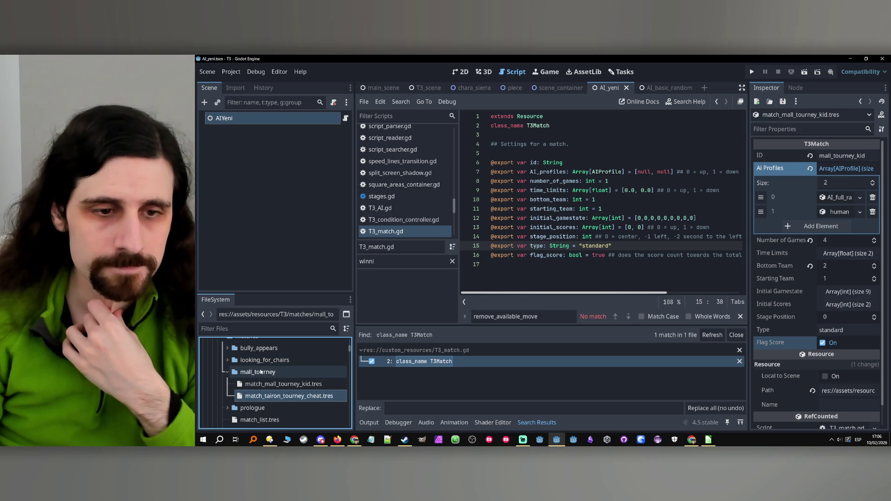
right_click(262, 372)
- Append 'Use this to create a match resource.' to the line 4 doc comment of T3_match.gd
mouse_move(320, 256)
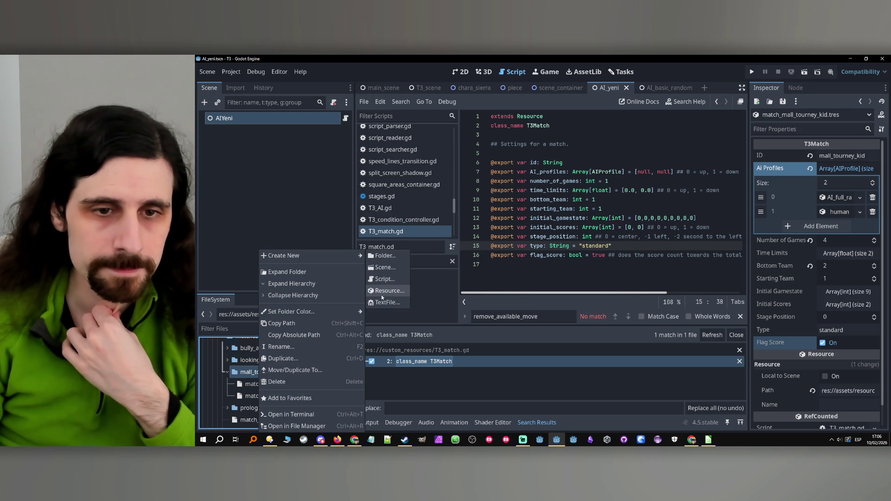
key("Escape")
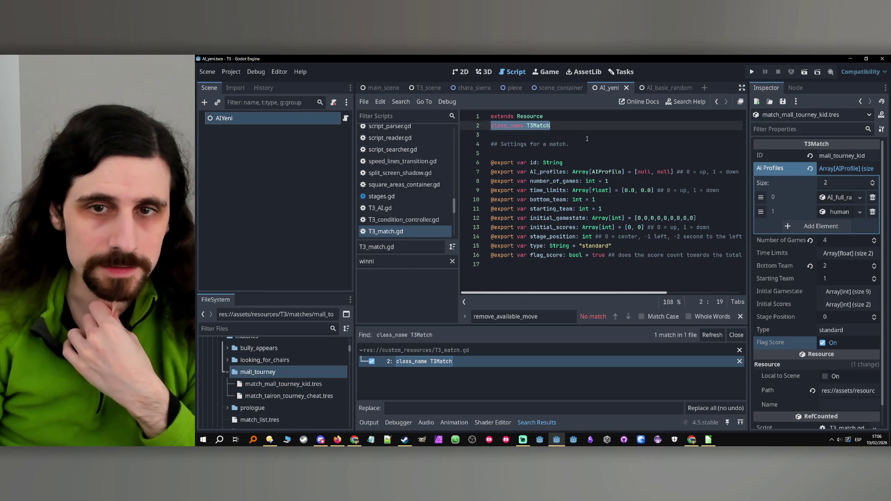
left_click(585, 146)
type("Use")
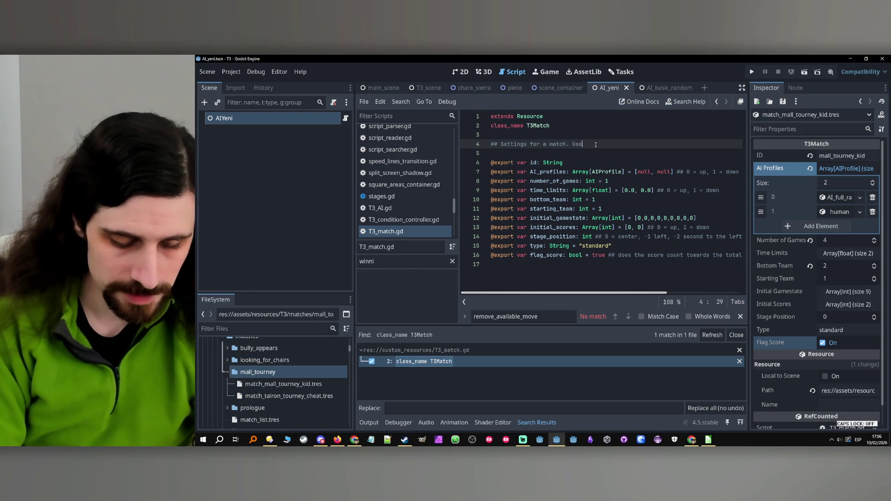
type(" this to crea")
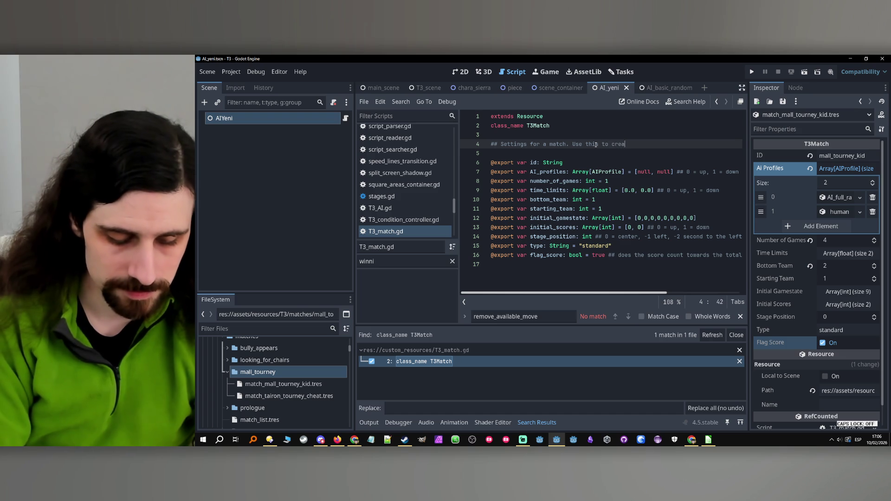
type("te a match reso")
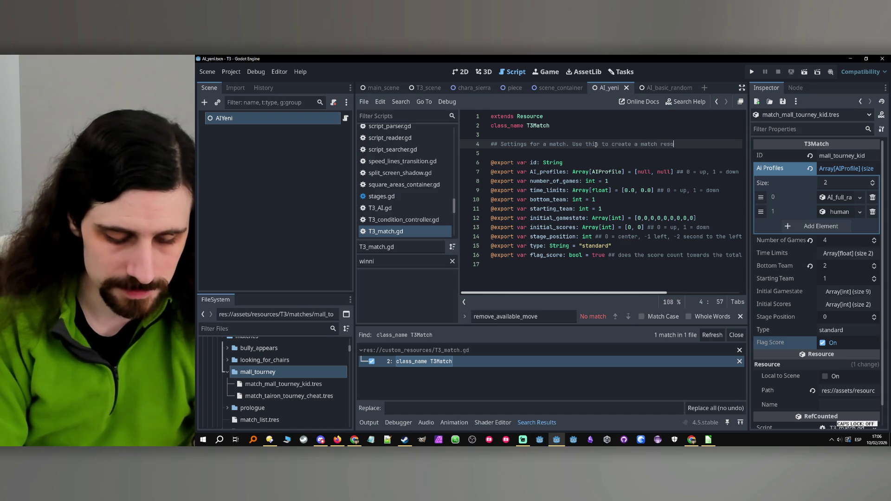
type("urce.")
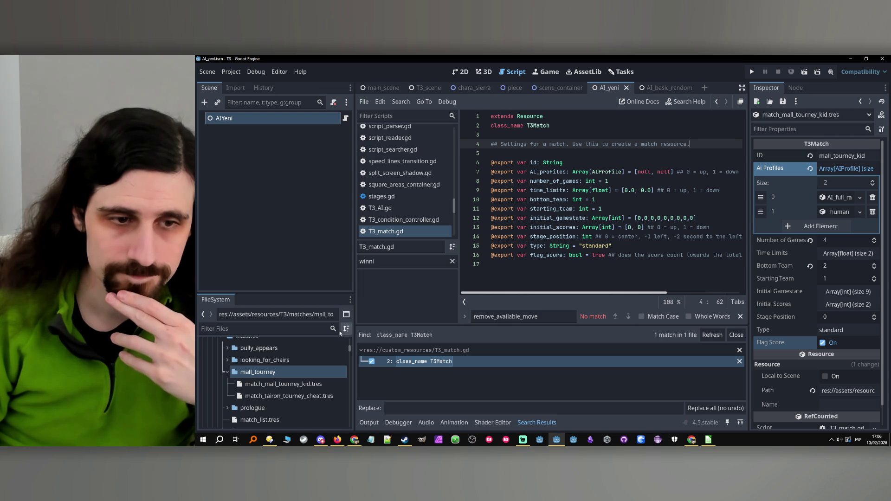
scroll(303, 366, "up", 2)
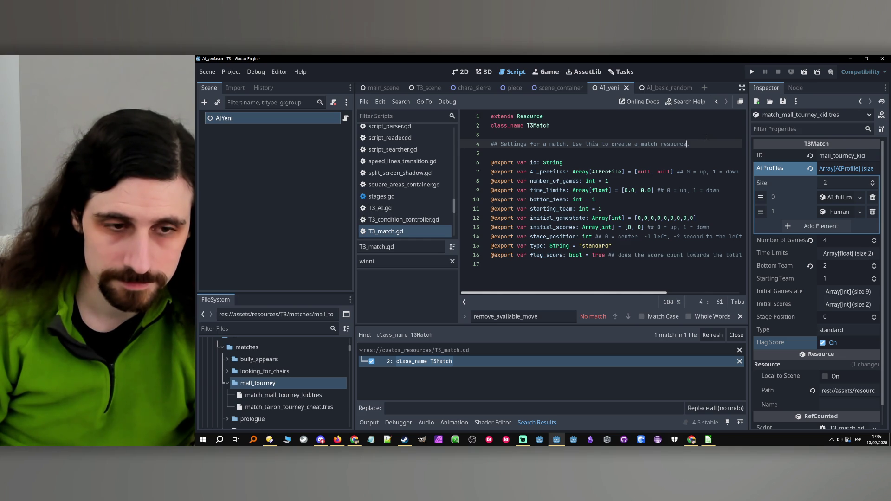
scroll(297, 393, "down", 2)
scroll(300, 388, "up", 2)
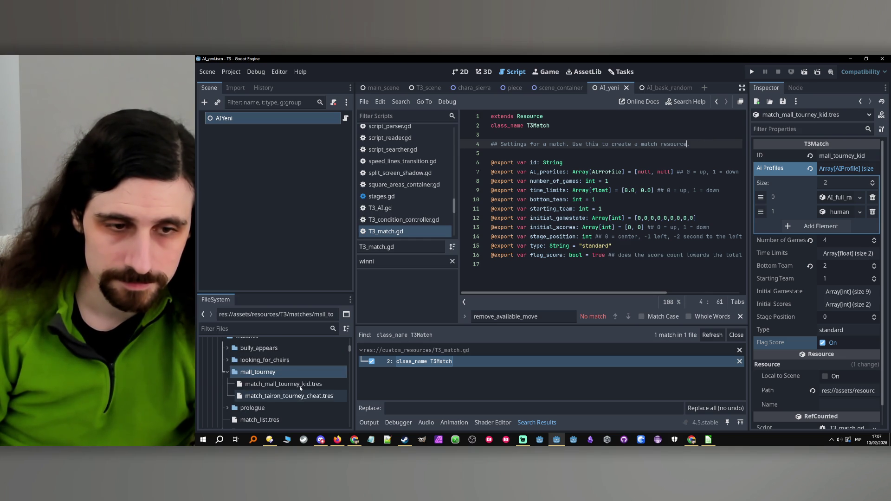
scroll(300, 388, "down", 2)
scroll(300, 388, "up", 1)
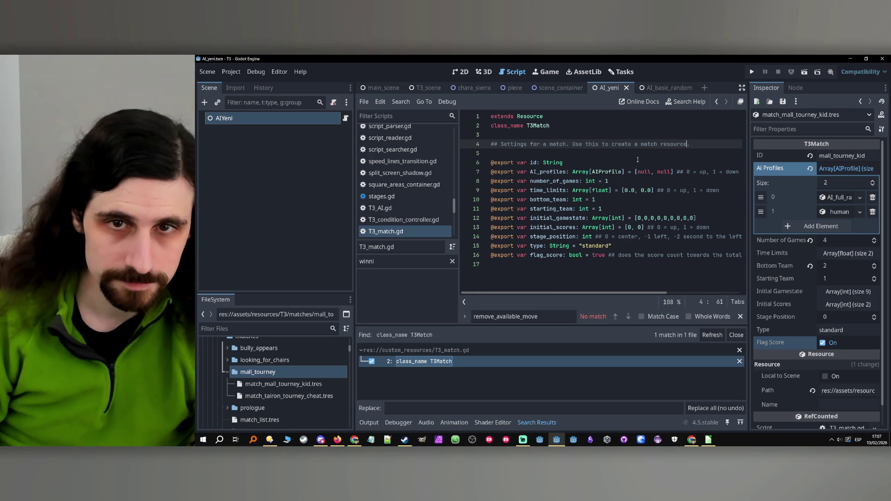
double_click(679, 144)
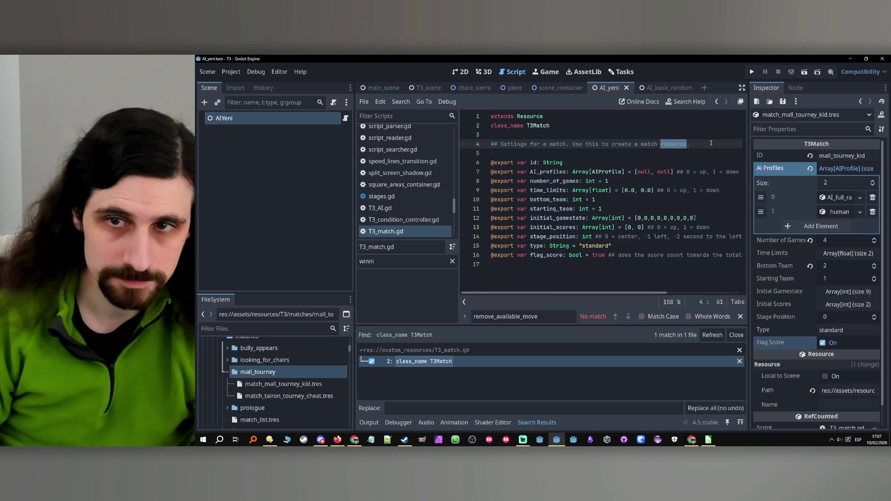
left_click(711, 143)
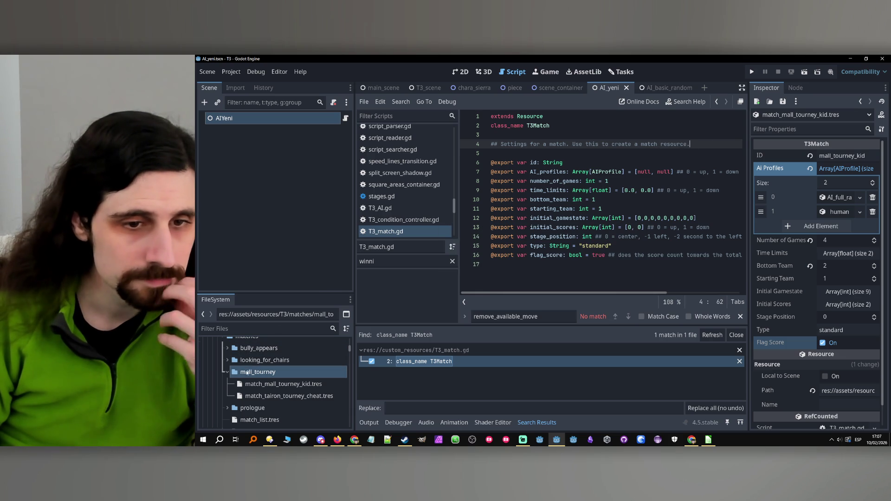
left_click(415, 117)
- In match_resource.gd, correct 'controll' to 'control', add a new comment line, and save
type("match")
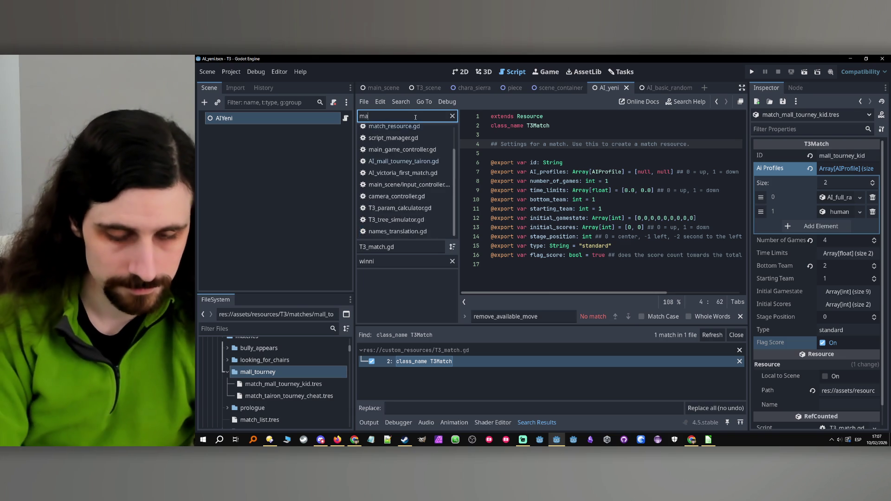
left_click(413, 144)
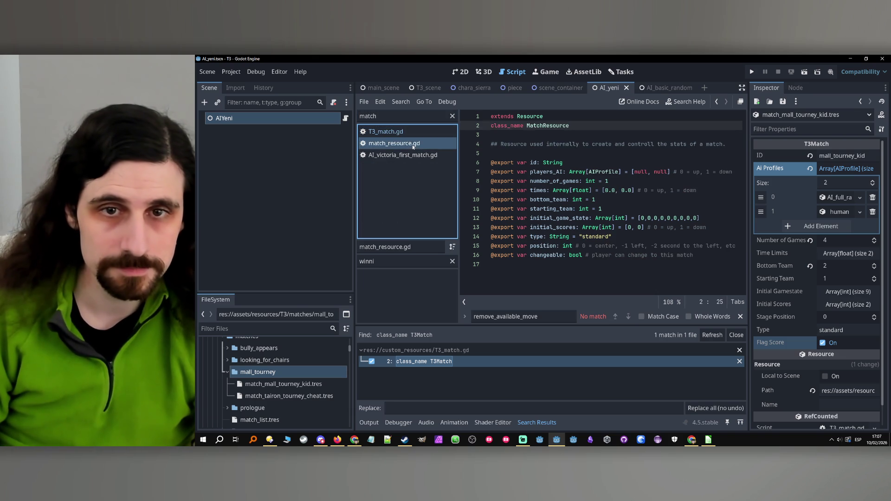
left_click(638, 144)
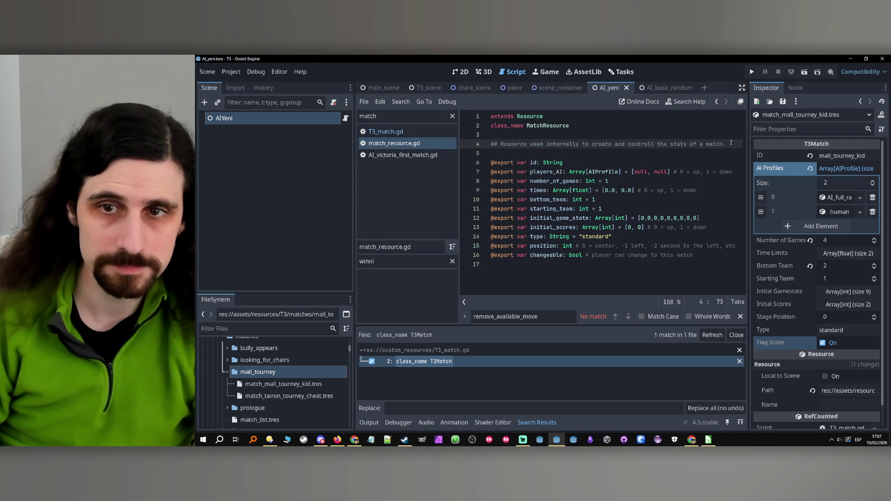
key("BackSpace")
left_click(731, 145)
key("Return")
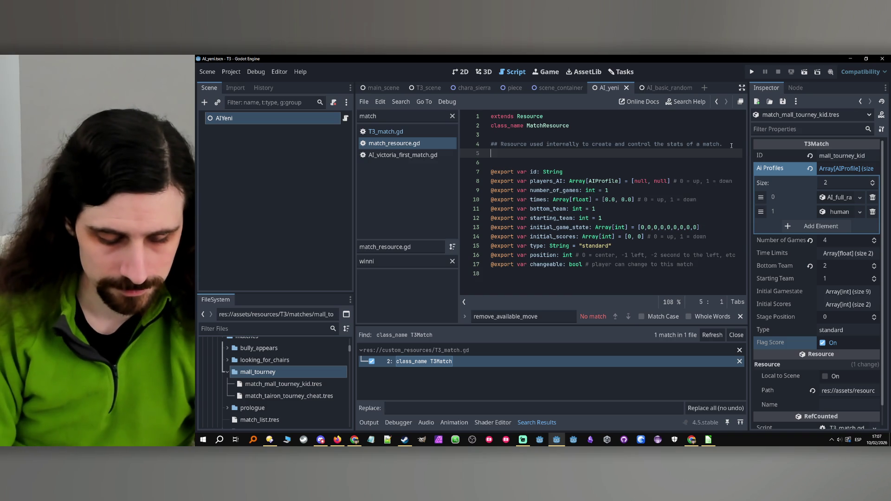
type("##Don't use this one to")
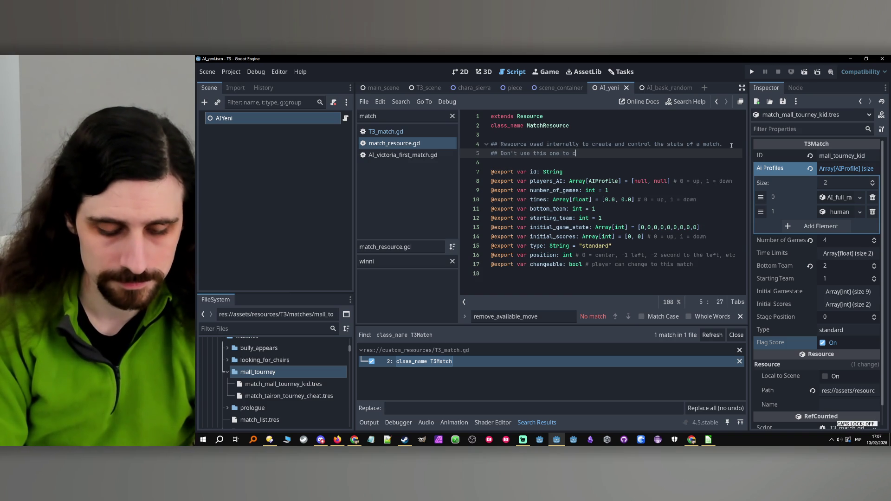
type("ch resource")
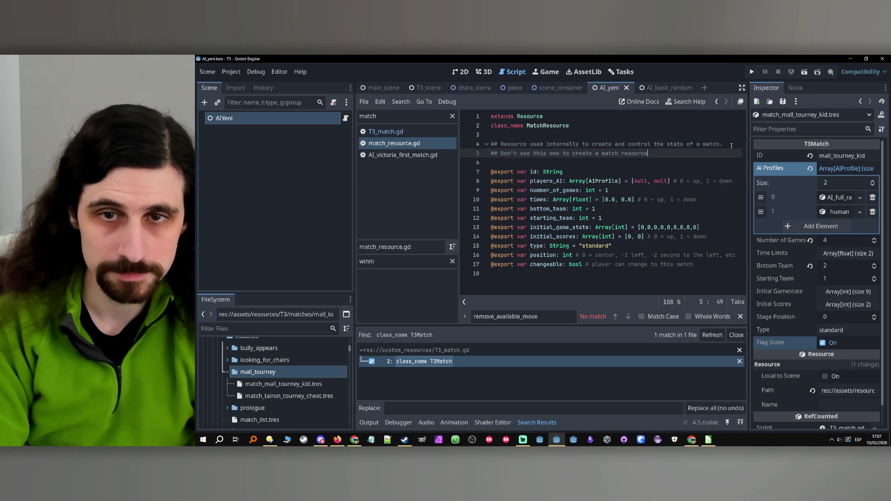
type(". Use T3M")
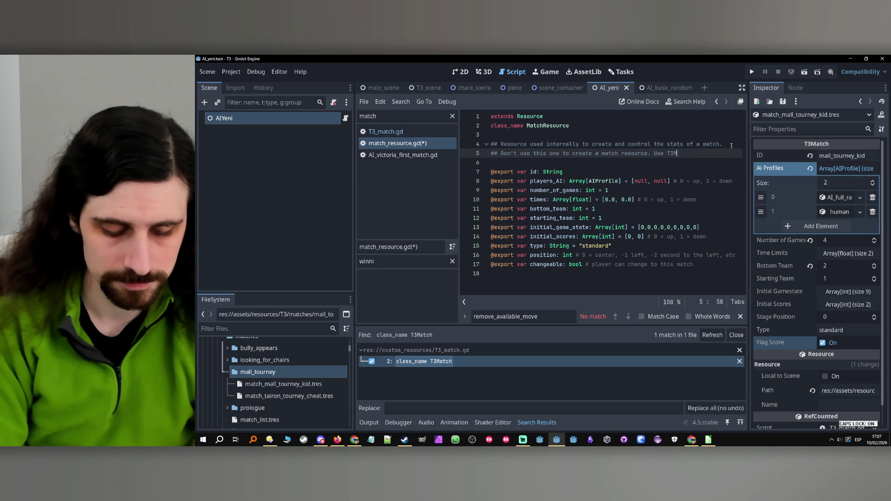
type("atch.")
key("ctrl+s")
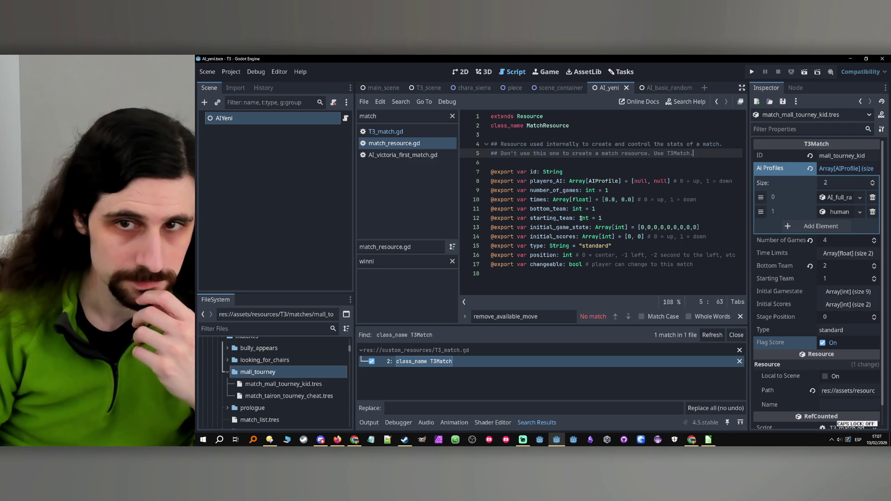
- Add 'file' after 'resource' in the match_resource.gd and T3_match.gd comments, then save T3_match.gd
left_click(647, 152)
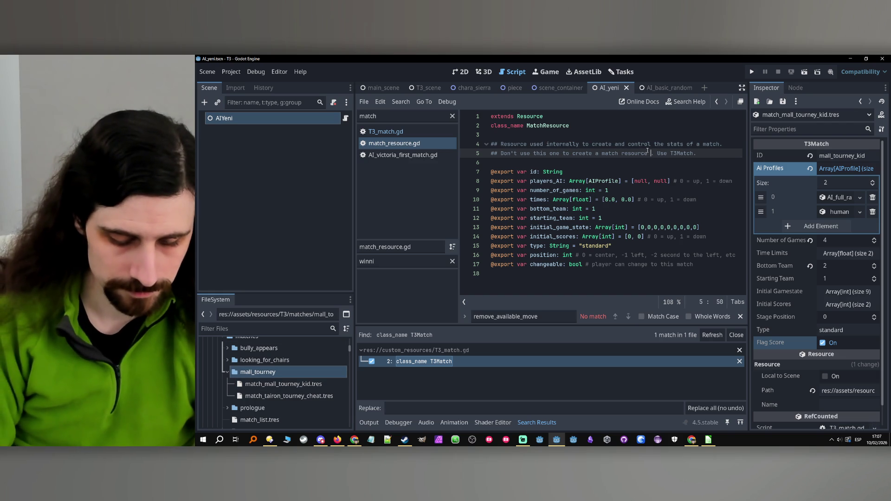
type("file")
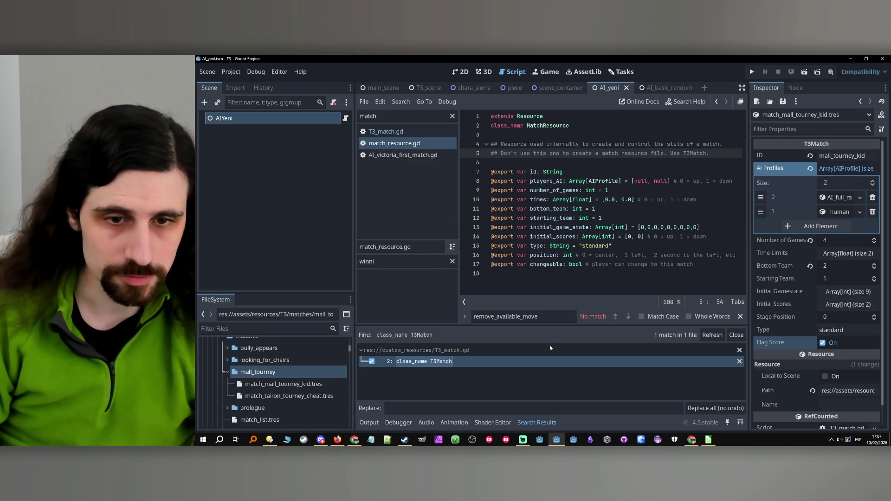
left_click(479, 361)
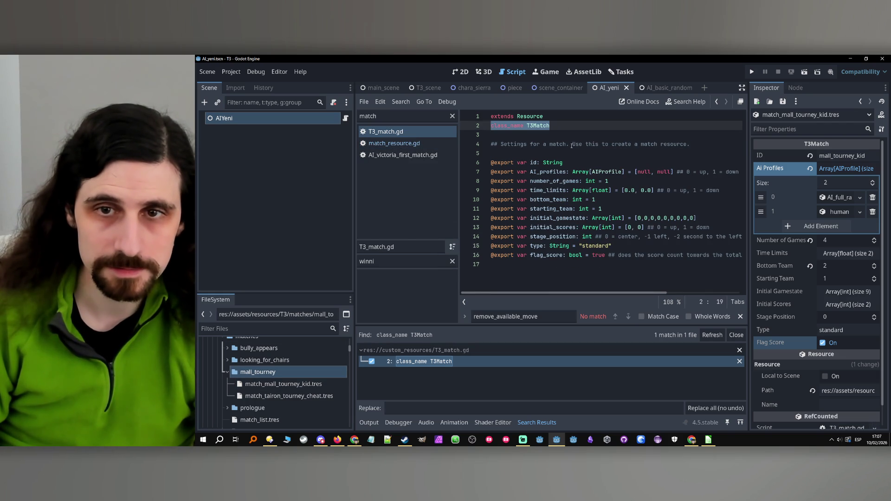
left_click(603, 144)
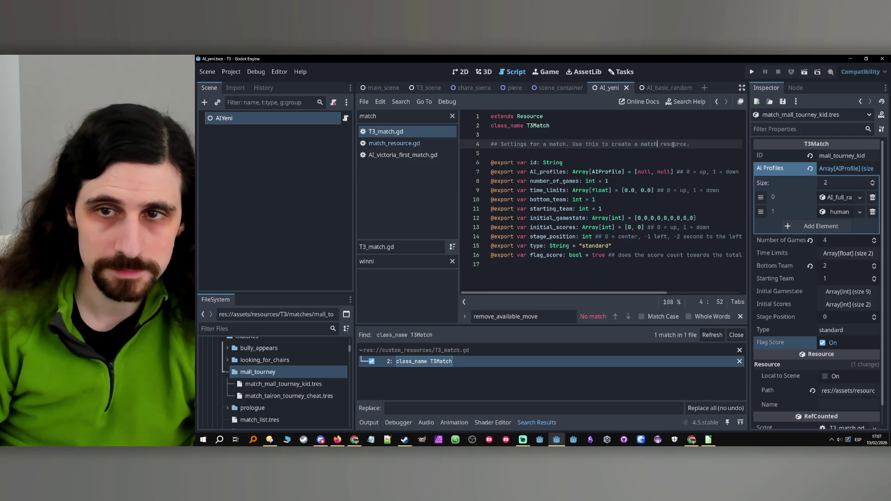
type("file")
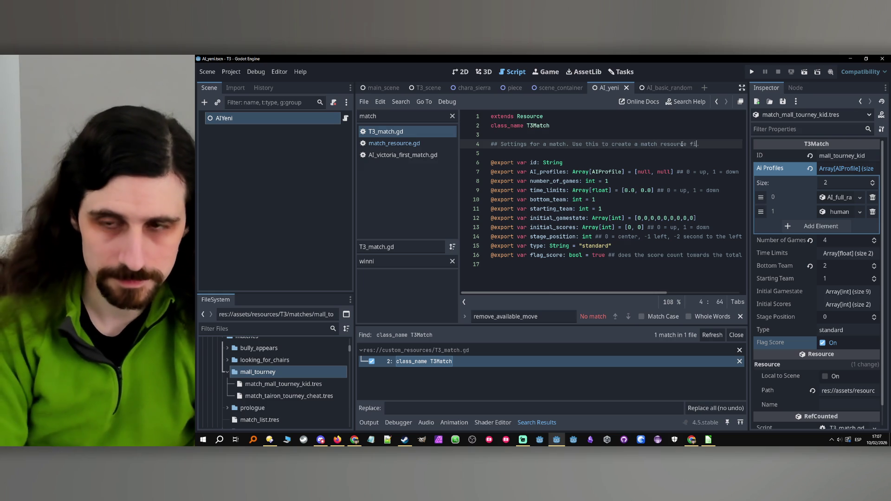
key("ctrl+s")
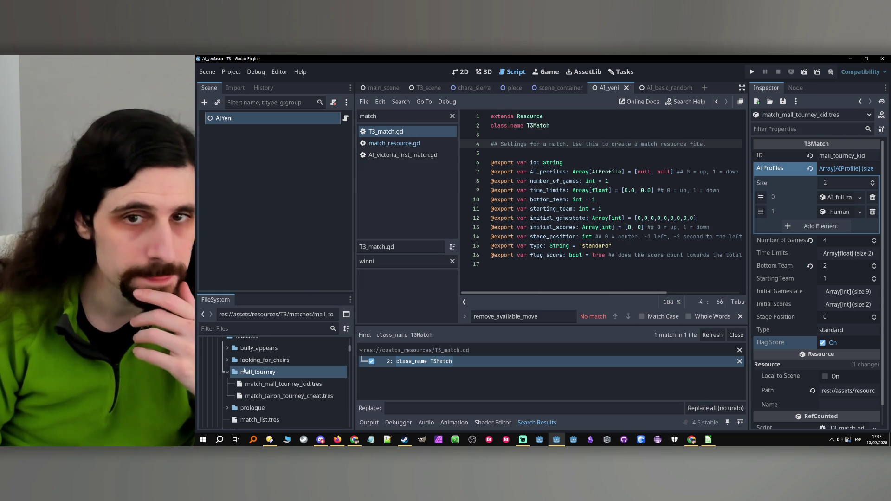
right_click(266, 372)
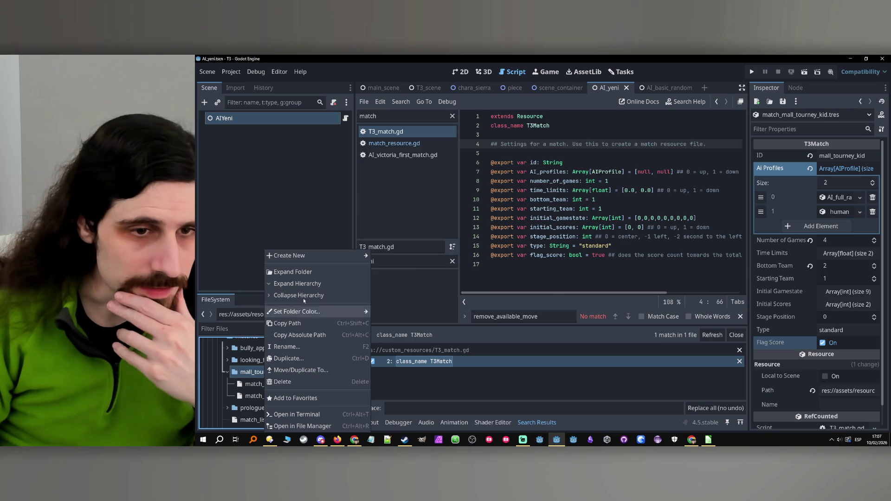
- Create a new T3Match resource saved as match_tairon_tourney.tres in the mall_tourney folder
mouse_move(313, 255)
left_click(395, 290)
double_click(453, 259)
type("match_tairon_tourney")
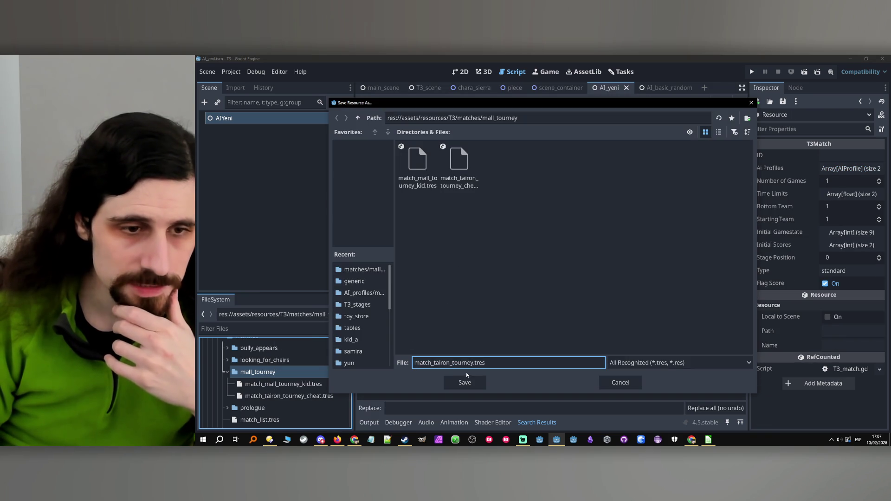
left_click(467, 382)
key("Return")
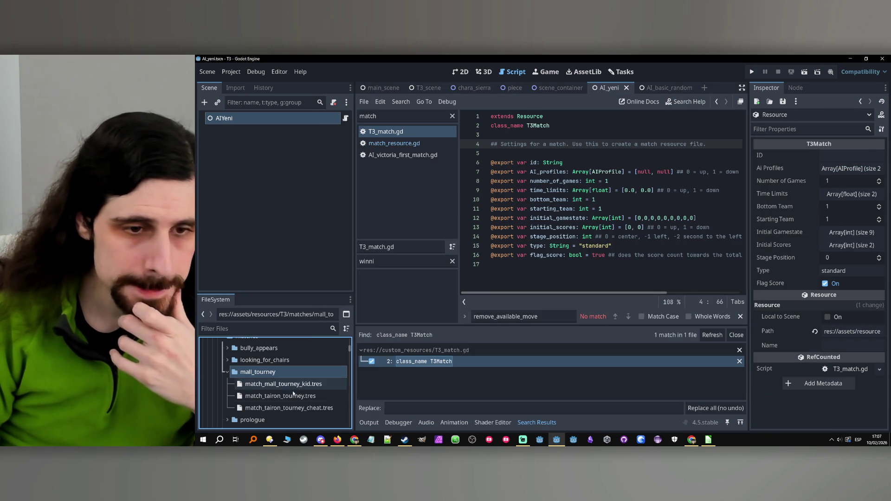
- Set the match ID to tairon_tourney and the AI Profiles to AI_basic_random and AI_human
left_click(838, 156)
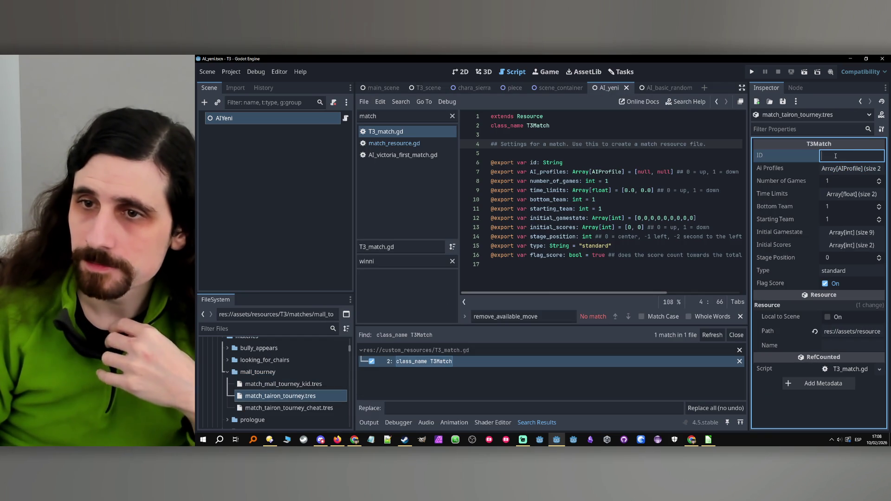
type("match_tairon_tourney")
key("BackSpace")
left_click(859, 172)
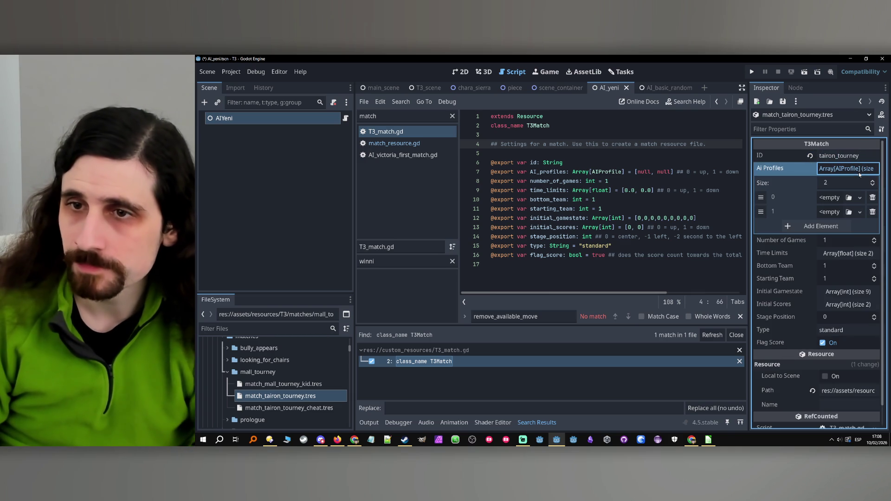
left_click(849, 212)
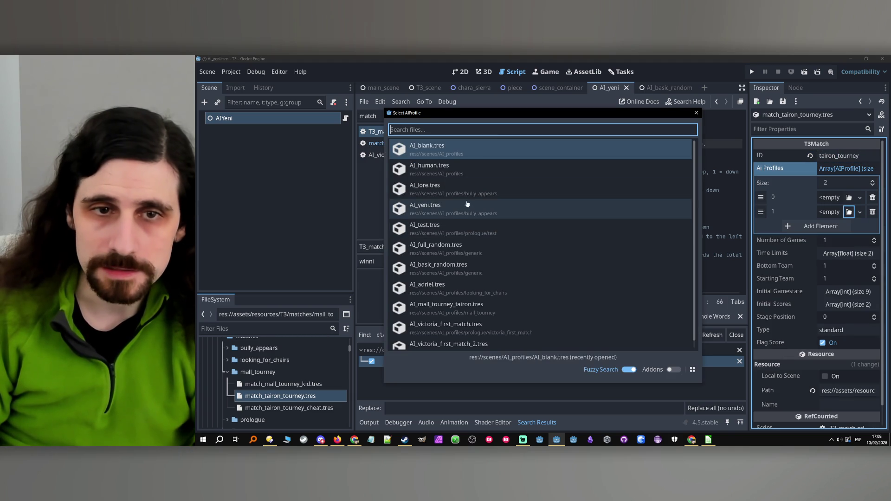
double_click(462, 168)
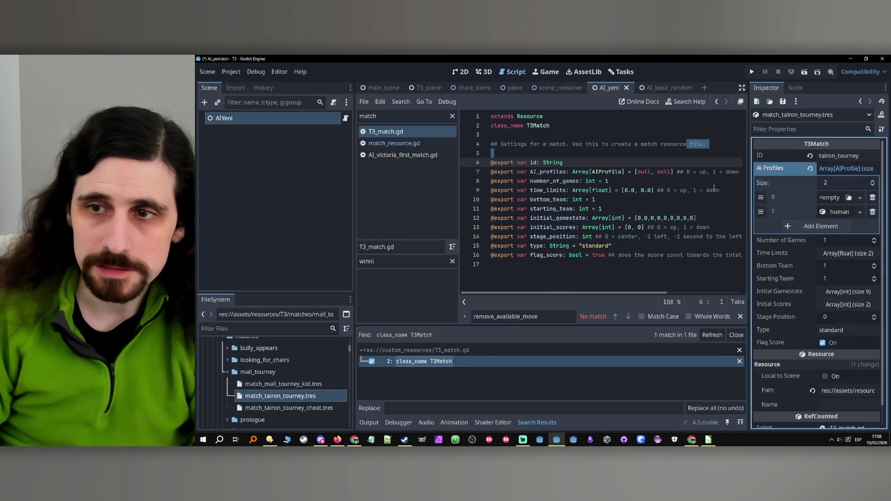
left_click(849, 198)
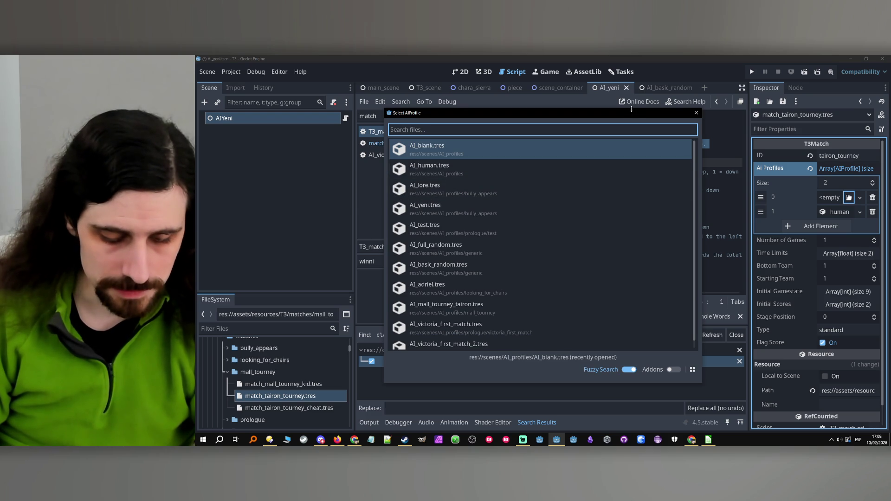
type("ba")
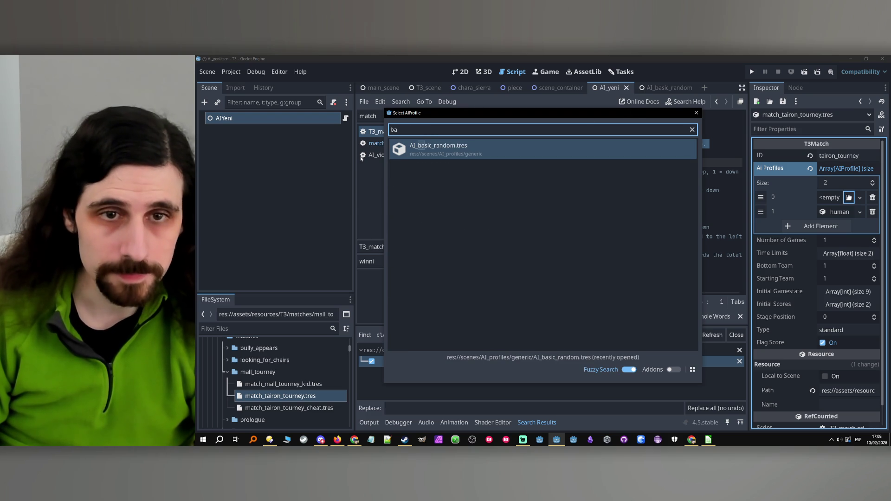
double_click(459, 149)
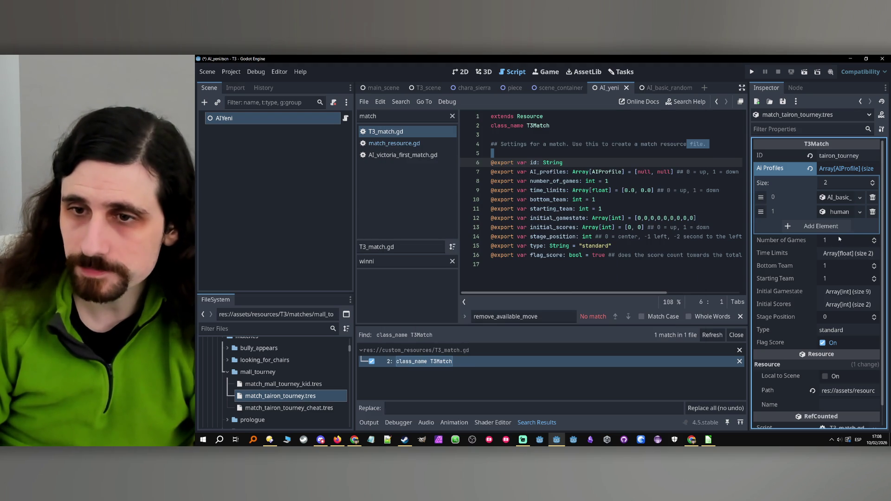
- Set the match's Number of Games to 4
left_click(839, 239)
type("4")
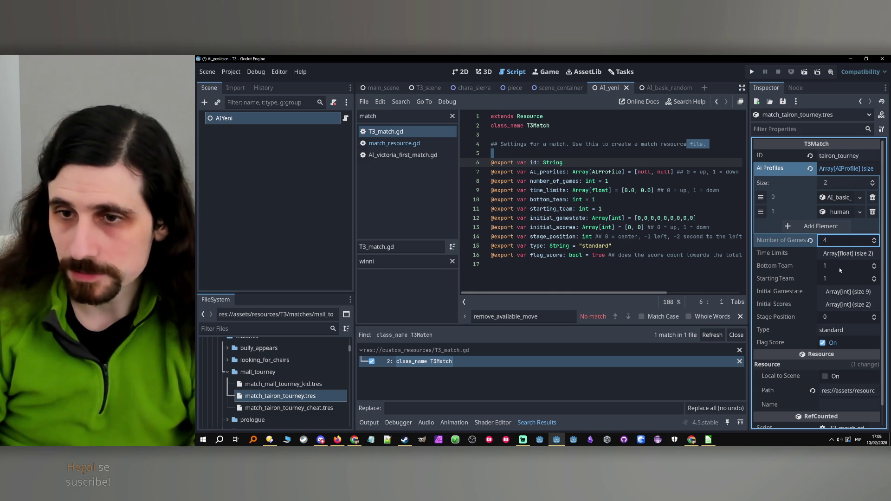
left_click(839, 266)
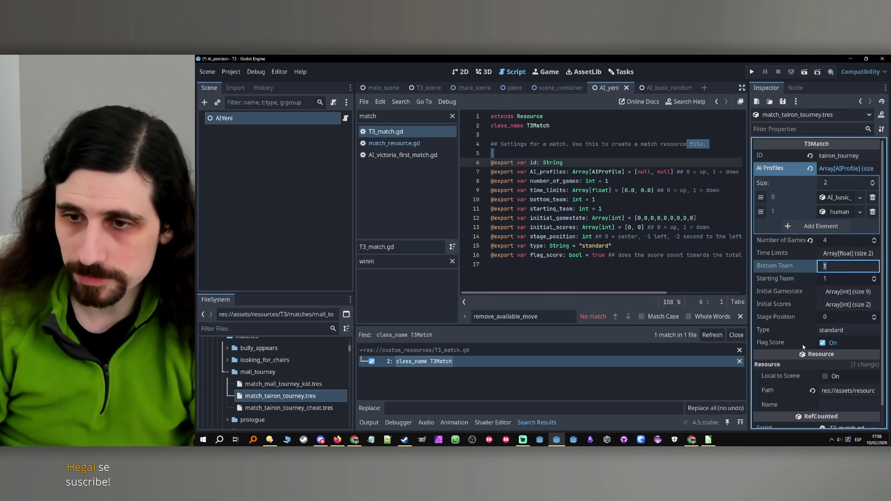
left_click(300, 398)
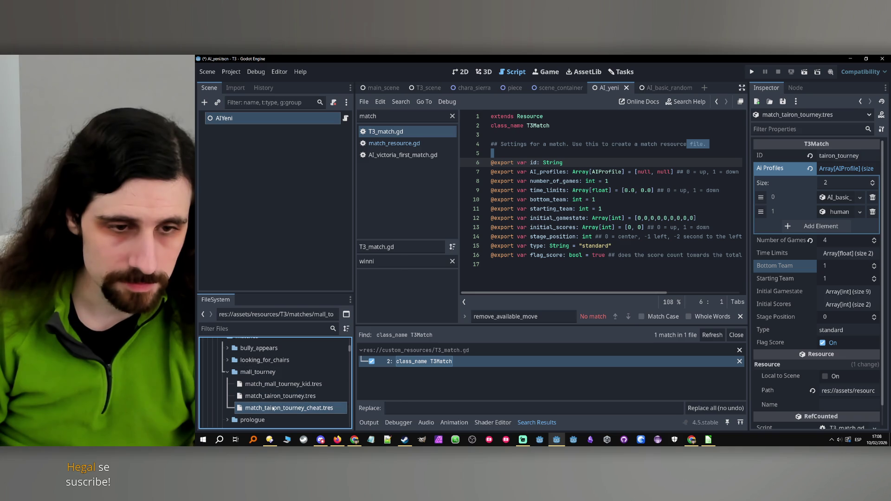
- Select the existing match_tairon_tourney_cheat.tres, backing out of deleting it
right_click(273, 408)
left_click(306, 335)
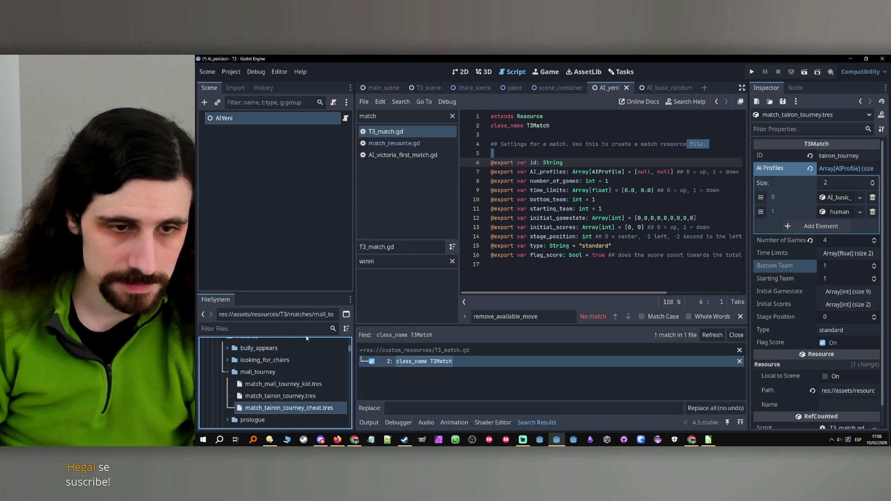
left_click(290, 396)
key("Delete")
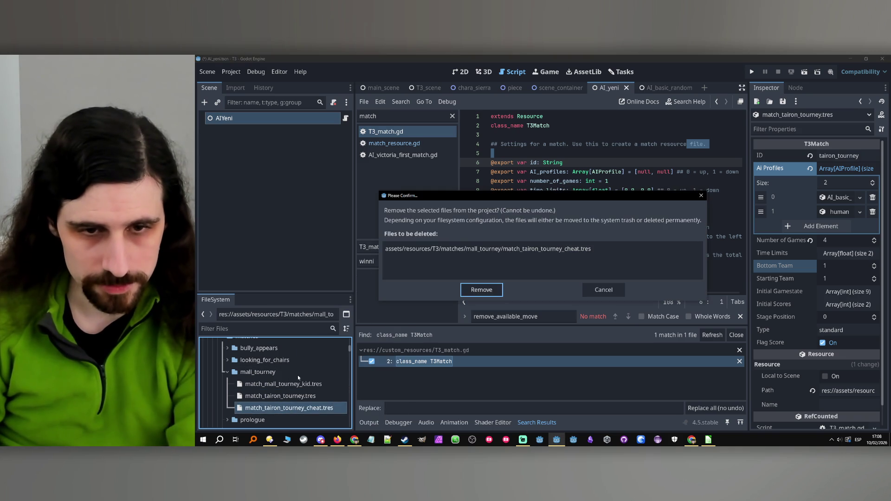
key("Escape")
- Create a new T3Match resource saved over match_tairon_tourney_cheat.tres in mall_tourney
right_click(251, 374)
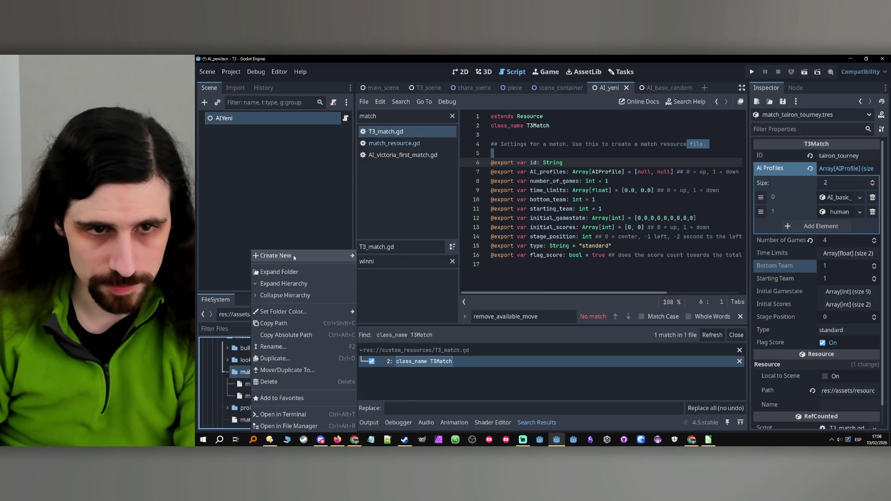
mouse_move(293, 255)
left_click(387, 291)
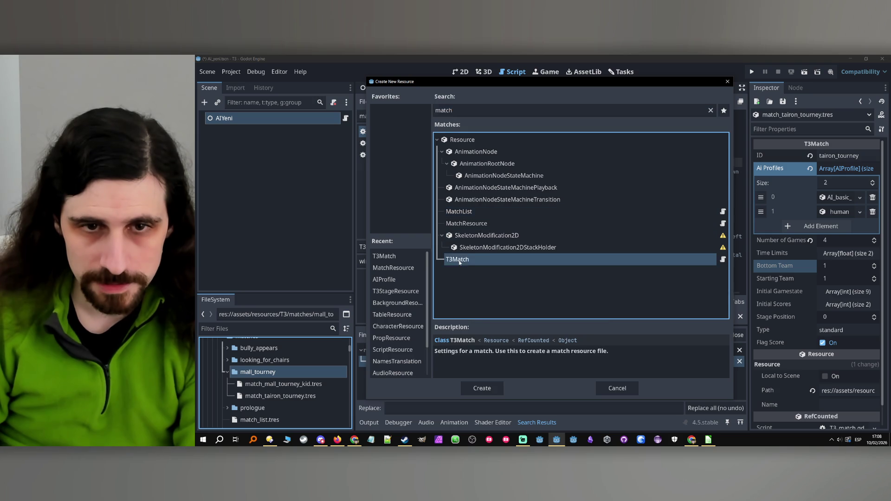
double_click(455, 259)
type("match_tairon_tourney_cheat")
left_click(465, 383)
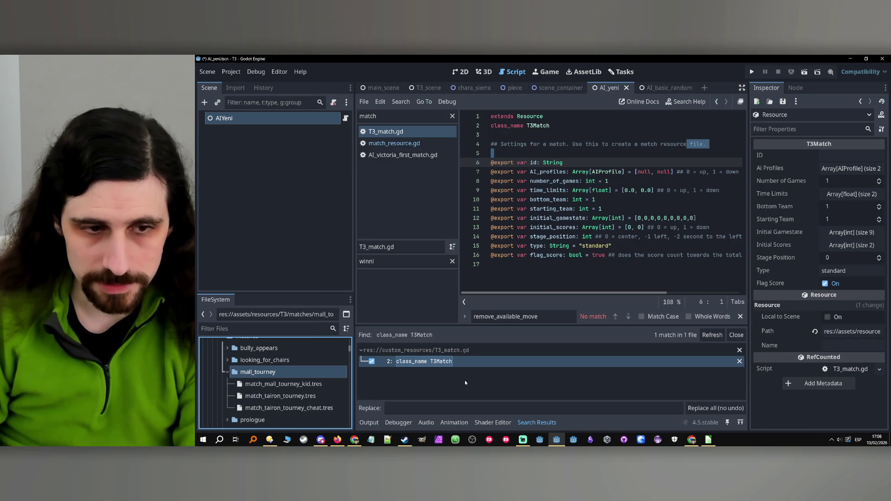
left_click(304, 408)
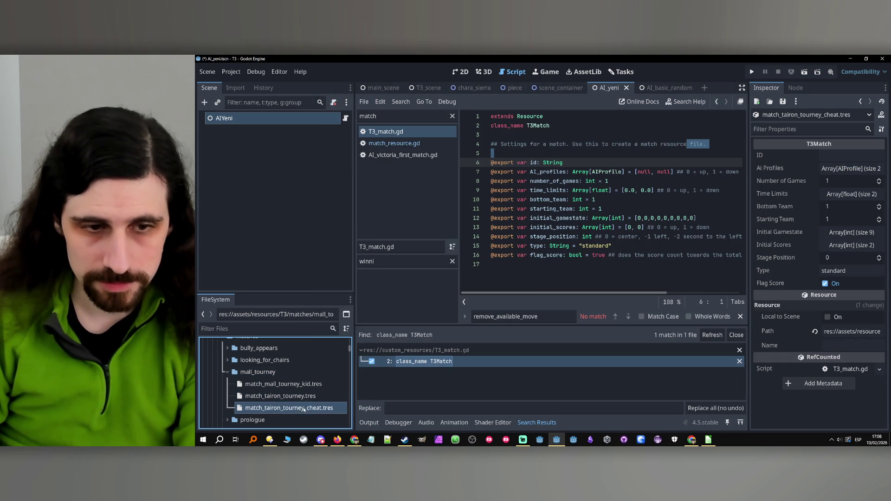
- Set ID tairon_tourney_cheat, AI Profiles AI_mall_tourney_tairon and AI_human, and 4 games
left_click(843, 158)
type("match_tairon_tourney_cheat")
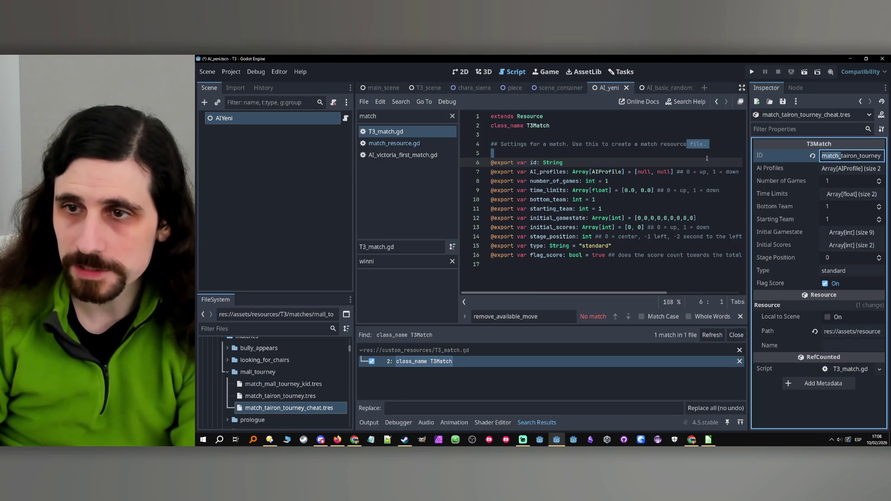
left_click(850, 168)
left_click(848, 212)
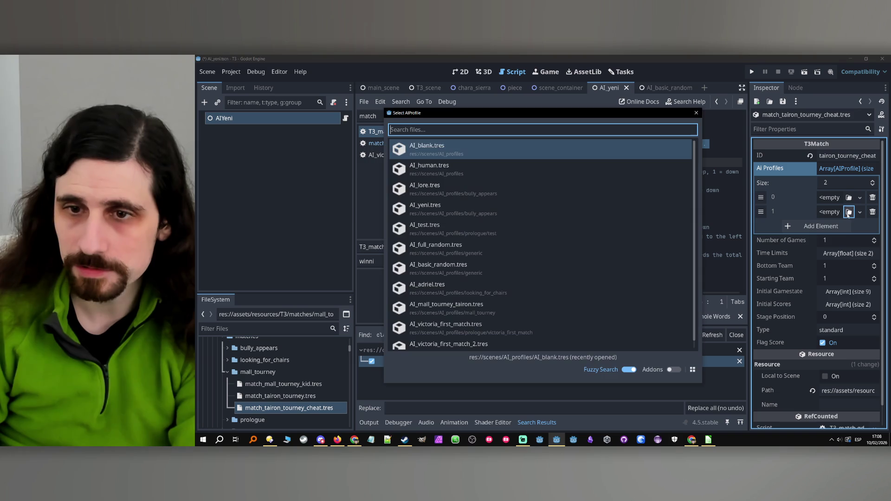
type("hu")
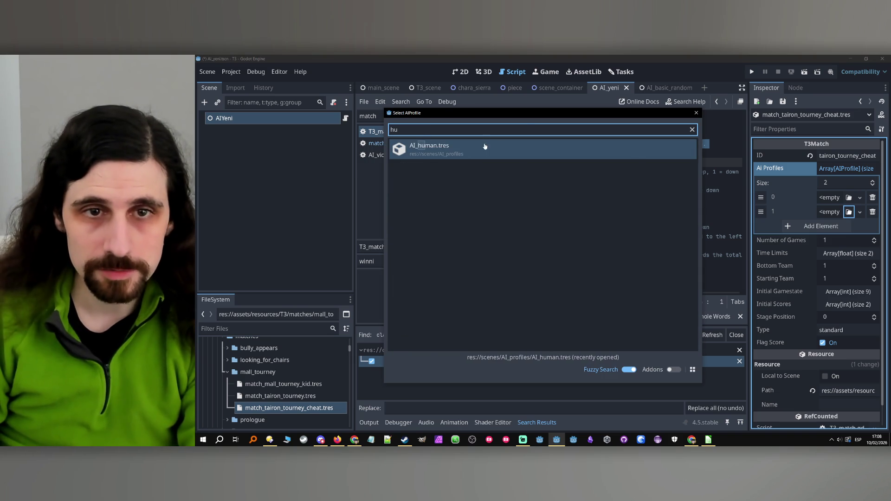
left_click(484, 148)
left_click(848, 197)
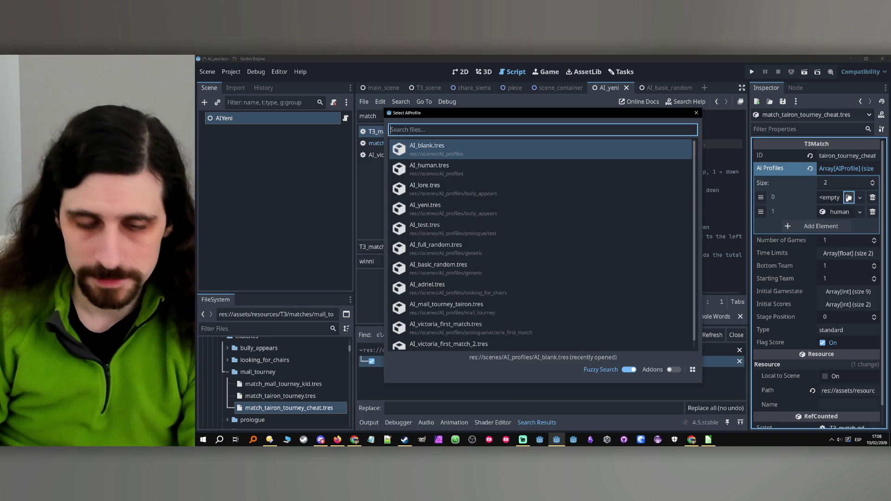
type("ta")
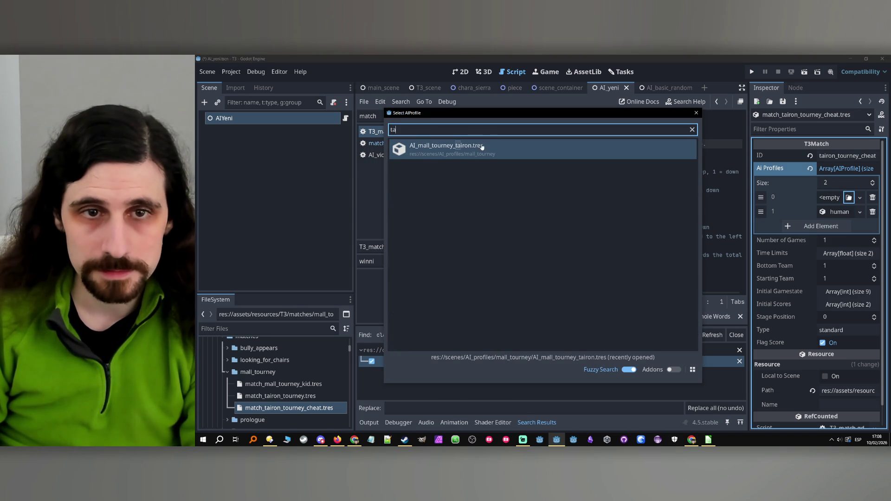
left_click(474, 148)
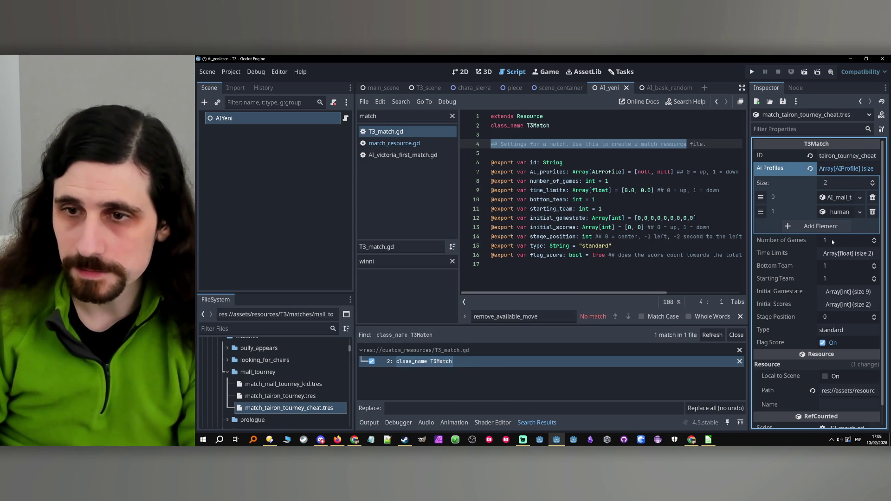
type("4")
key("Return")
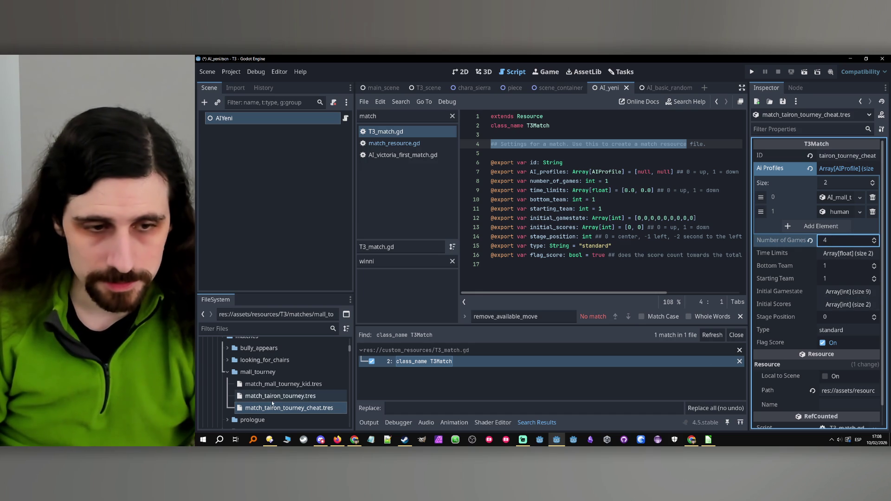
- Open match_list.tres and set entry 10 to match_mall_tourney_kid
scroll(265, 377, "up", 10)
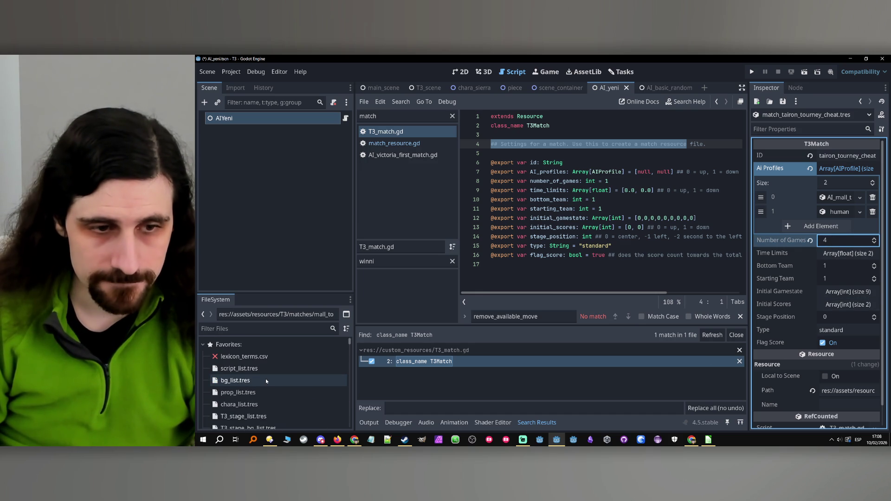
left_click(240, 385)
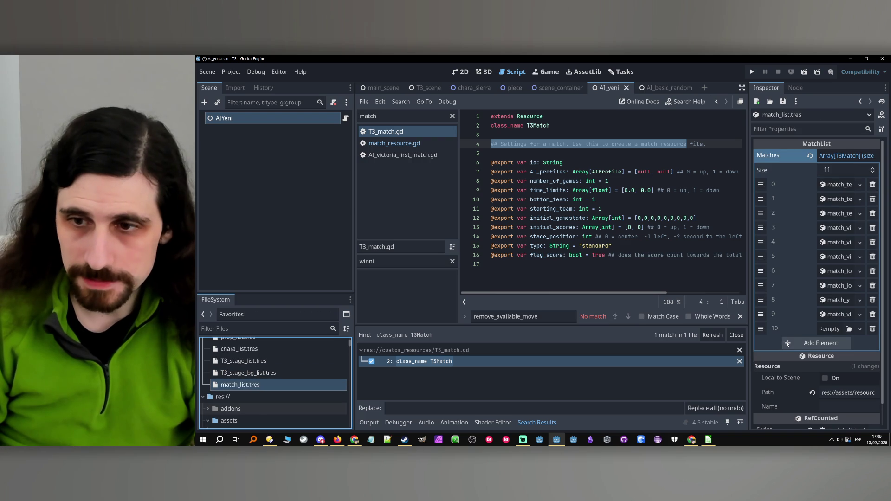
left_click(850, 329)
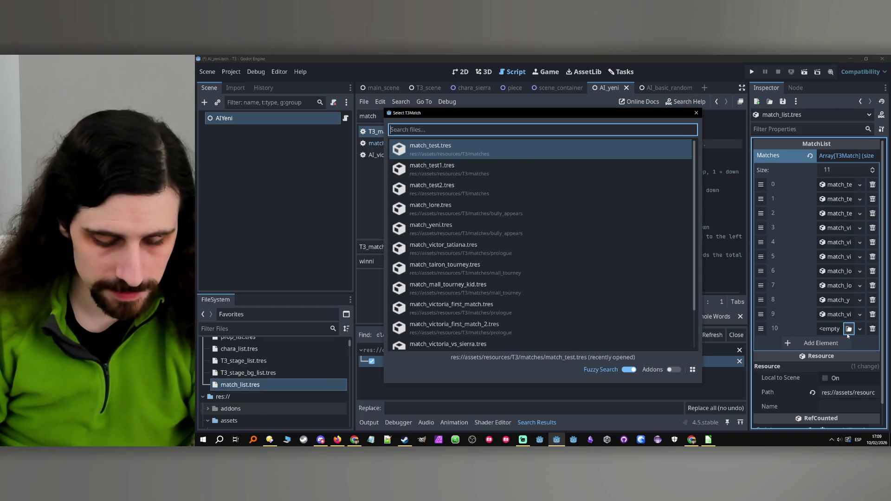
type("ki")
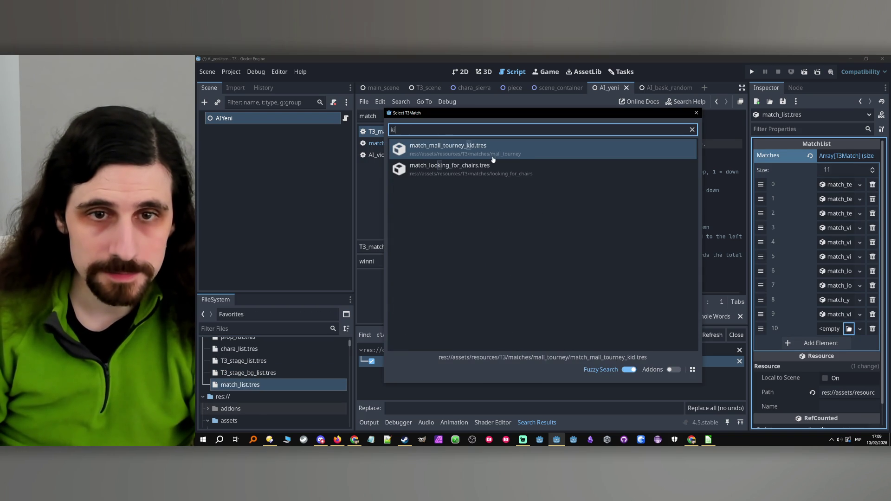
left_click(494, 152)
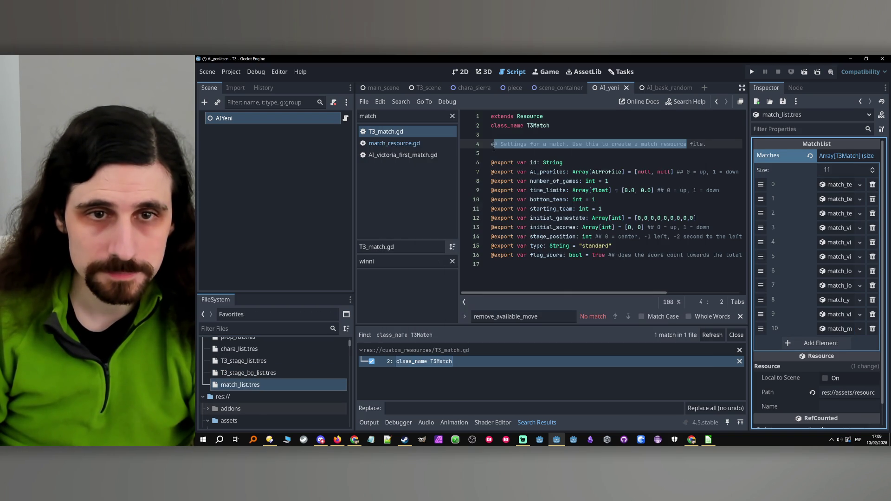
- Add entries 11 and 12 as match_tairon_tourney and match_tairon_tourney_cheat, then save
left_click(821, 343)
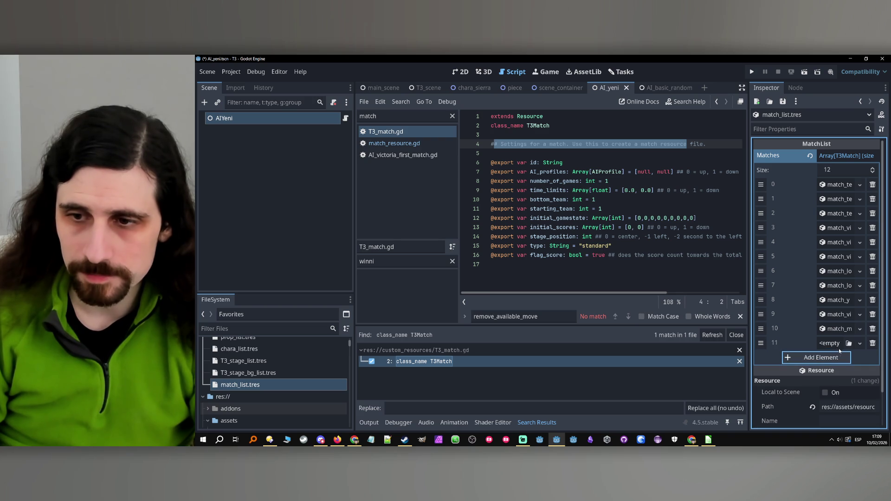
left_click(849, 343)
type("tai")
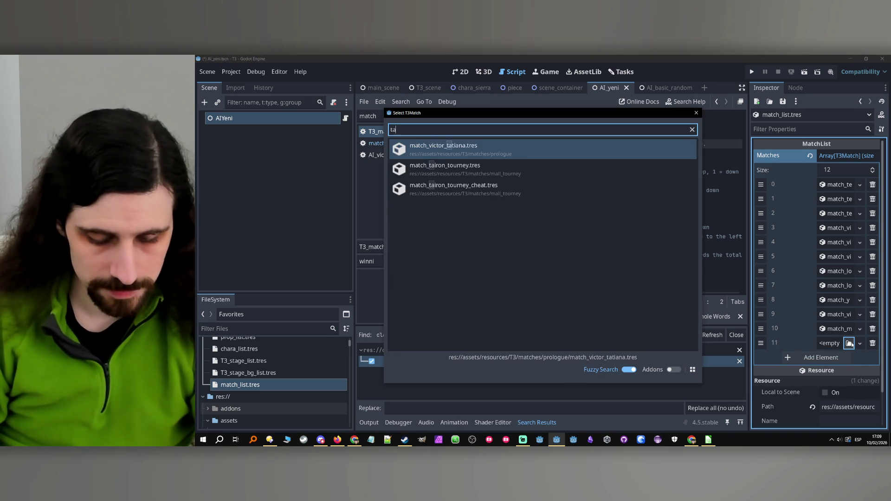
left_click(461, 156)
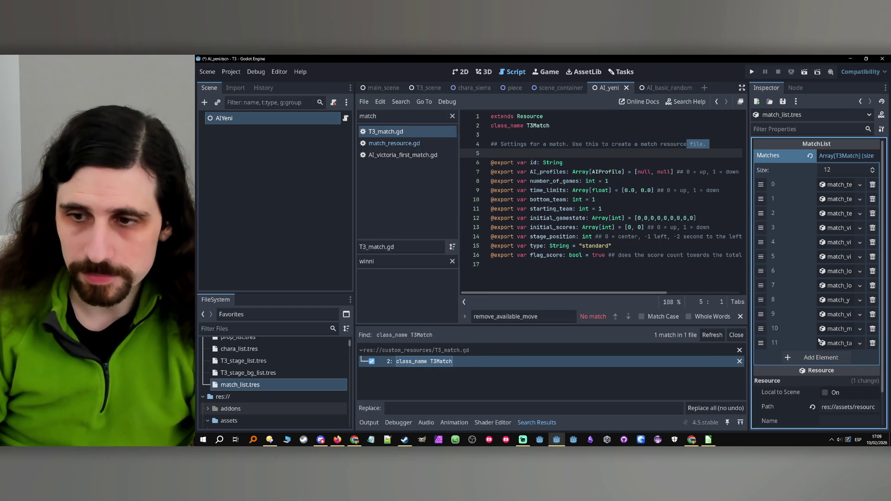
left_click(821, 357)
left_click(849, 357)
type("a")
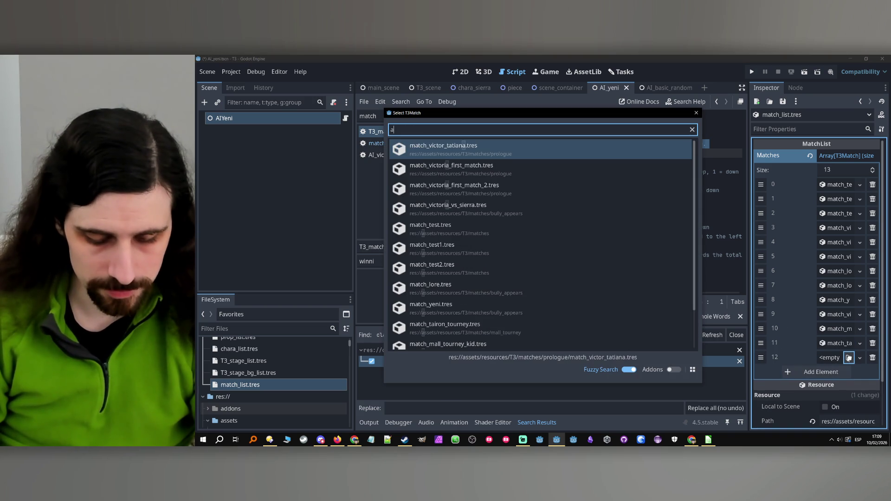
key("BackSpace")
type("tai")
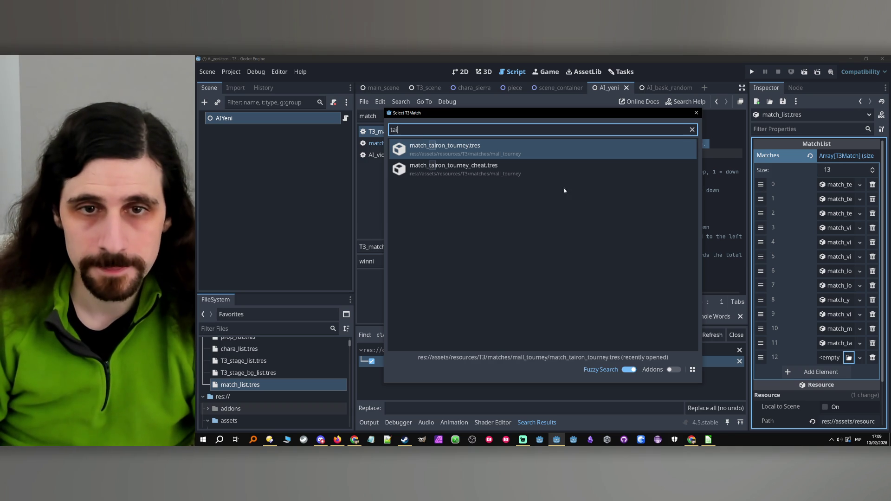
left_click(551, 168)
left_click(573, 218)
key("ctrl+s")
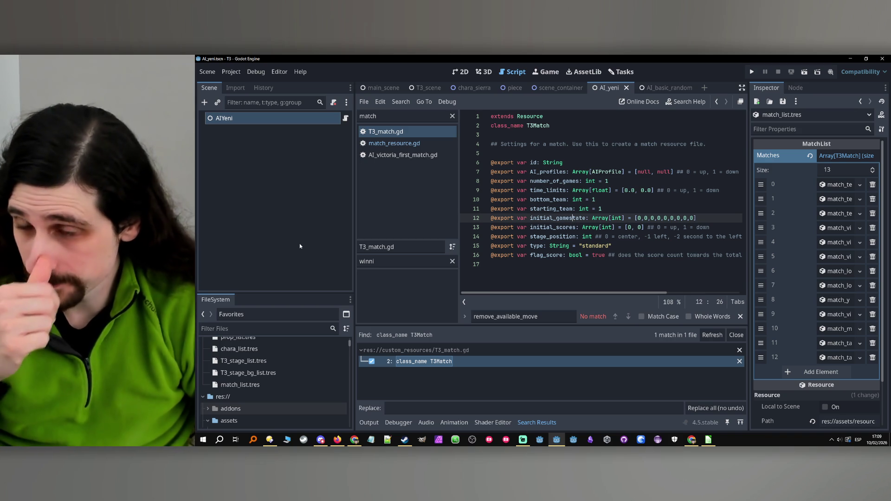
- Scroll the FileSystem to res://assets/resources/T3/matches and select the mall_tourney folder
scroll(281, 389, "up", 1)
scroll(280, 389, "down", 1)
scroll(281, 389, "down", 2)
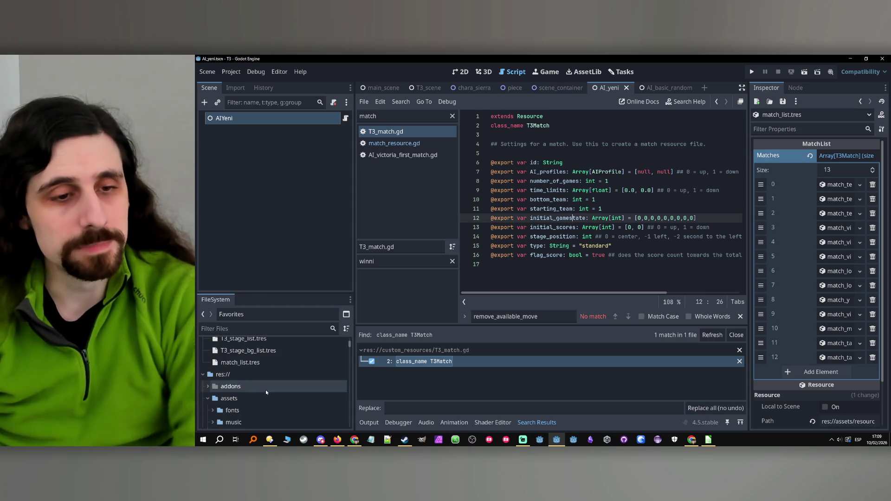
scroll(265, 391, "up", 2)
scroll(266, 392, "down", 8)
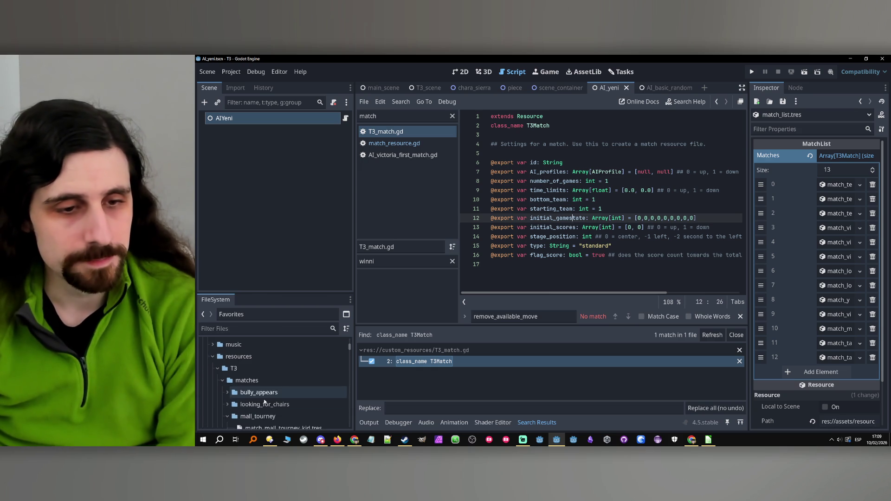
left_click(269, 385)
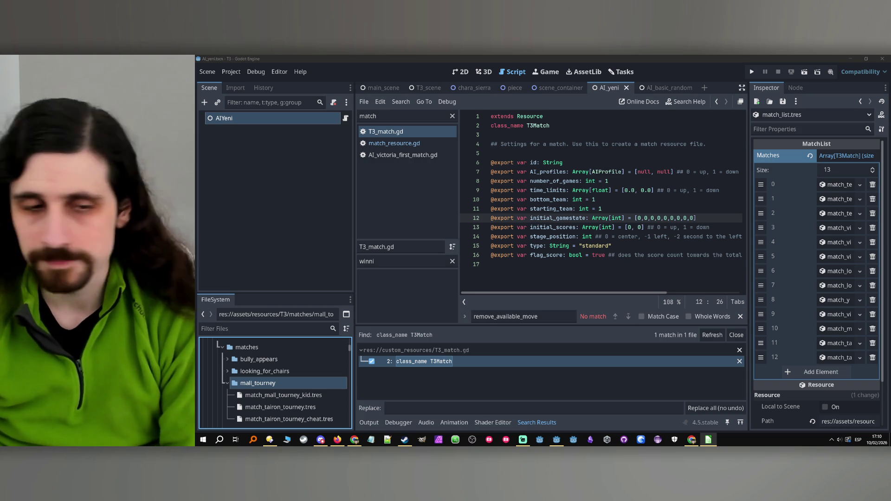
scroll(269, 380, "down", 1)
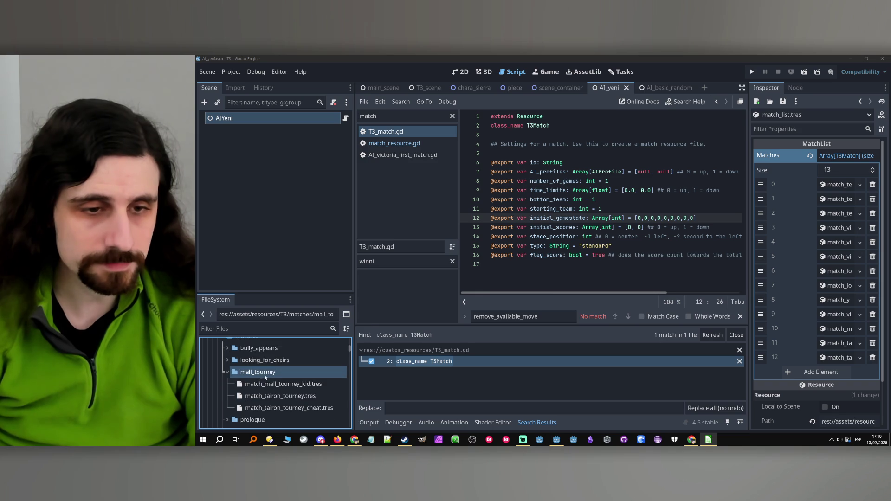
- Create a new T3Match resource named mall_tourney_samira.tres in the mall_tourney folder
right_click(266, 372)
mouse_move(320, 256)
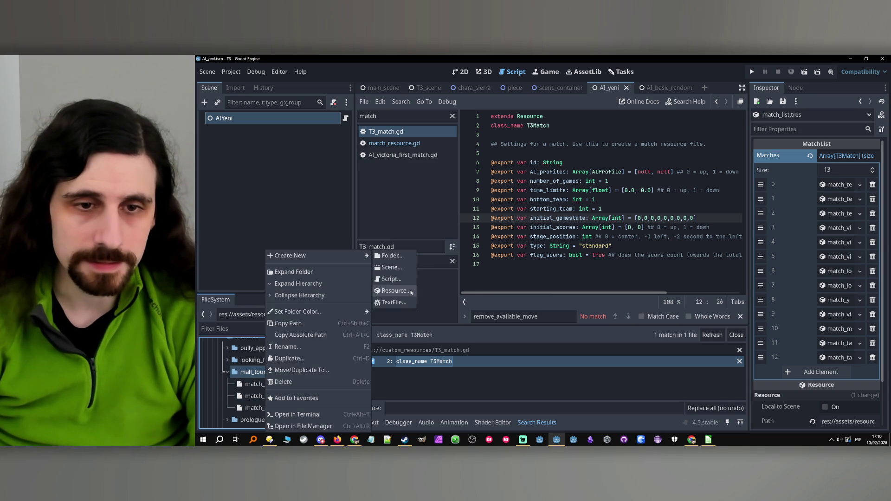
left_click(403, 290)
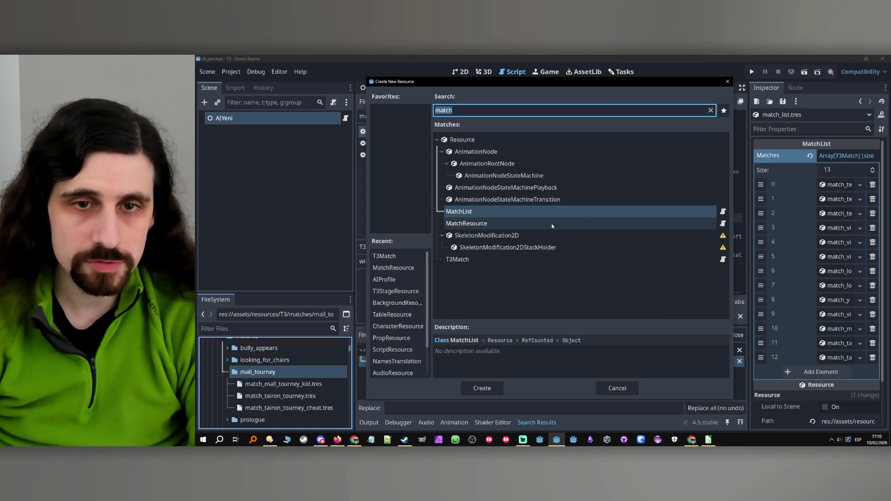
double_click(468, 259)
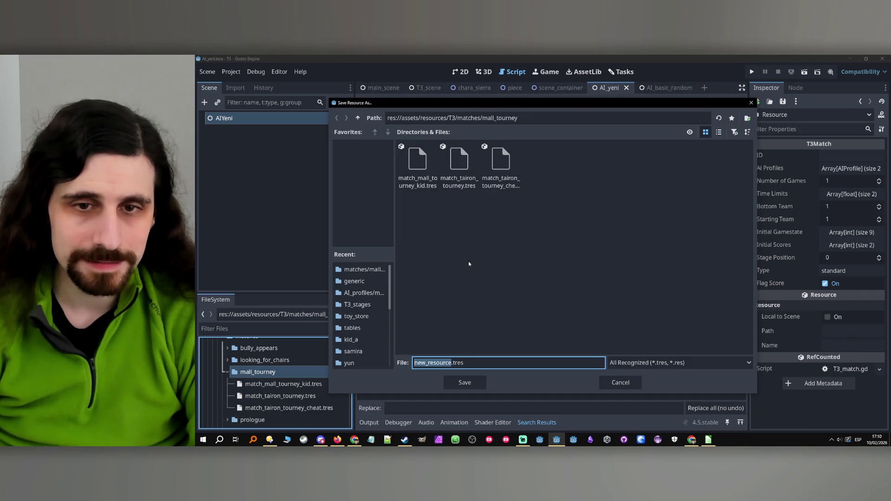
type("mall_t")
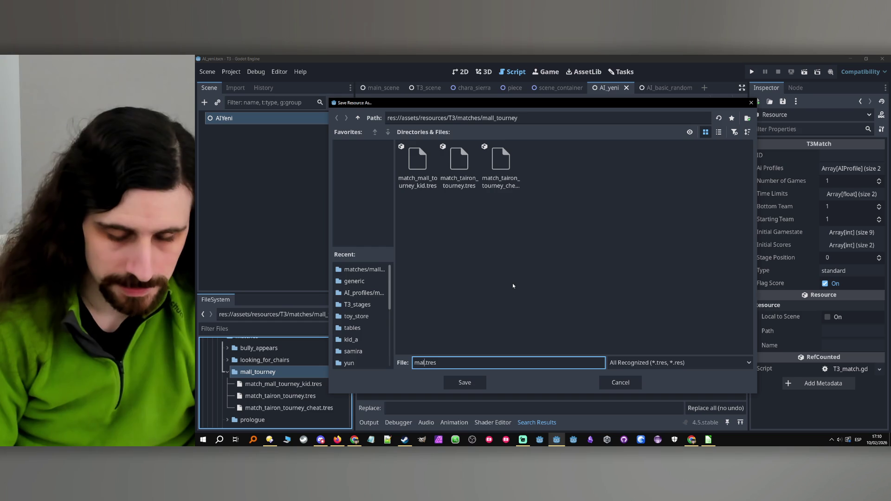
type("ourney_s")
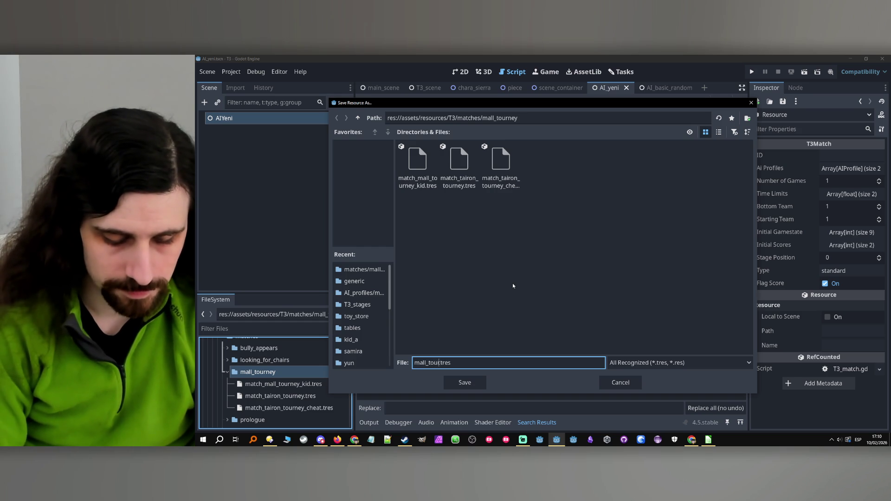
type("amira")
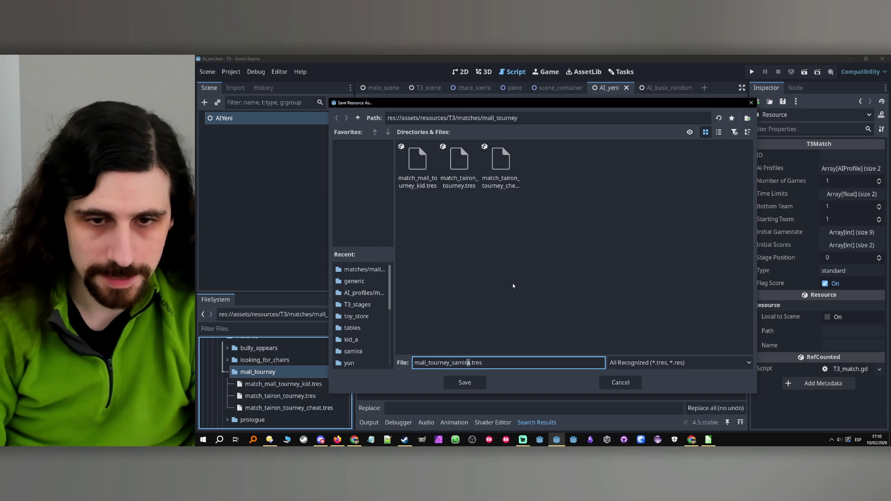
key("shift+Left")
key("shift+Left")
key("shift+Left")
key("shift+Left")
key("shift+Left")
key("shift+Left")
left_click(464, 382)
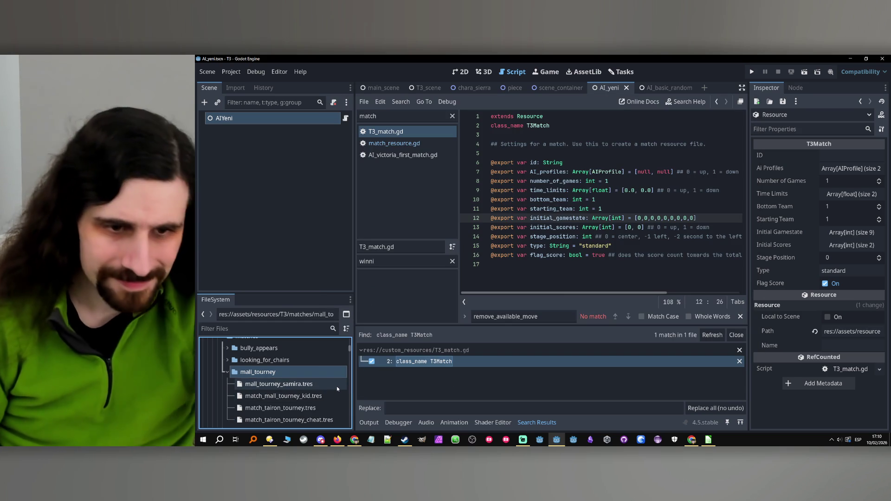
- Set the new match's ID to mall_tourney_samira
left_click(335, 385)
left_click(826, 157)
type("mall_tourney_samira")
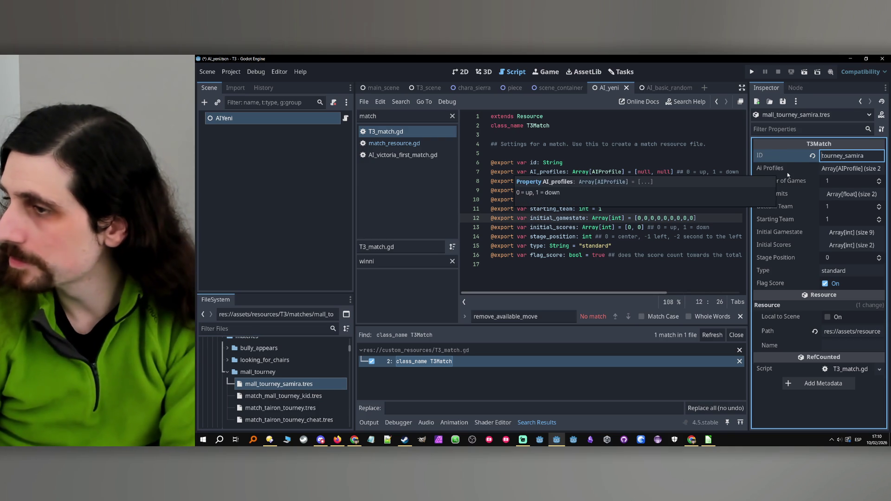
key("Home")
type("mall_")
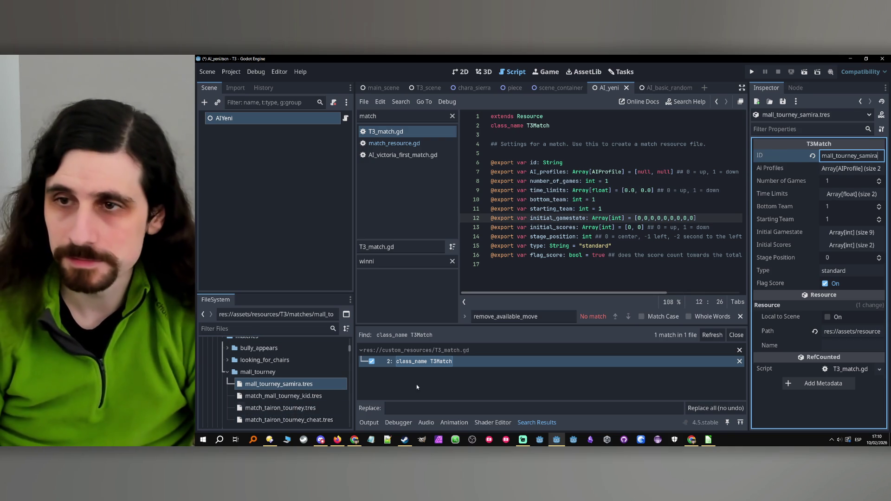
- Rename the file to match_mall_tourney_samira.tres
right_click(272, 387)
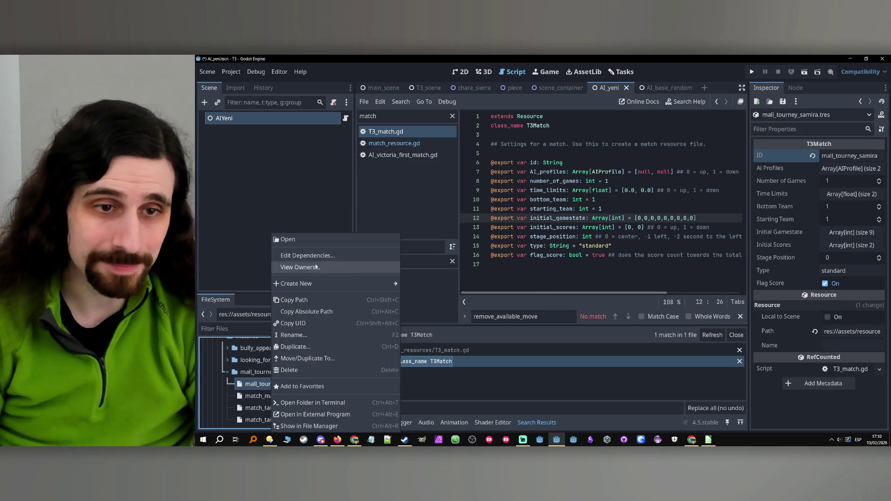
left_click(311, 336)
key("Home")
type("match")
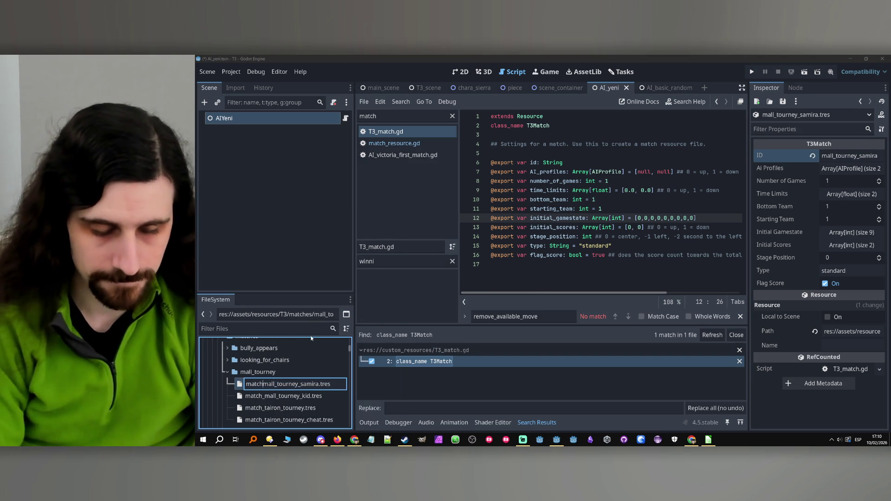
type("_")
key("Return")
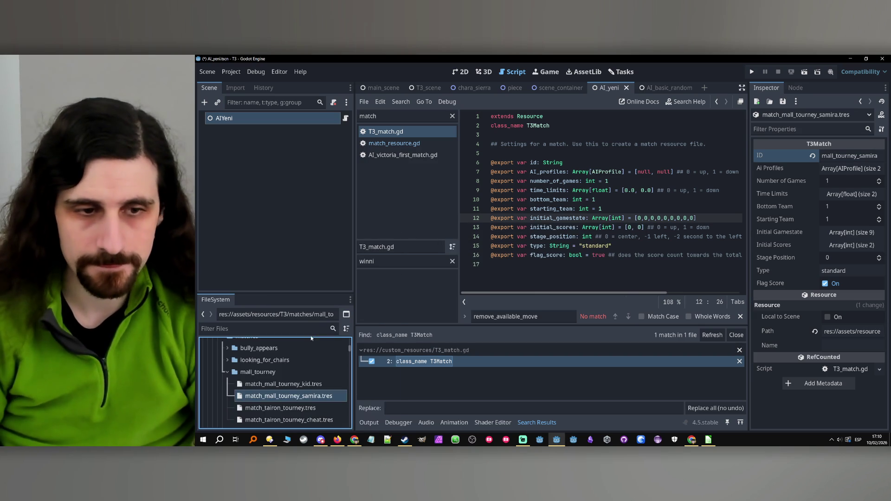
- Set Number of Games to 4 for the samira match
left_click(843, 181)
type("4")
key("Return")
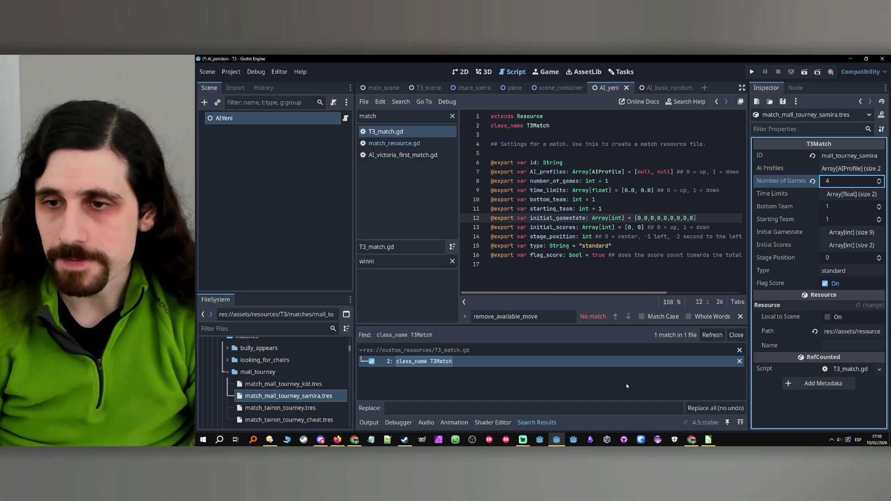
left_click(278, 398)
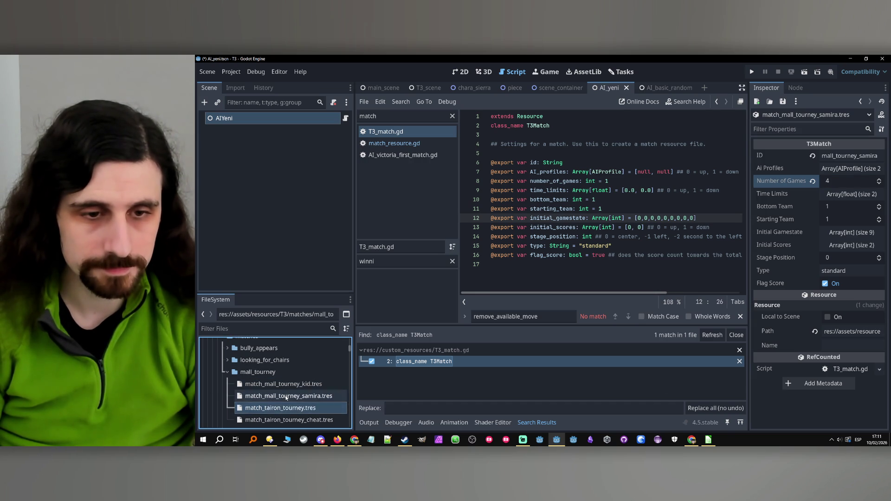
- Save the scene and expand the generic folder to list AI_basic_random and AI_full_random
scroll(286, 398, "down", 3)
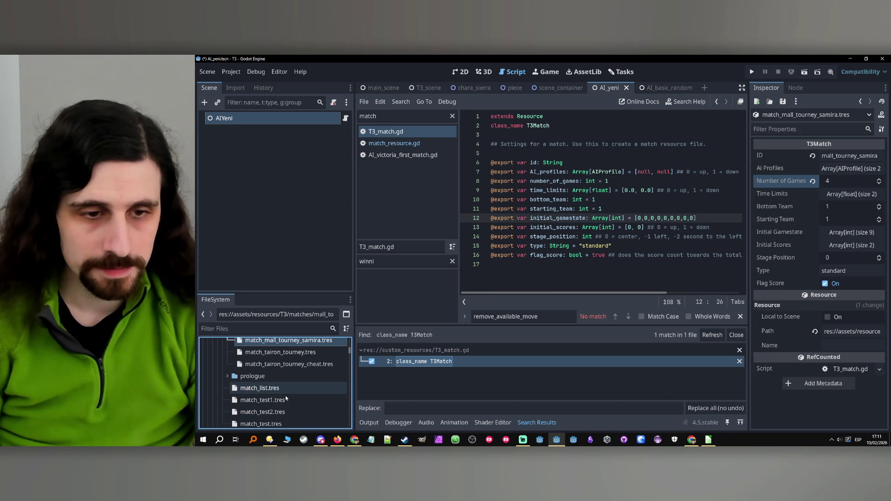
key("ctrl+s")
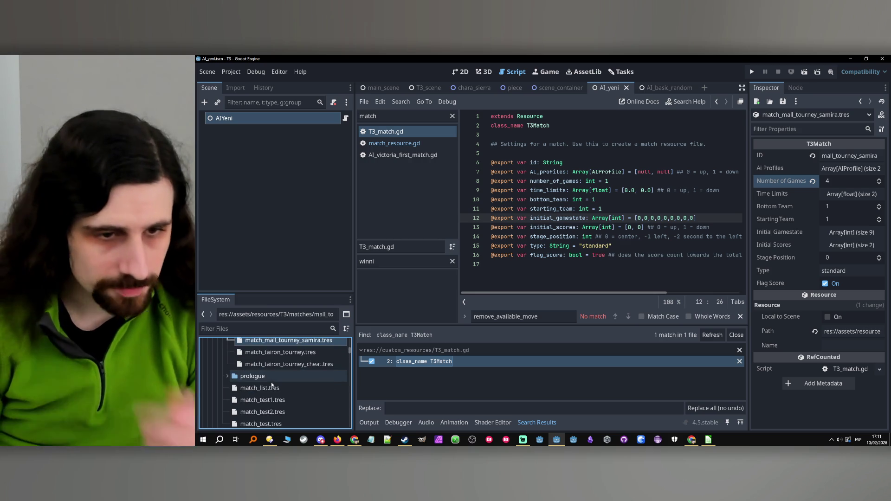
scroll(274, 381, "down", 5)
scroll(276, 381, "down", 6)
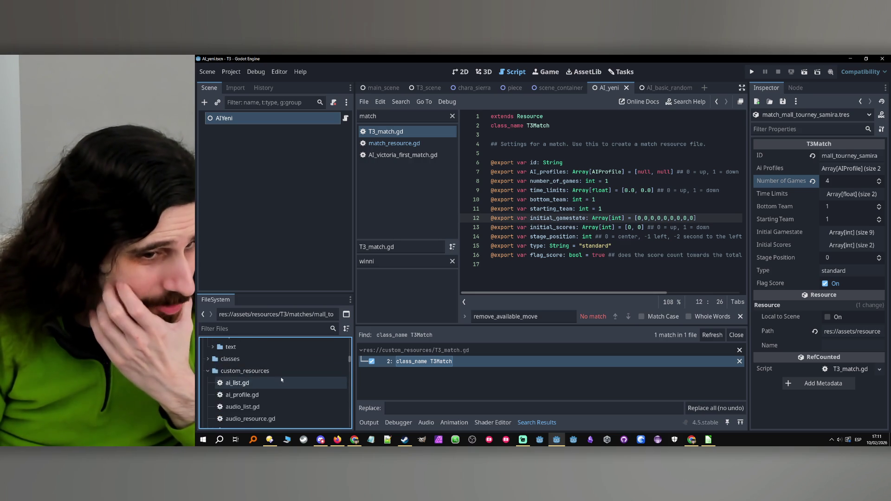
scroll(290, 378, "down", 6)
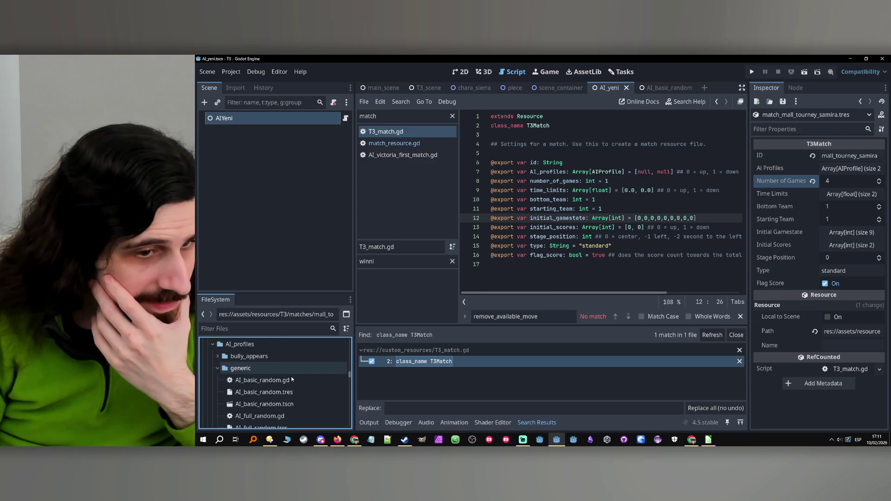
left_click(218, 346)
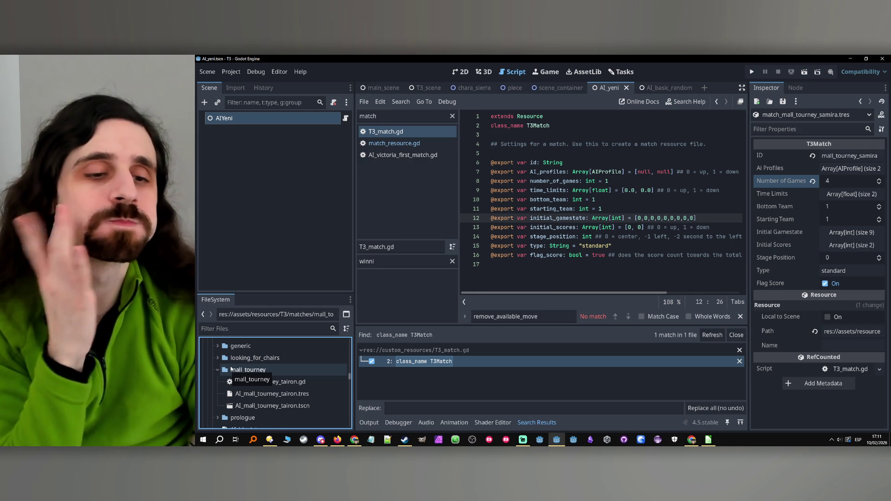
left_click(217, 346)
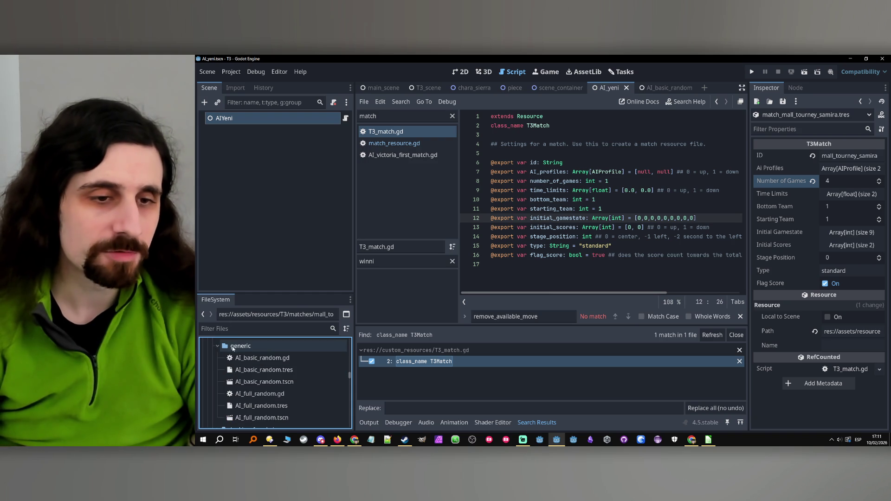
left_click(233, 347)
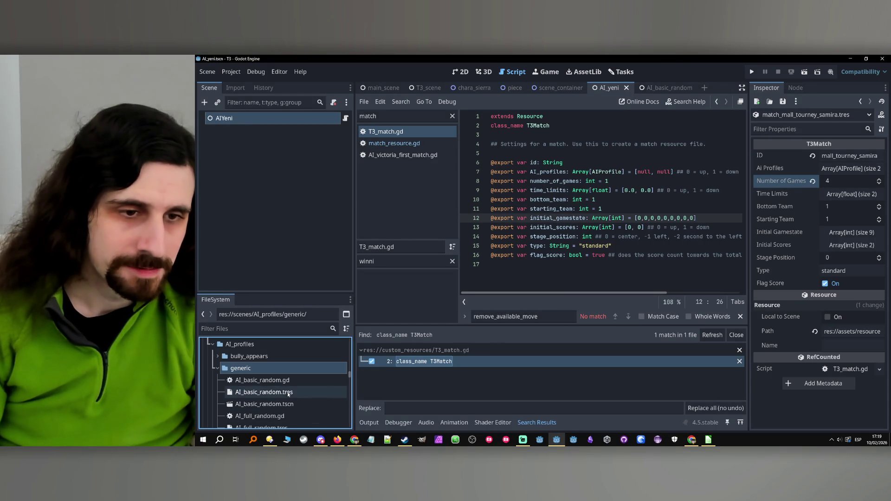
mouse_move(292, 370)
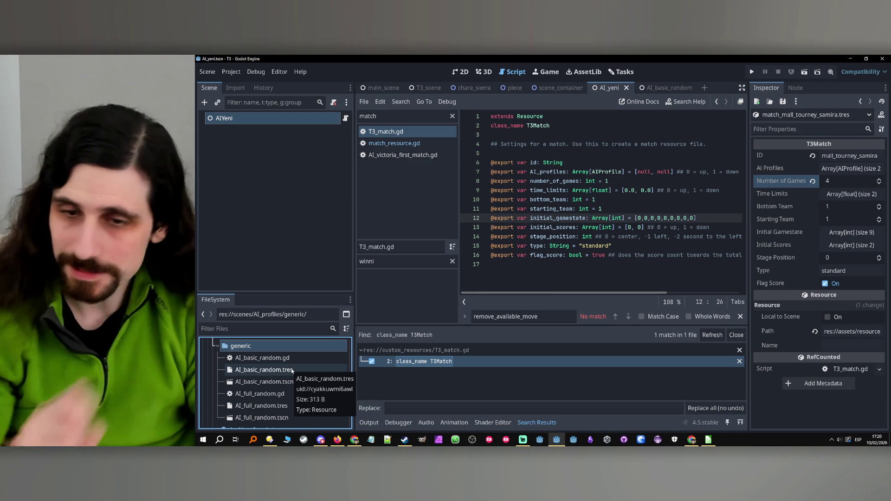
- Create an AIProfile resource named AI_novice.tres in the generic AI profiles folder
right_click(274, 347)
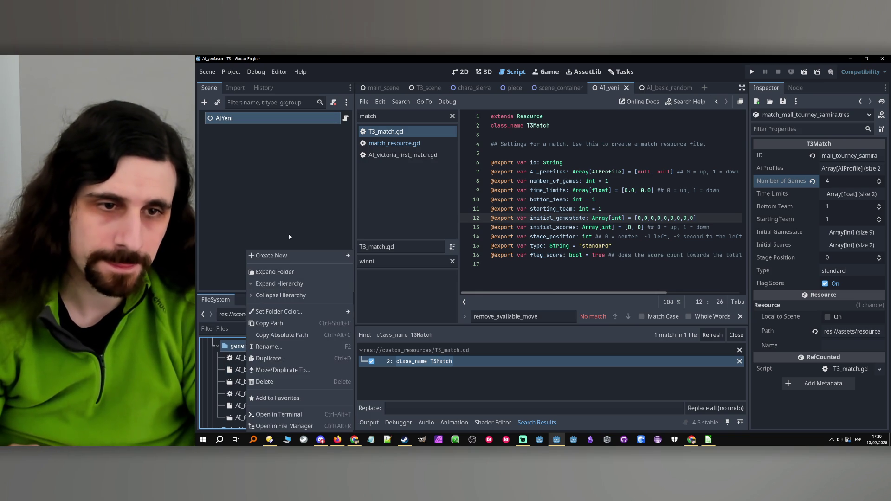
mouse_move(288, 255)
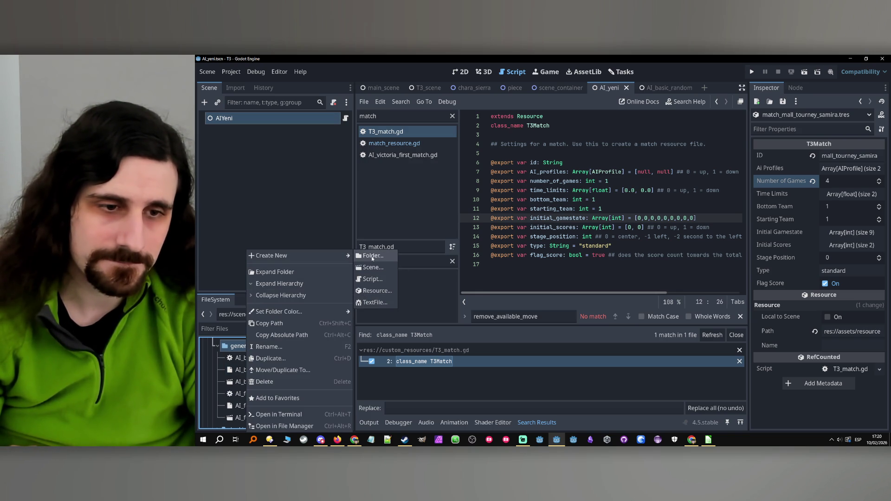
left_click(379, 291)
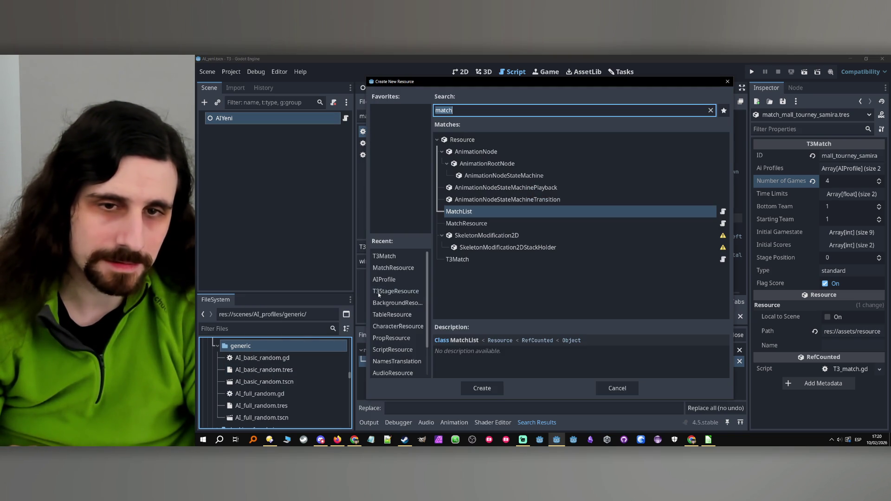
type("ai")
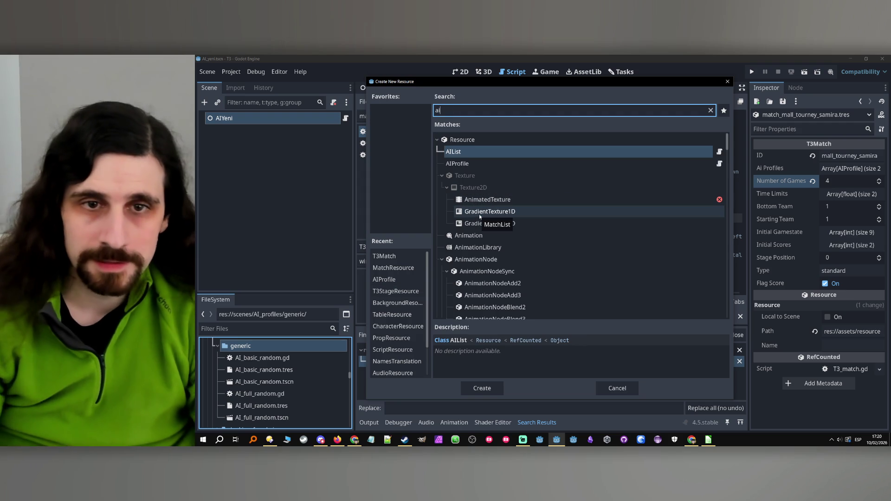
double_click(478, 163)
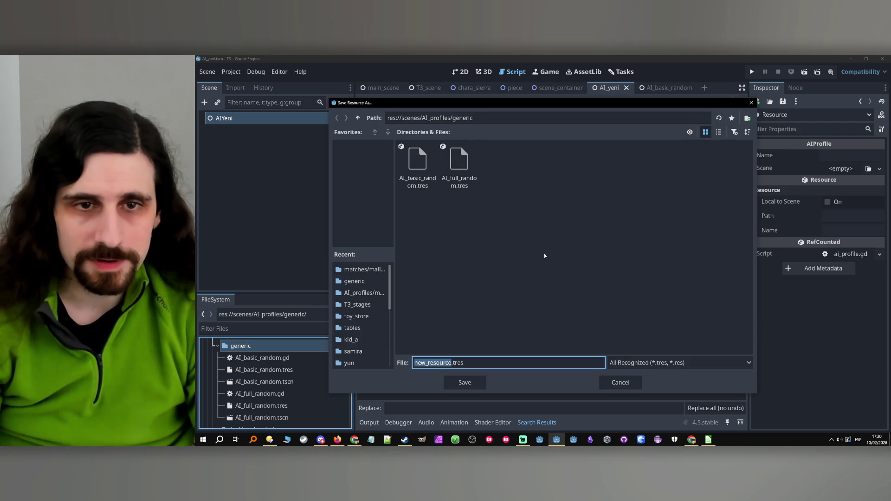
type("AI_")
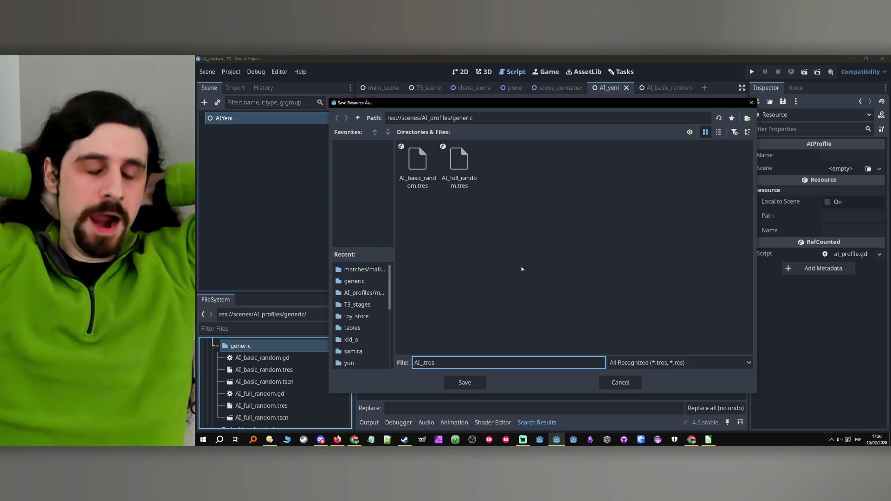
type("novice")
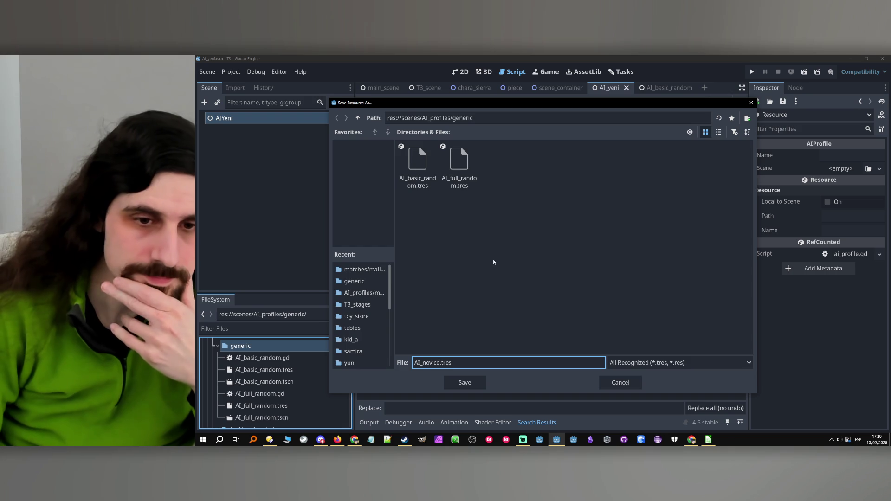
left_click(465, 383)
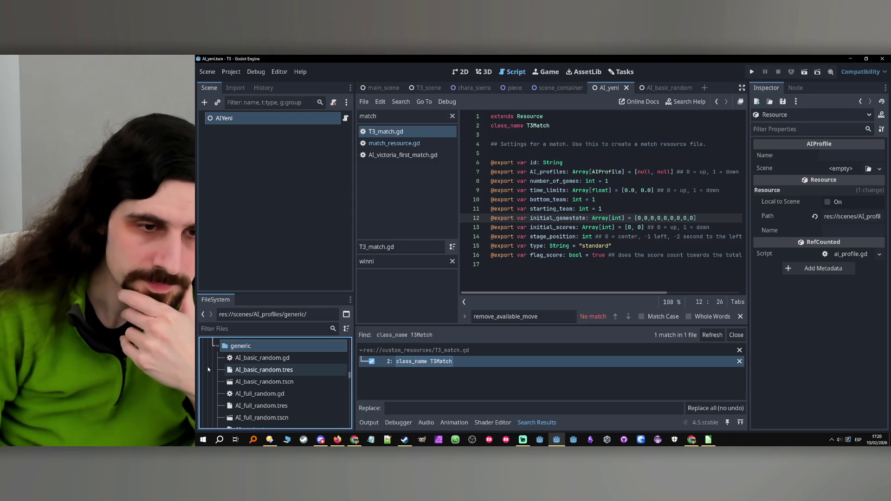
- Create a new scene named AI_novice with a Node root in the generic folder
scroll(232, 371, "down", 2)
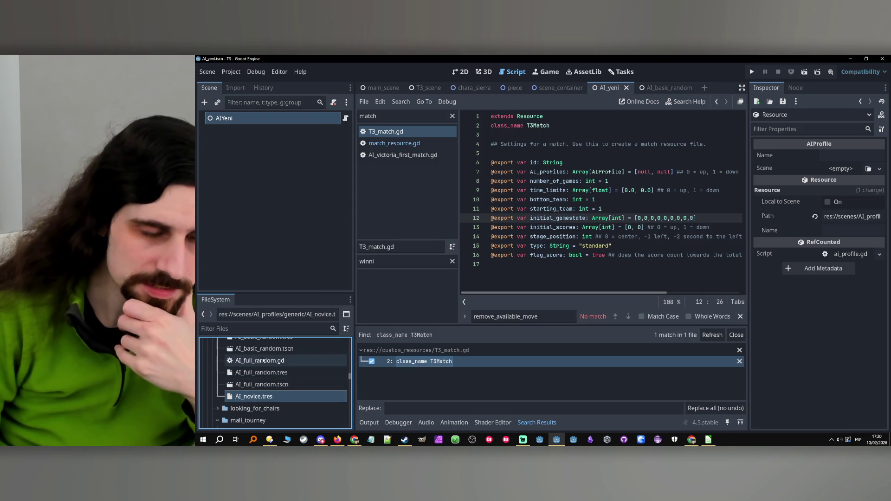
left_click(249, 407)
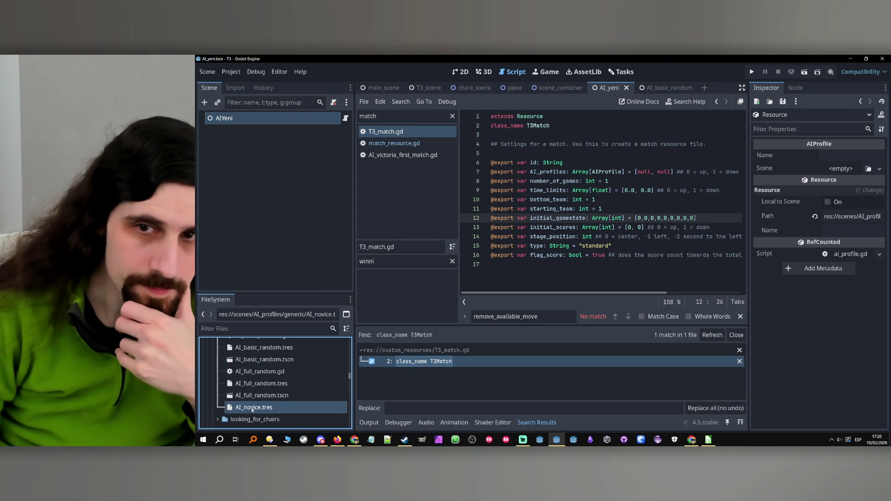
scroll(236, 342, "up", 2)
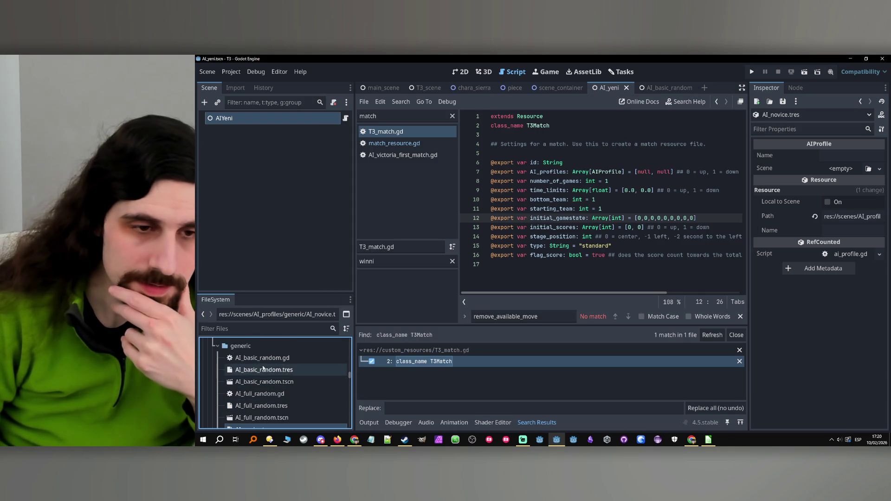
right_click(236, 343)
mouse_move(297, 256)
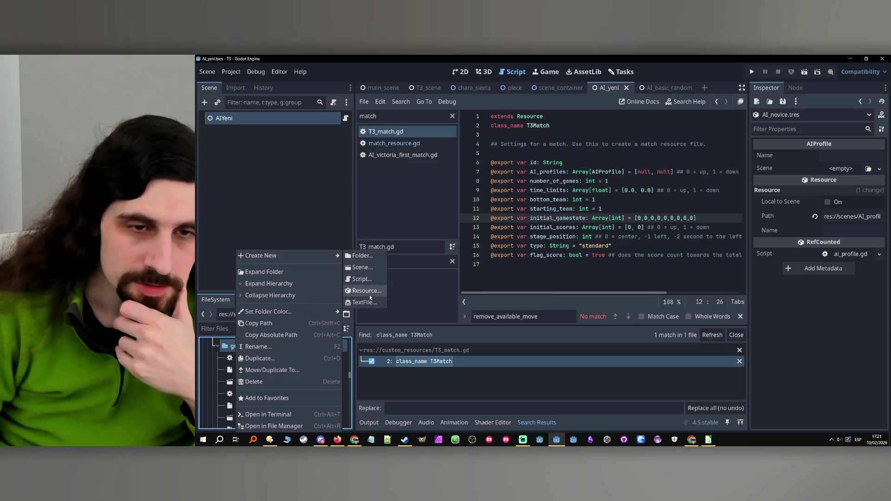
left_click(369, 268)
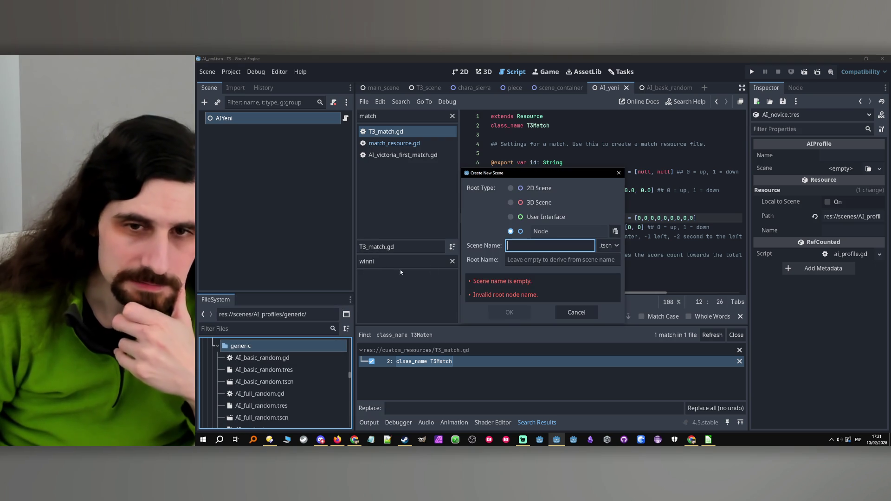
key("Caps_Lock")
type("AI")
key("Caps_Lock")
type("_novice")
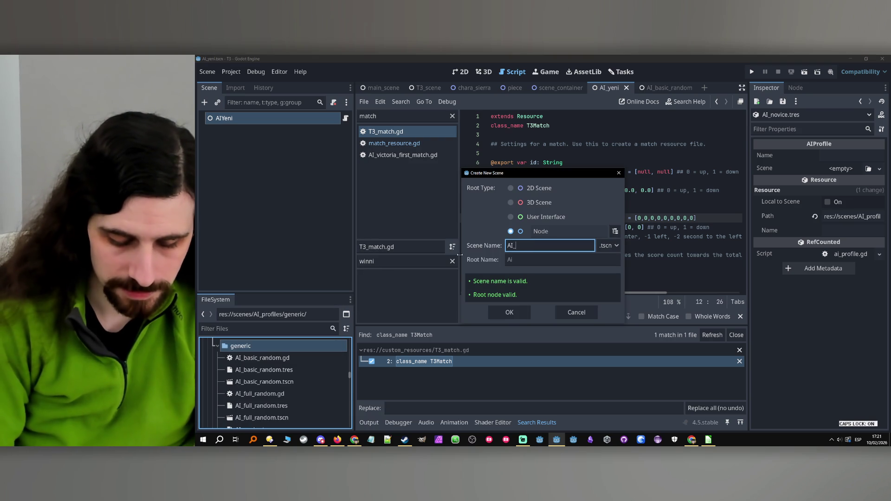
left_click(509, 313)
- Rename the scene's root node to AINovice
double_click(278, 118)
key("Home")
key("Right")
key("Right")
key("BackSpace")
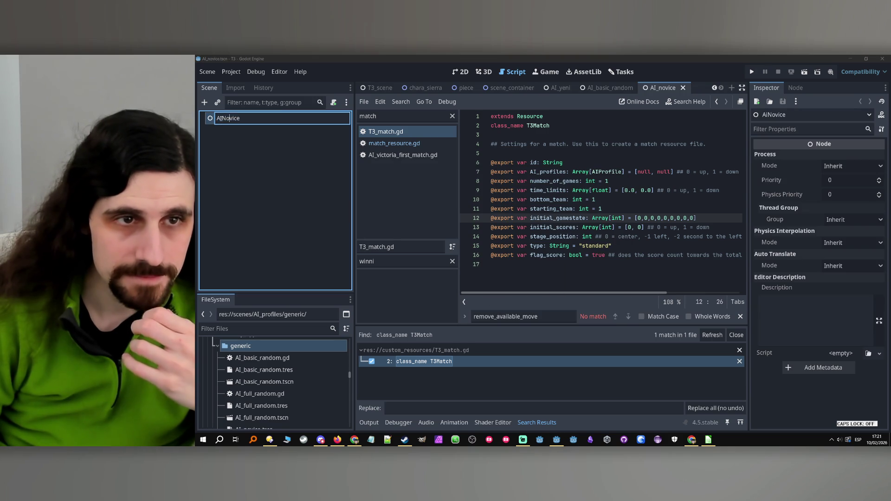
key("Caps_Lock")
type("I")
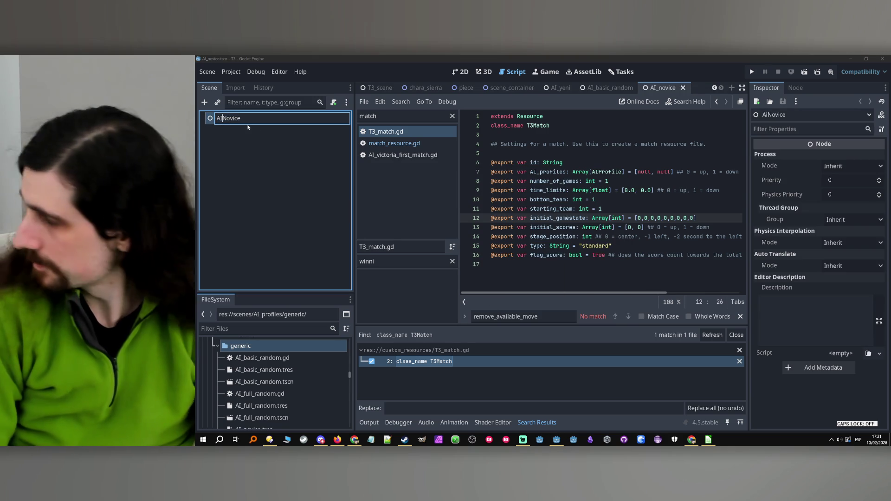
key("Return")
key("Caps_Lock")
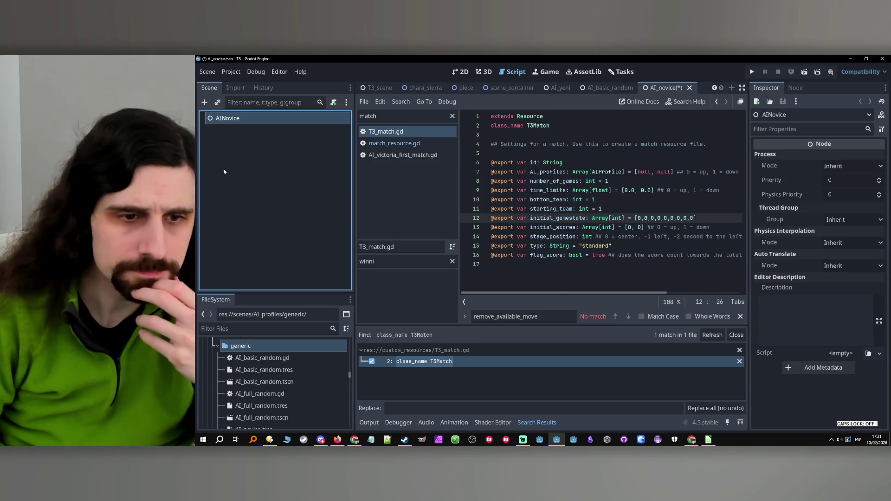
scroll(280, 413, "down", 2)
left_click(254, 407)
- Set AI_novice.tscn as the profile's Scene and give the profile the name 'novice'
mouse_move(254, 419)
left_mouse_down()
mouse_move(288, 409)
mouse_move(557, 237)
mouse_move(841, 169)
left_mouse_up()
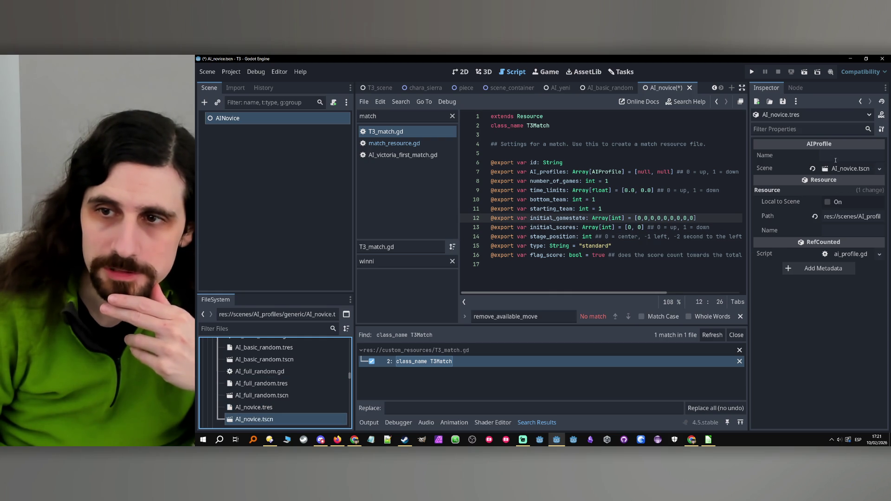
left_click(833, 156)
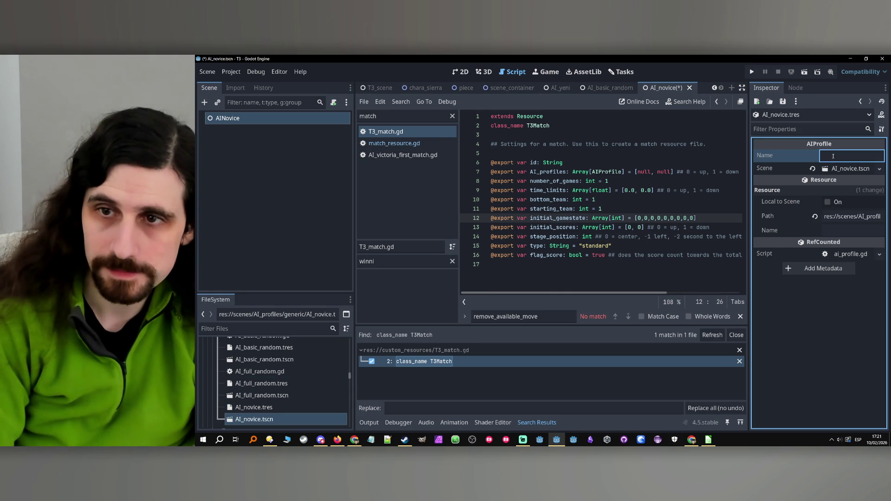
type("novice")
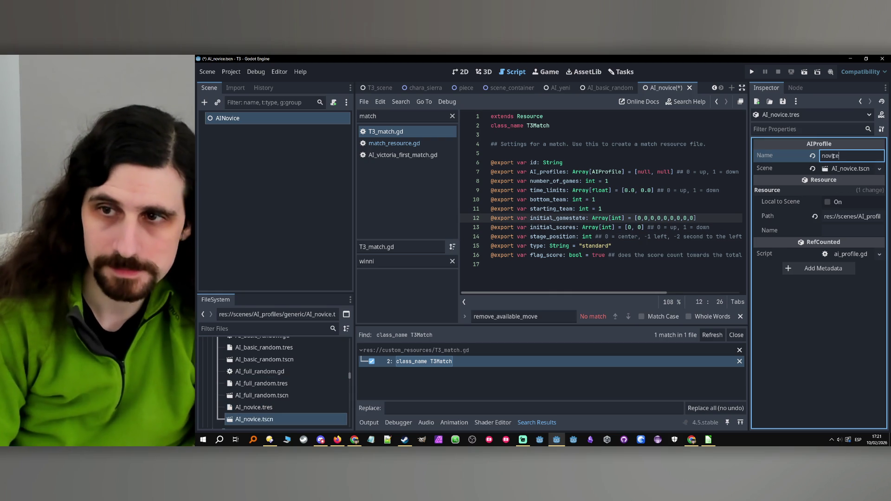
left_click(260, 384)
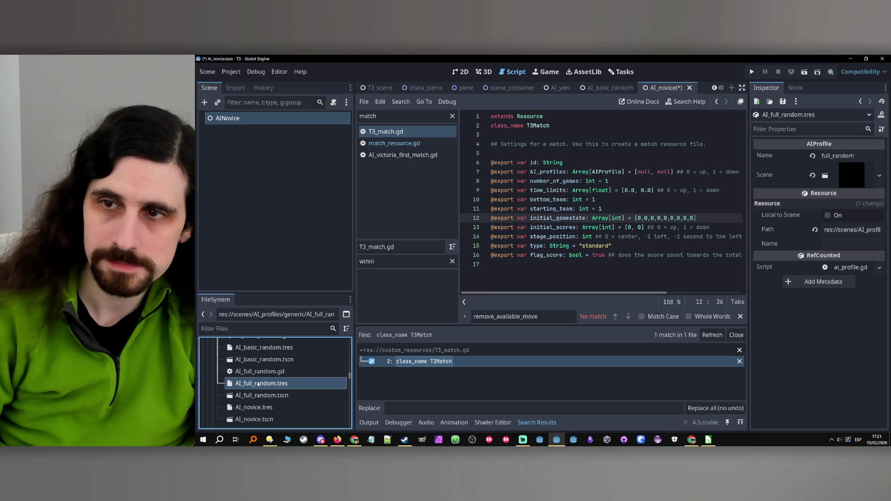
left_click(261, 407)
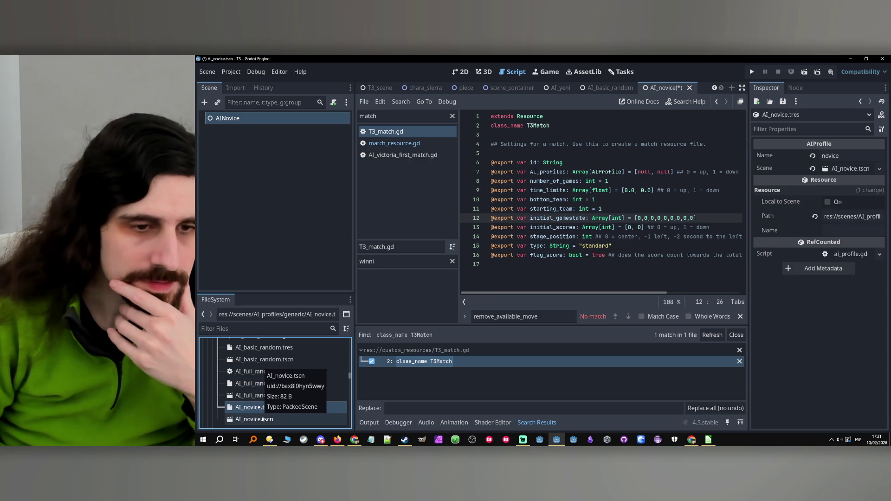
left_click(263, 418)
- Attach a new AI_novice.gd script to the root node, then open AI_full_random.gd for reference
left_click(333, 102)
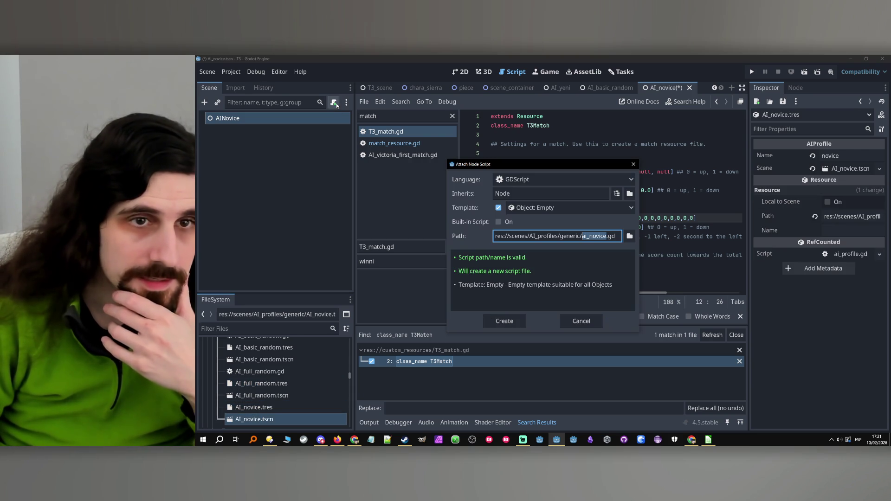
type("AI")
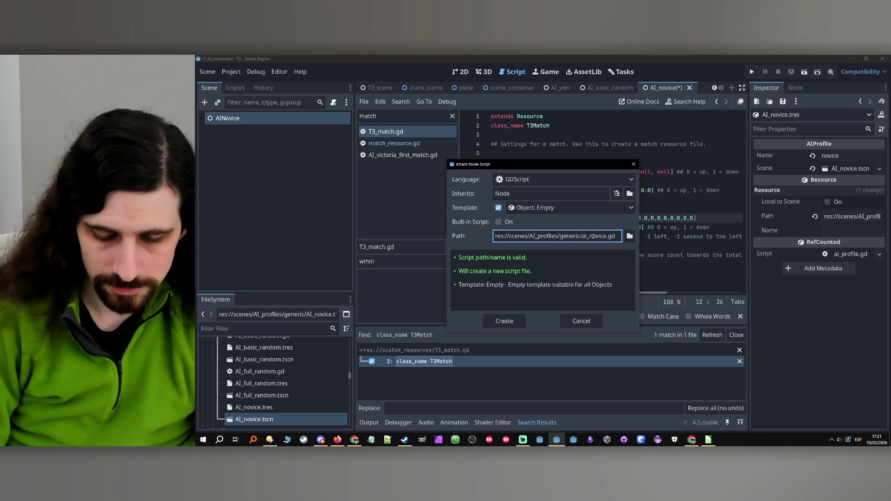
key("Caps_Lock")
key("Caps_Lock")
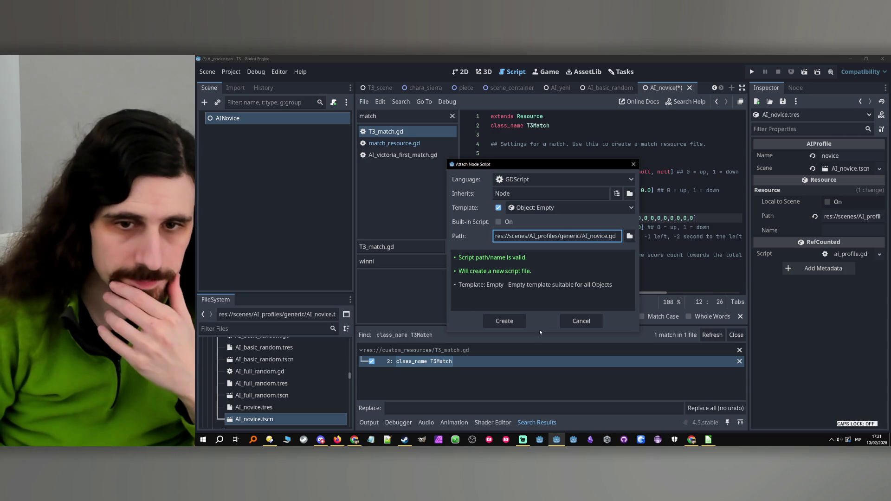
left_click(506, 321)
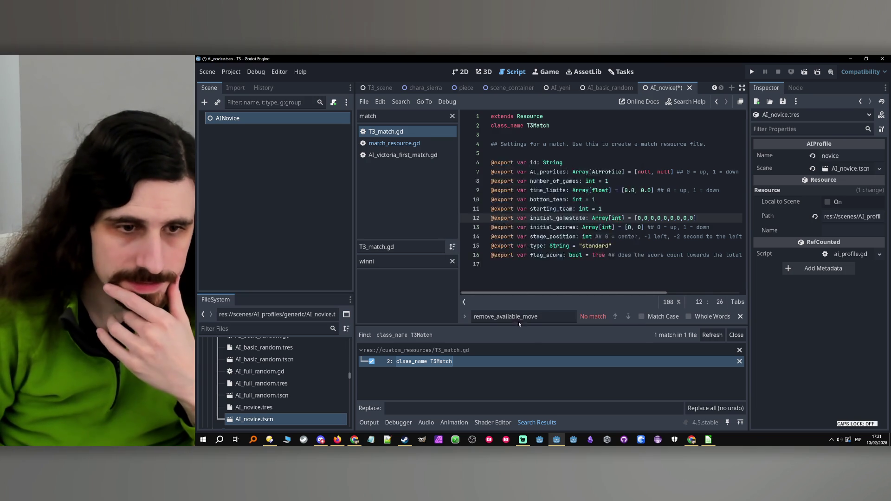
left_click(260, 374)
double_click(261, 372)
key("End")
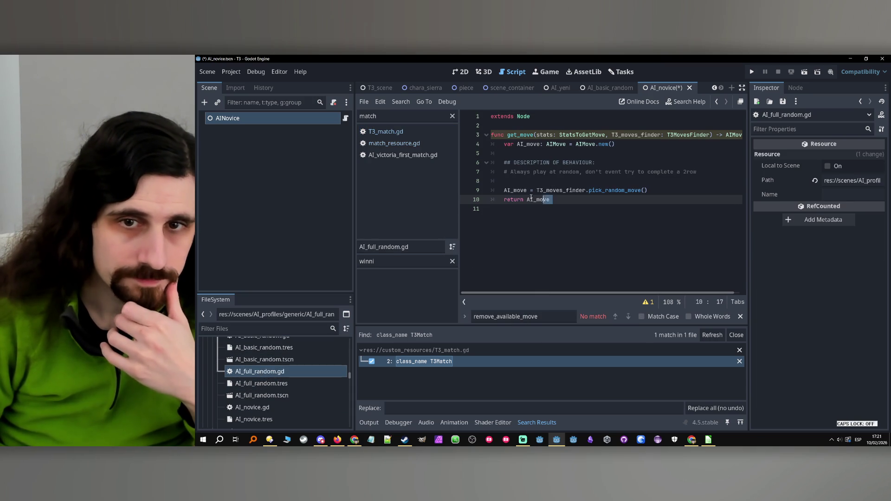
- Select all the code in AI_basic_random.gd to copy it
key("shift+Up")
key("shift+Up")
key("shift+Up")
key("shift+Down")
key("shift+Home")
scroll(256, 385, "down", 2)
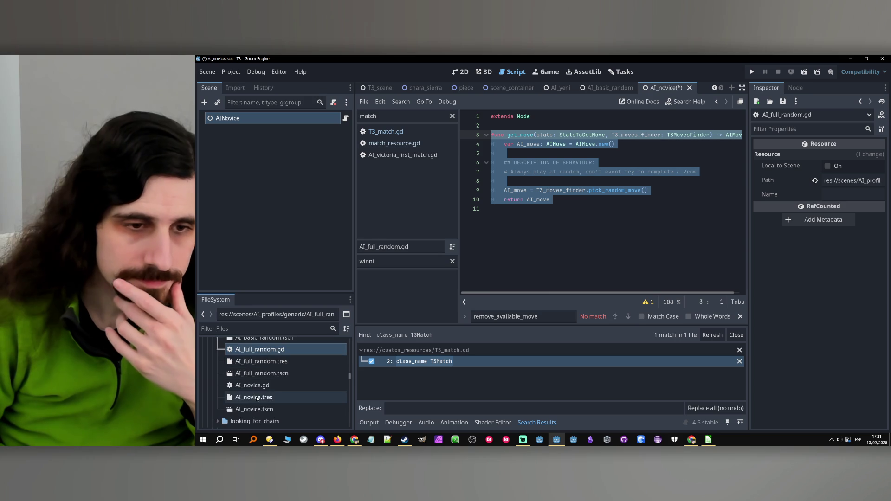
scroll(256, 386, "up", 3)
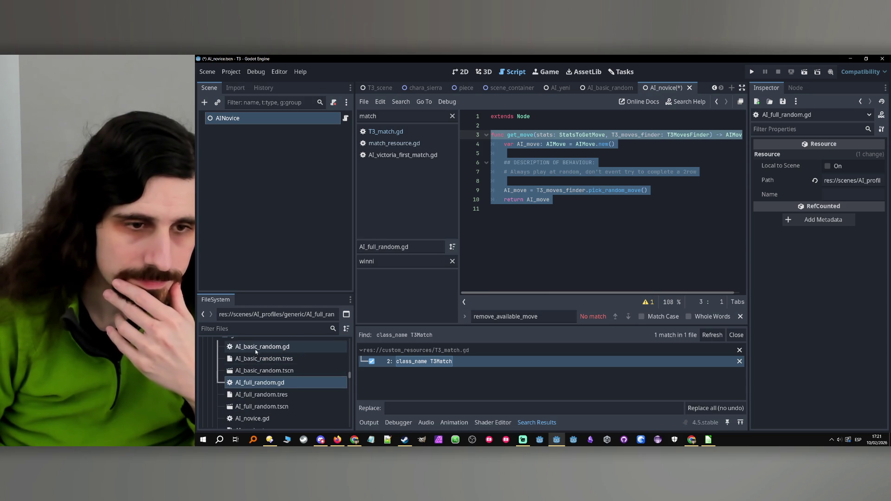
double_click(255, 349)
mouse_move(565, 261)
left_mouse_down()
mouse_move(533, 135)
mouse_move(510, 117)
left_mouse_up()
left_click(566, 218)
key("ctrl+a")
key("ctrl+c")
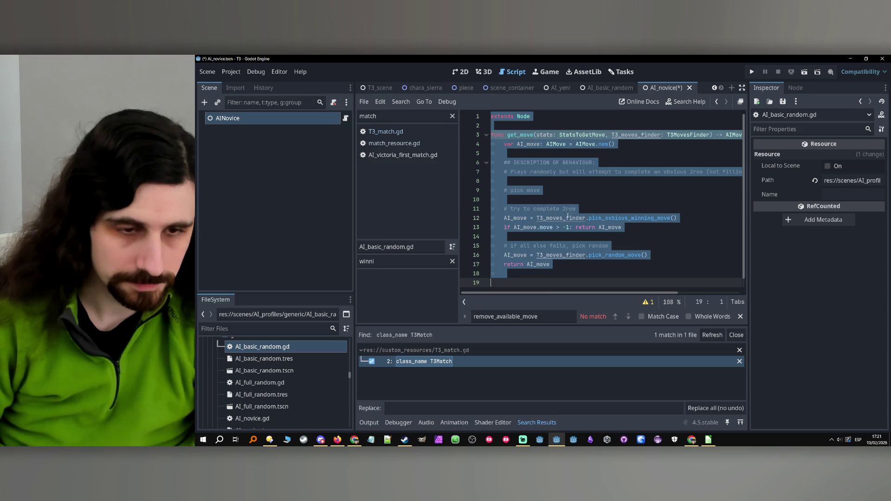
- Replace AI_novice.gd's contents with the copied basic random get_move code
double_click(285, 419)
left_click(571, 244)
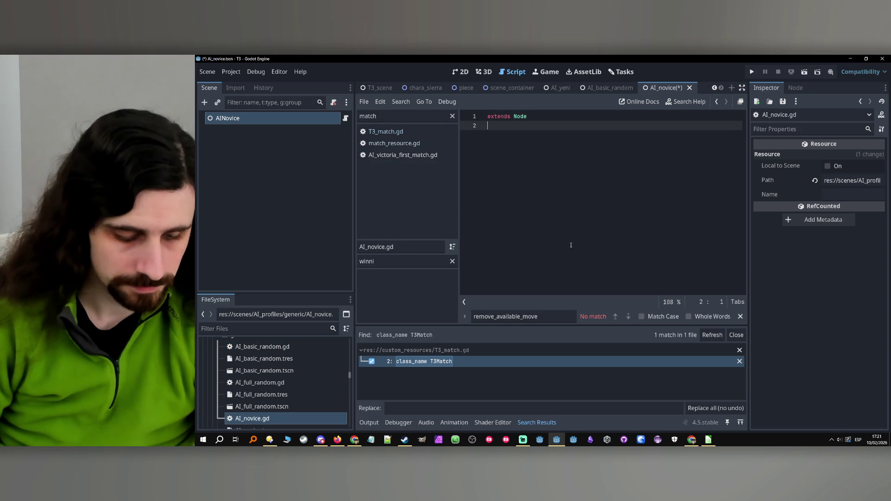
key("ctrl+a")
key("ctrl+v")
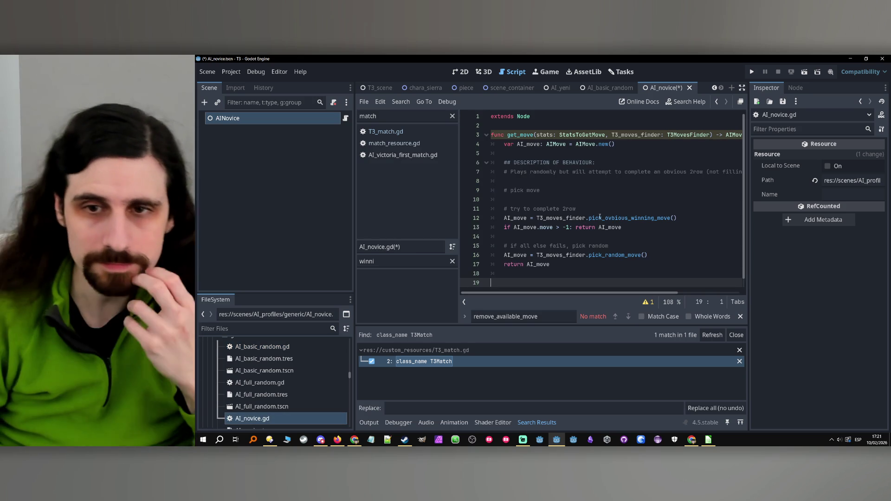
- Add a '# block ovious 2row' comment on new lines after the win-check return
left_click(601, 211)
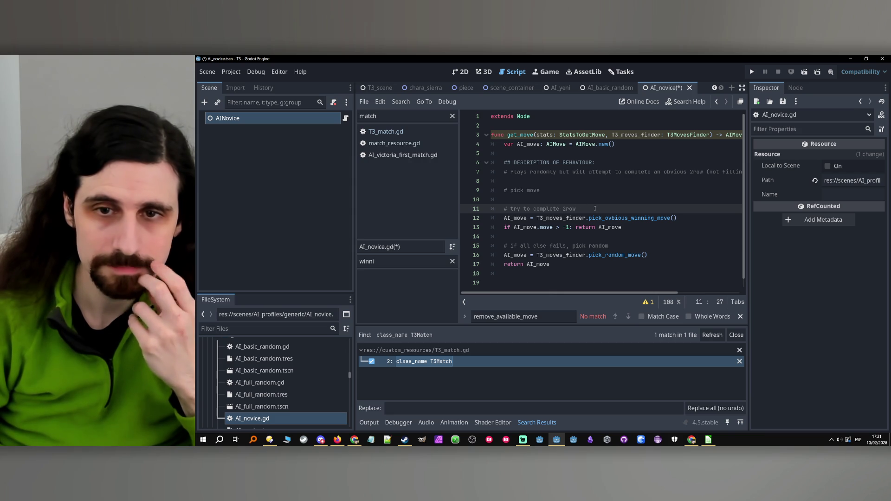
left_click(642, 230)
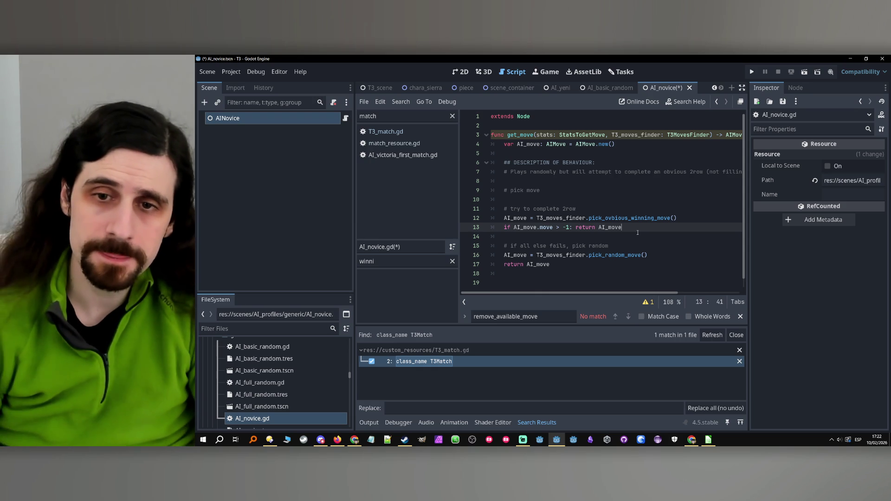
key("Return")
key("Return")
key("Return")
key("Up")
key("Up")
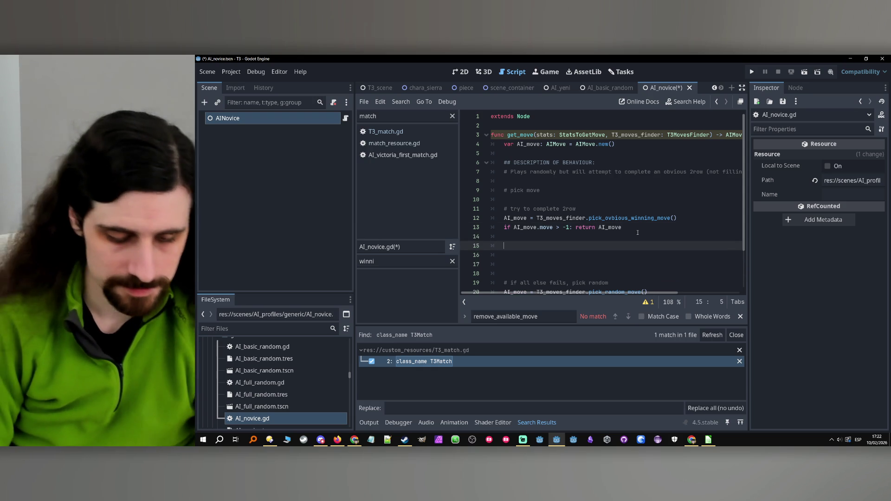
type("ock ovious 2ro")
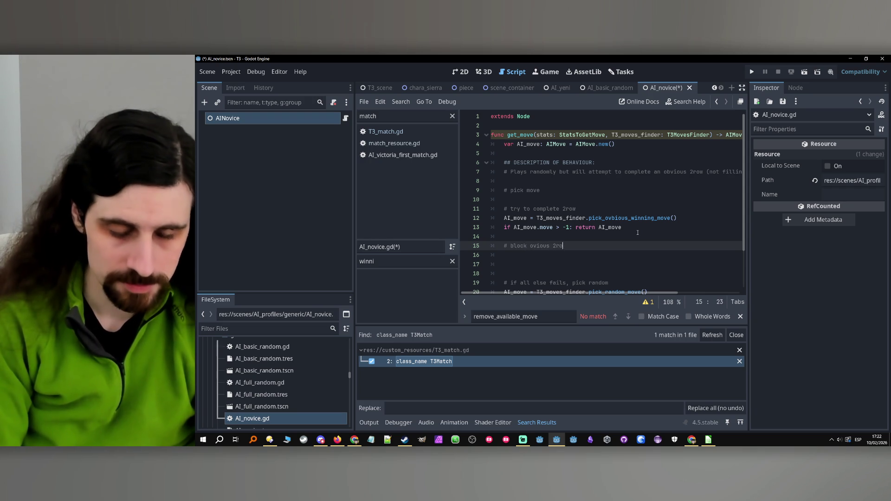
type("w")
- Jump to the pick_ovbious_winning_move definition in the moves finder script
left_click(657, 218)
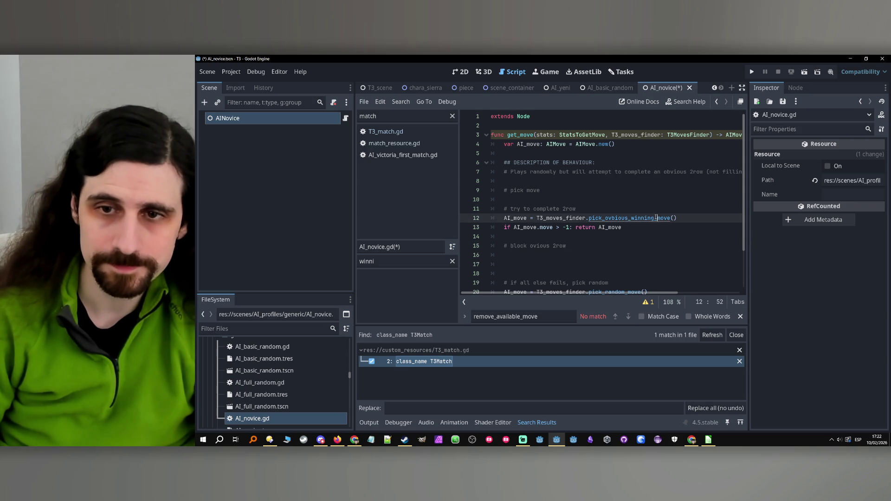
left_click(657, 218, "ctrl")
double_click(402, 266)
- Filter the method list for 'avoid', '2row', then 'block', and go to pick_block_move
type("block")
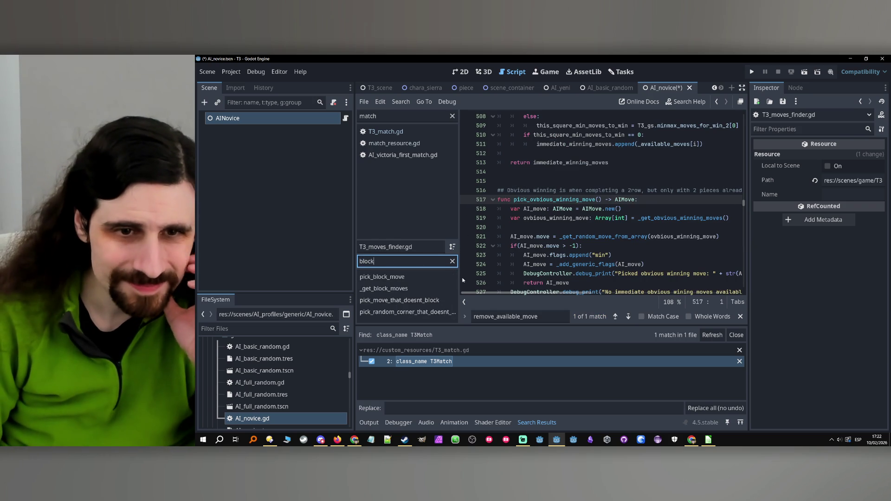
left_click_drag(459, 284, 481, 284)
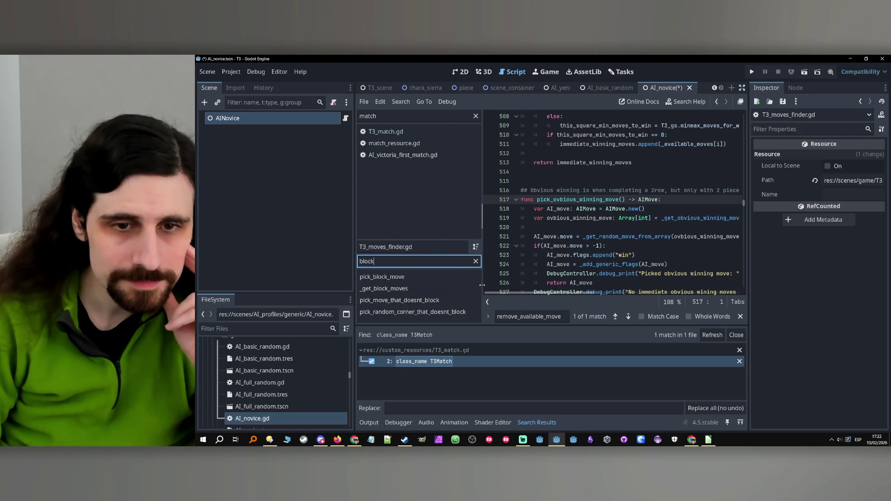
key("ctrl+a")
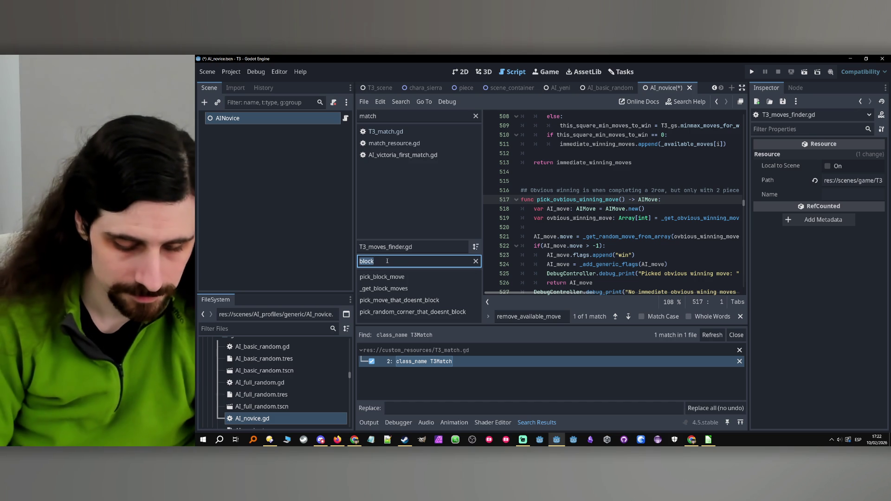
type("avoid")
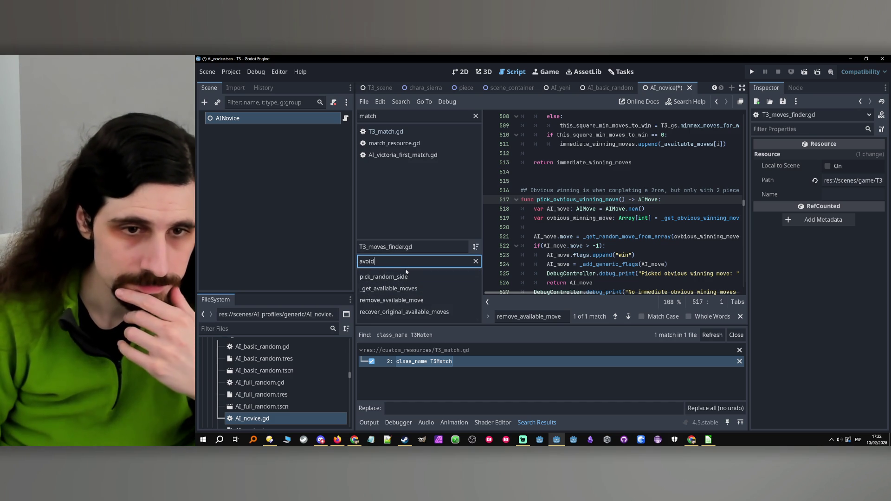
double_click(404, 263)
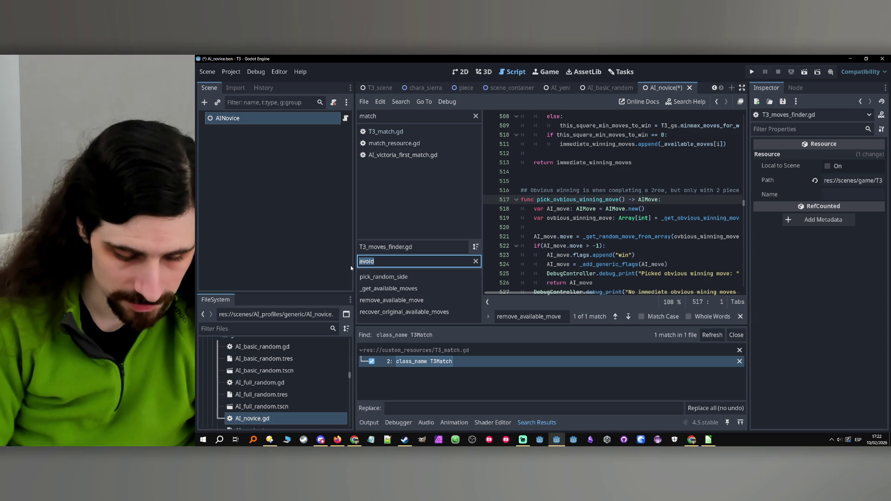
type("2row")
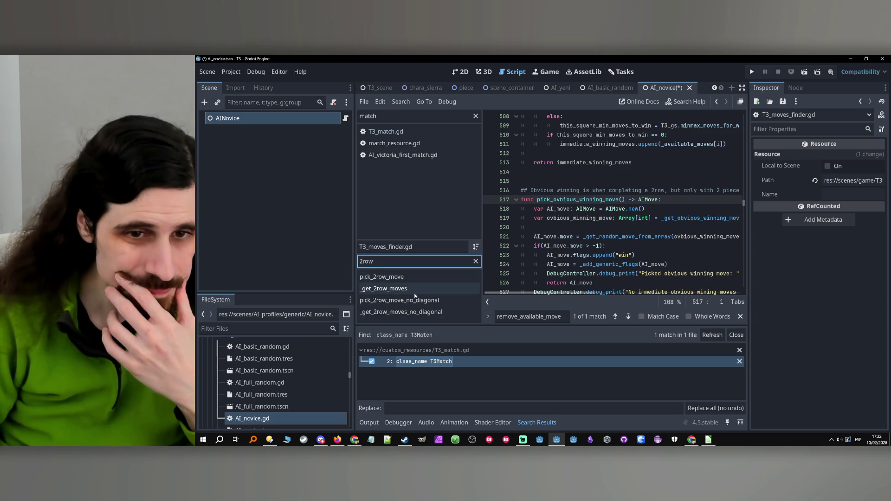
double_click(399, 262)
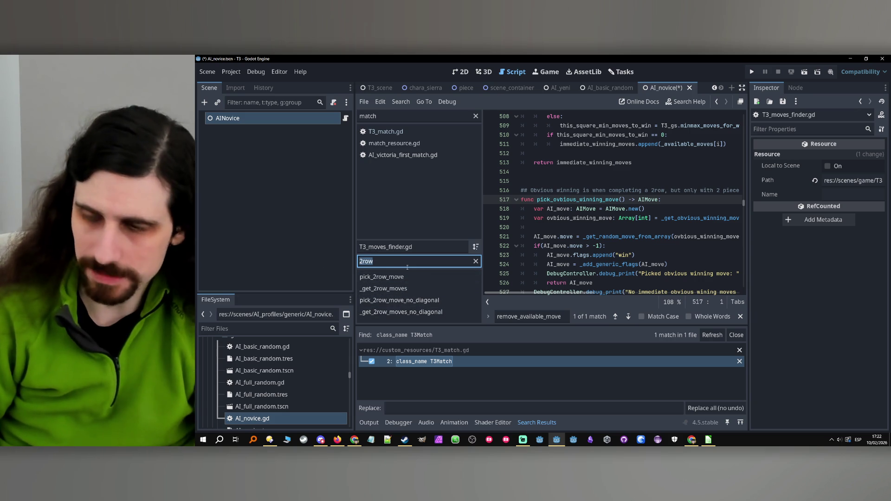
type("block")
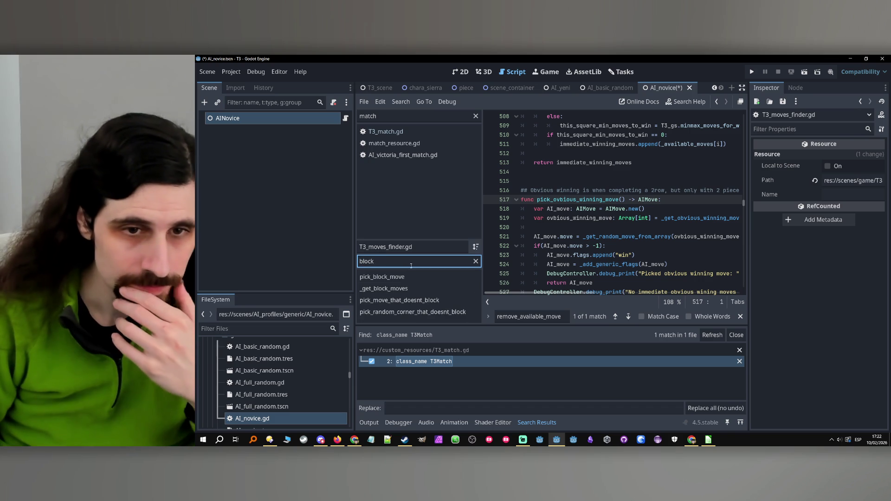
left_click(405, 279)
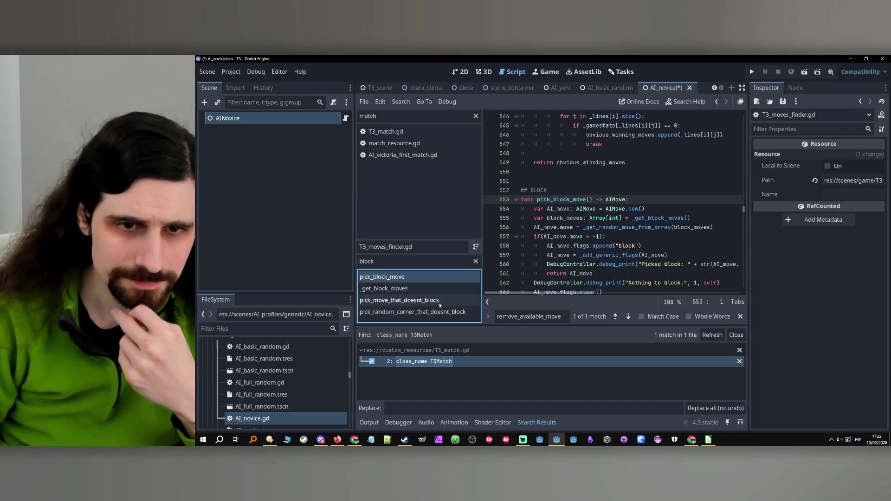
- Insert blank lines after 'return block_moves' in _get_block_moves
scroll(600, 206, "down", 5)
scroll(600, 206, "up", 3)
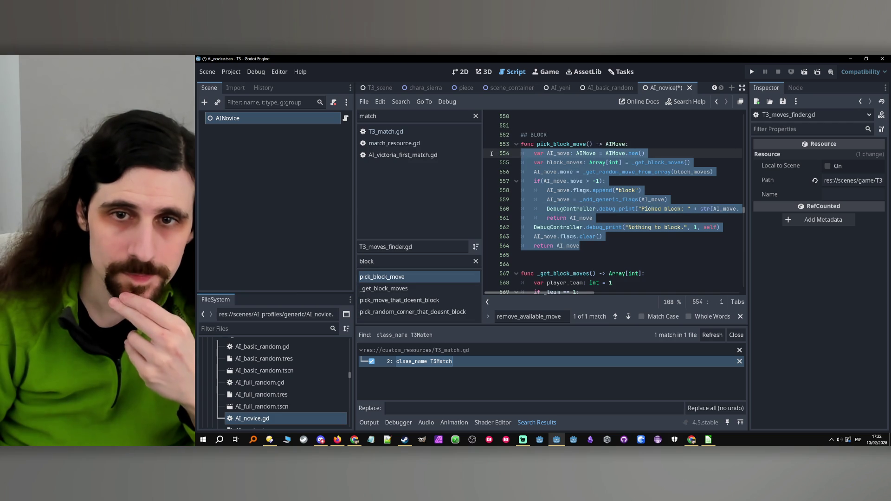
scroll(589, 213, "down", 9)
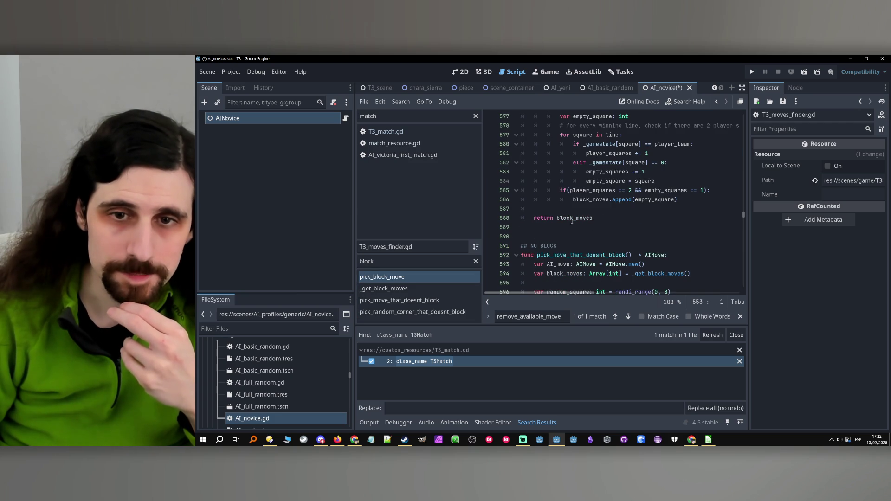
left_click(572, 221)
key("Return")
key("Return")
key("Return")
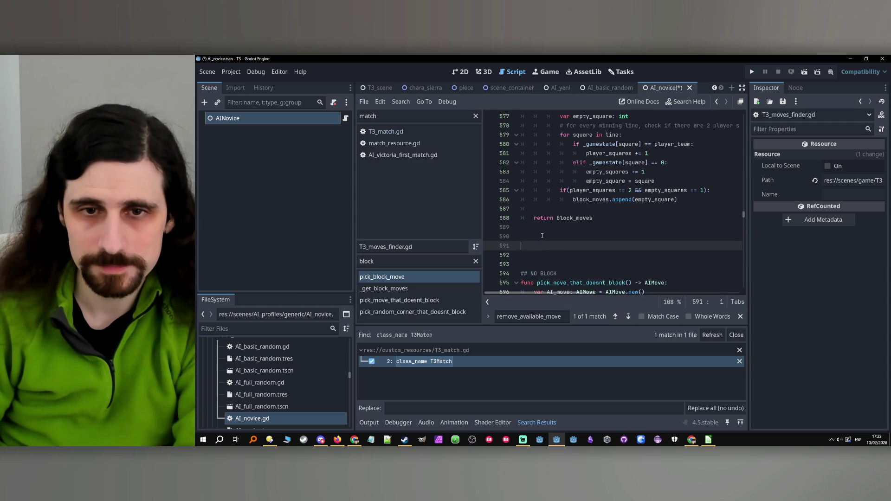
- Paste a copy of pick_block_move and prefix the duplicate's name with 'basic_'
key("ctrl+v")
left_click(553, 181)
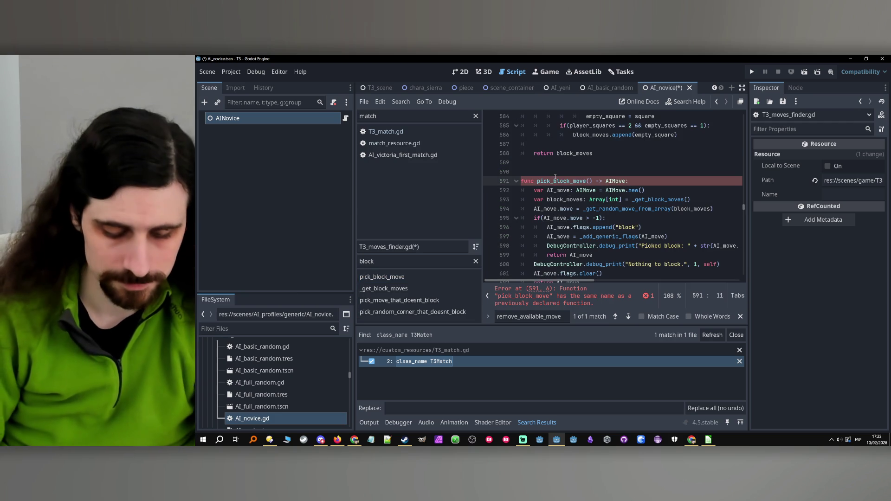
type("basic_")
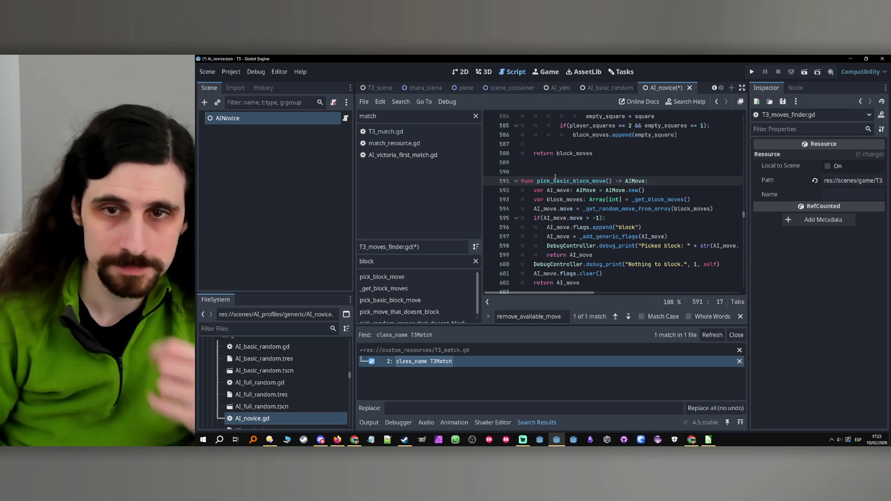
- Select the function name pick_move_that_doesnt_block in its header
left_click(588, 208)
scroll(588, 208, "down", 4)
double_click(588, 209)
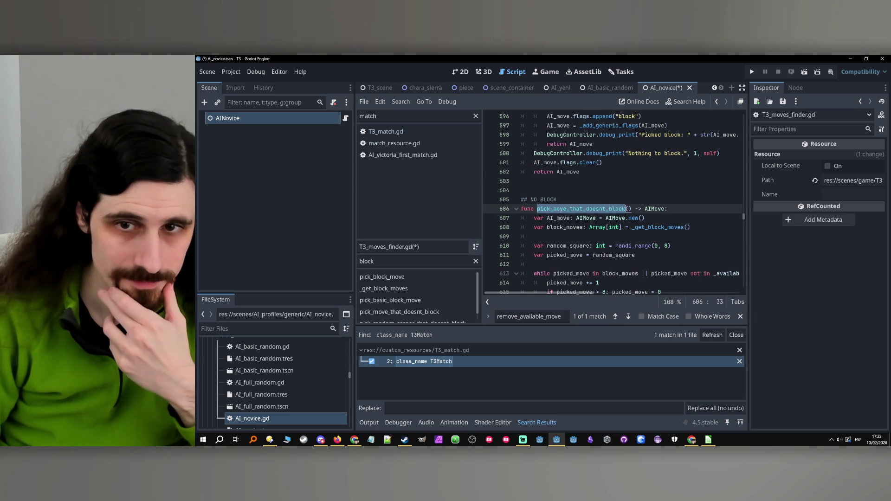
left_click(580, 209)
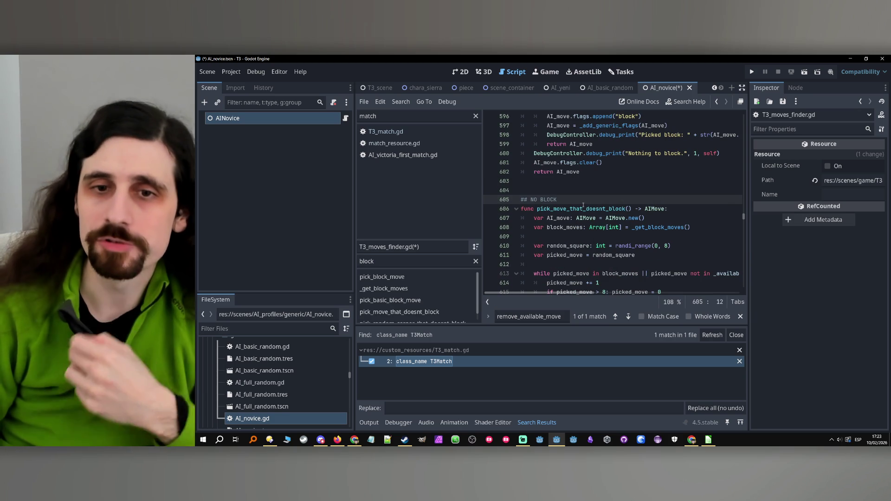
double_click(580, 209)
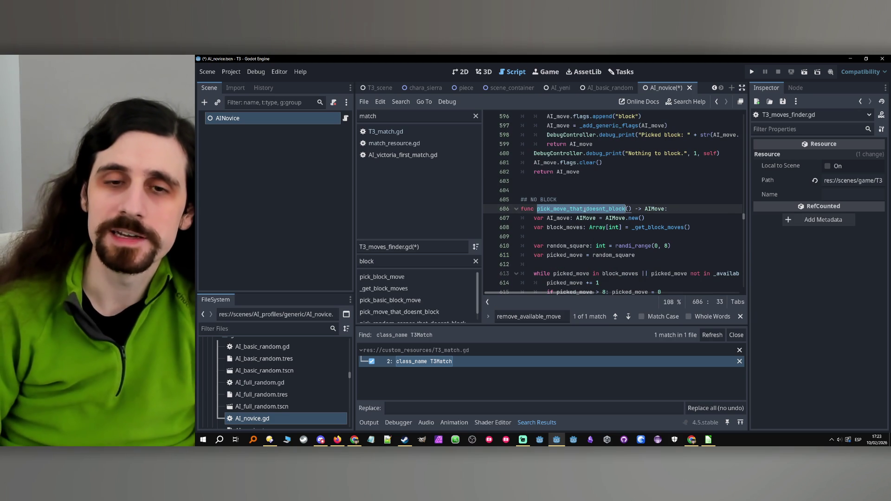
key("Up")
double_click(572, 208)
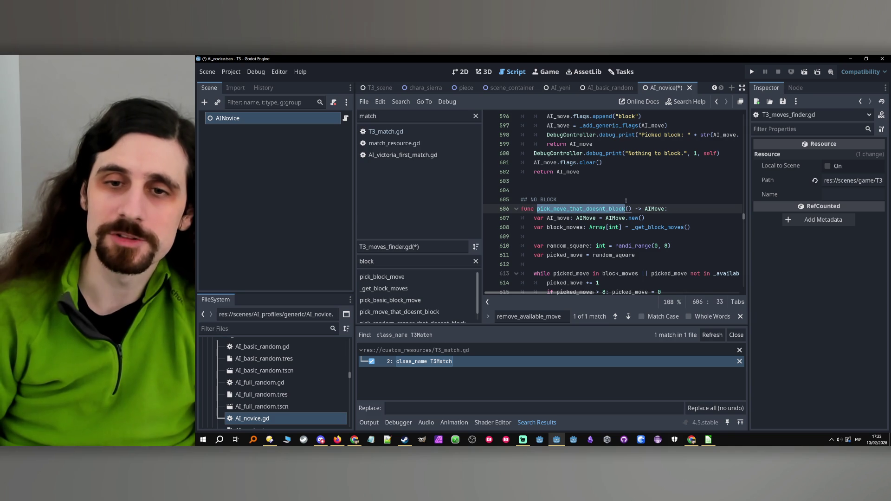
scroll(578, 209, "down", 2)
scroll(578, 206, "down", 1)
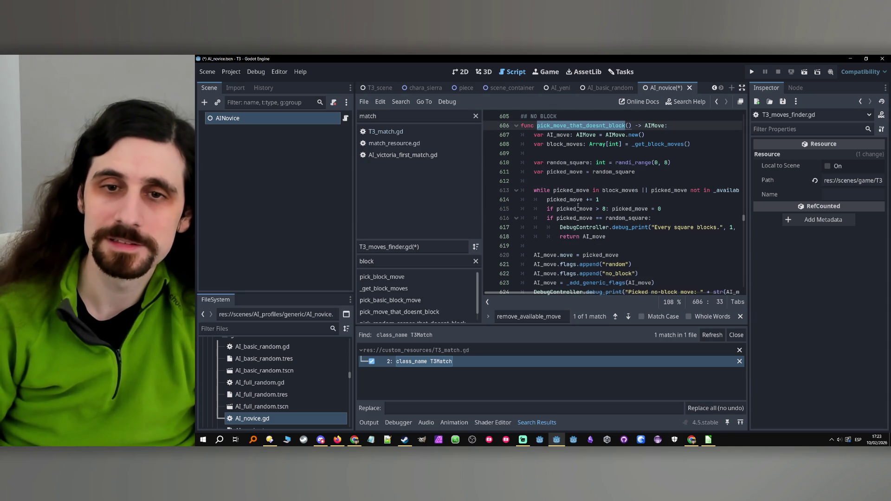
- Select and copy lines 607–618 of pick_move_that_doesnt_block's body
left_click(667, 236)
scroll(714, 253, "down", 2)
left_click(692, 249)
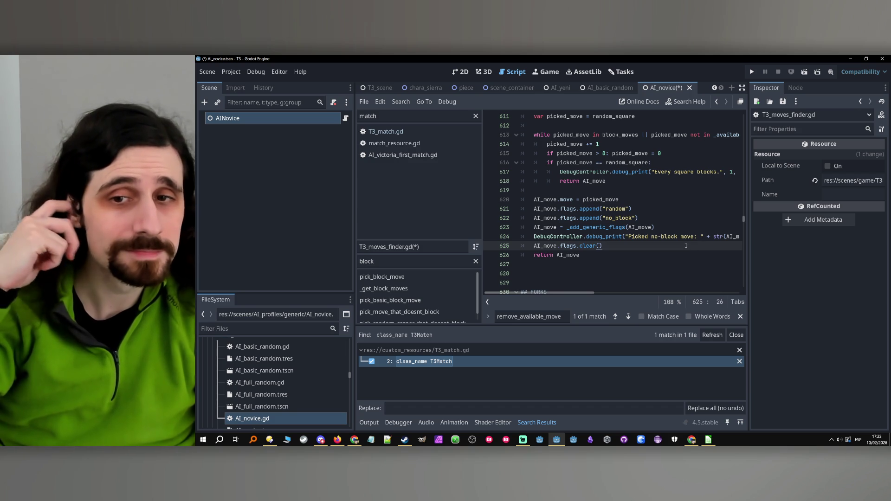
scroll(657, 224, "down", 3)
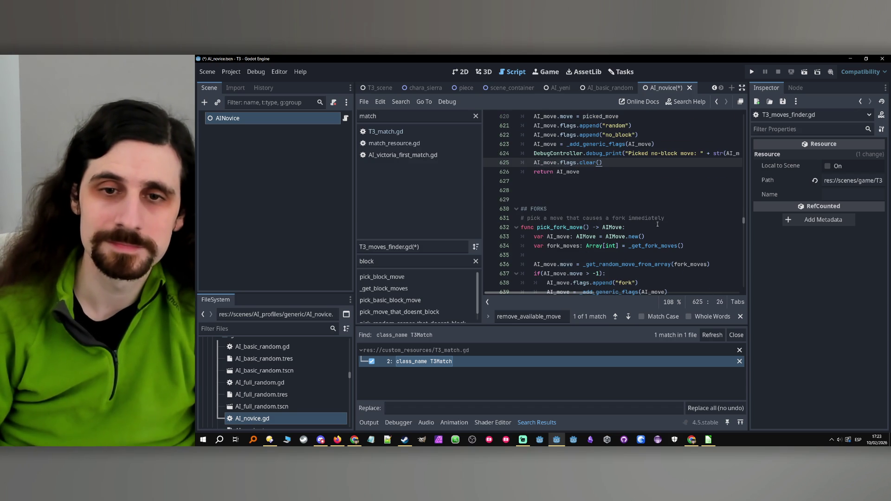
scroll(650, 184, "down", 7)
scroll(649, 184, "up", 10)
left_click(649, 219)
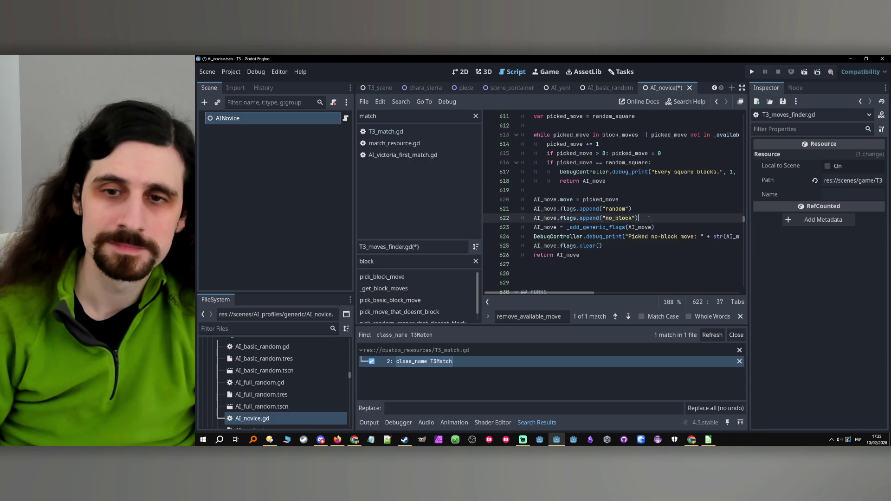
scroll(649, 219, "up", 6)
left_click(583, 227)
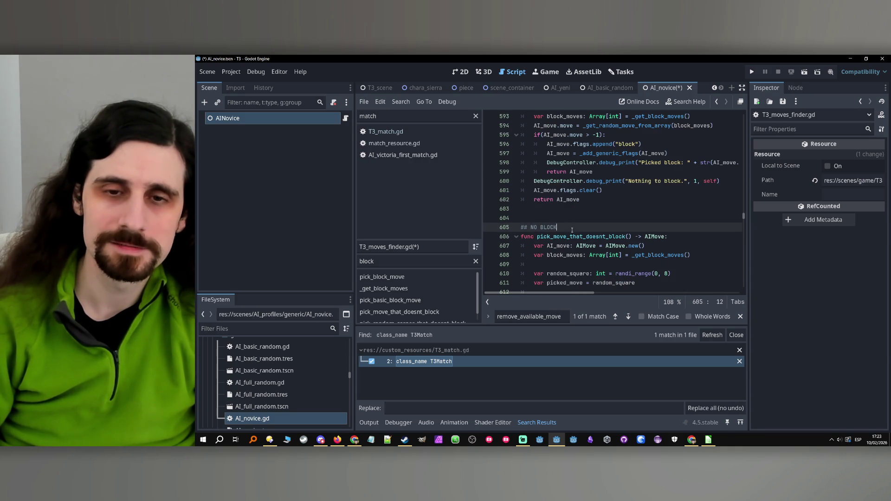
left_click(570, 236)
scroll(572, 235, "down", 7)
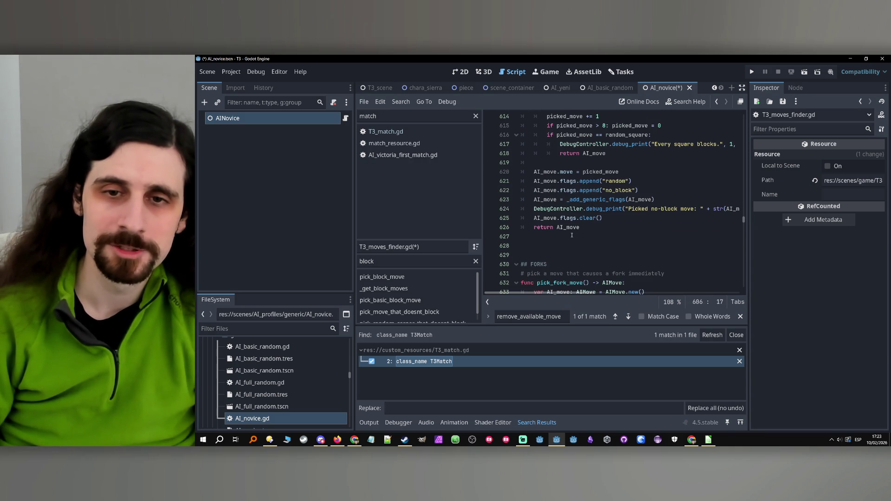
mouse_move(610, 226)
left_mouse_down()
mouse_move(580, 121)
mouse_move(534, 191)
left_mouse_up()
key("ctrl+c")
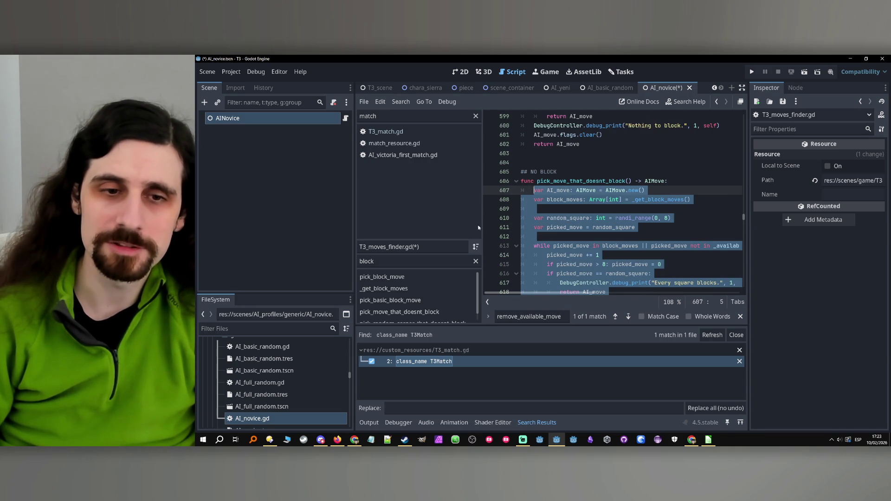
- Jump to pick_no_winning_move via the 'no wi' filter and open blank lines after its return
double_click(403, 262)
type("no wi")
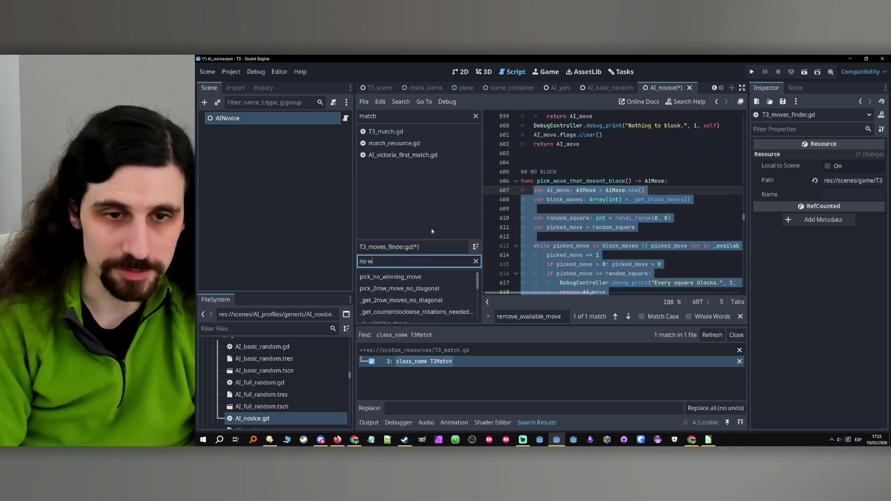
left_click(430, 275)
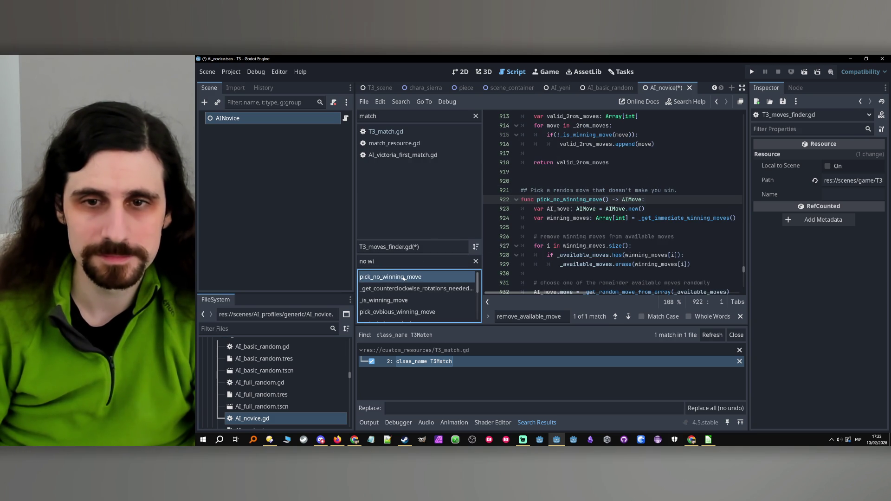
left_click(612, 211)
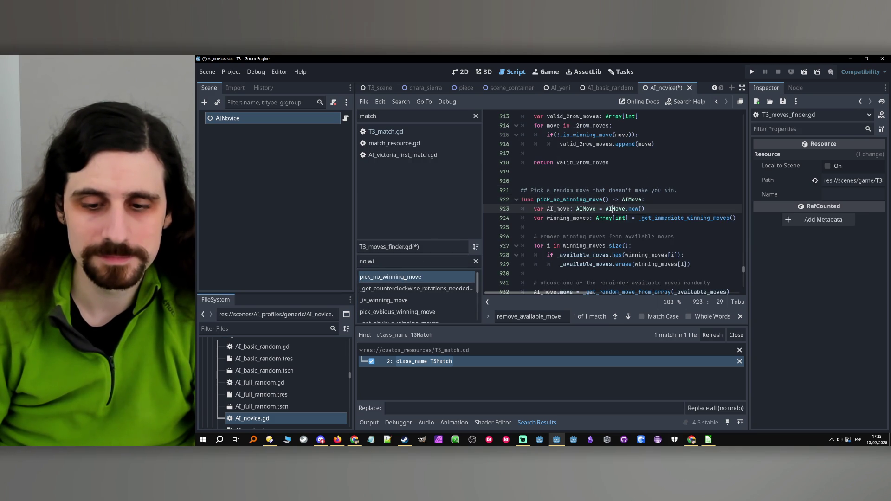
scroll(604, 195, "down", 7)
left_click(593, 181)
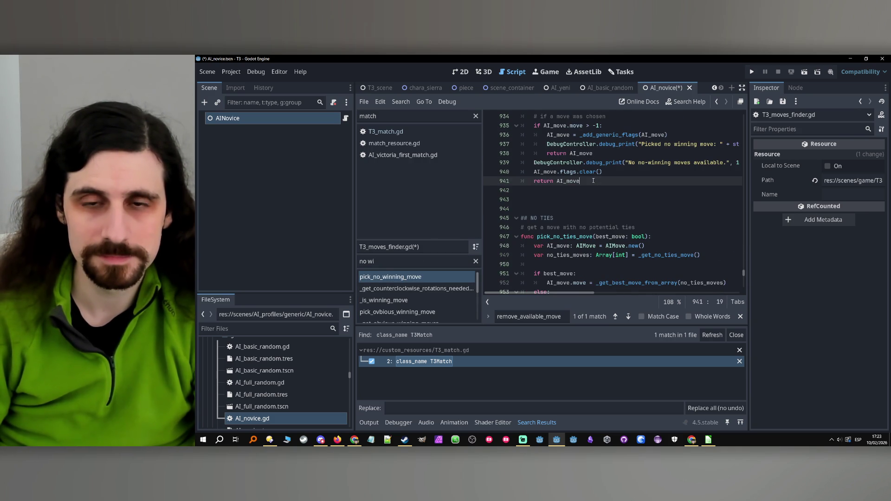
key("Return")
key("Return")
key("Return")
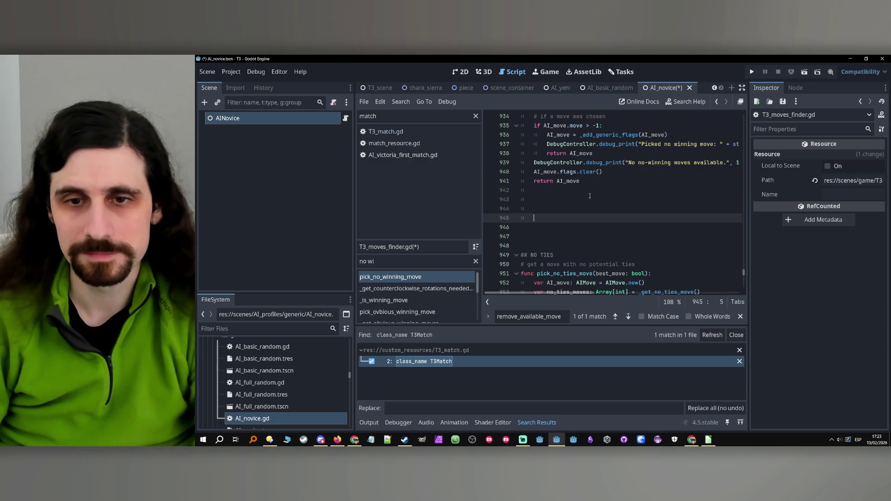
- Paste the copied no-block code after pick_no_winning_move and inspect its duplicate AI_move error
key("ctrl+v")
scroll(590, 197, "up", 8)
scroll(590, 197, "down", 5)
left_click(582, 199)
scroll(581, 199, "up", 4)
scroll(581, 199, "down", 4)
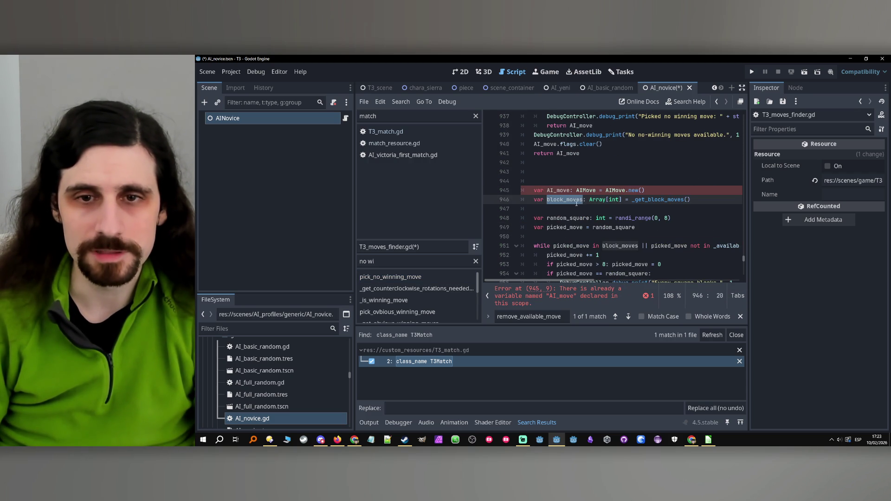
double_click(565, 218)
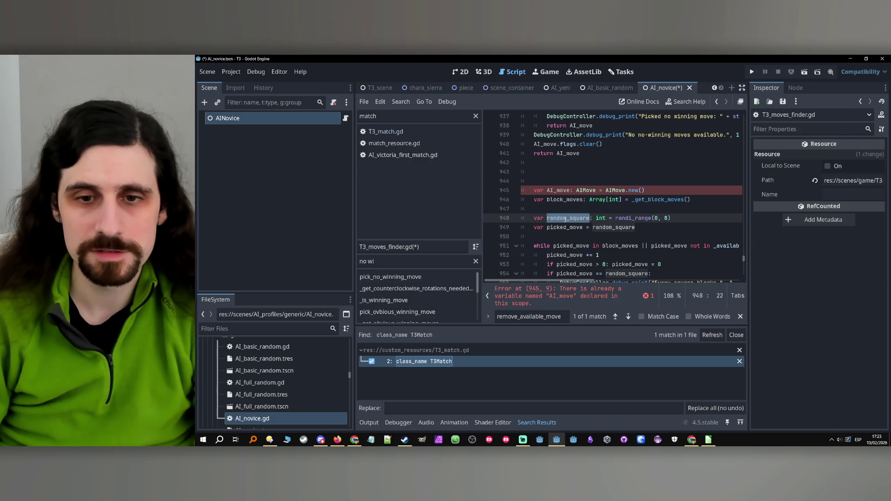
scroll(564, 218, "down", 2)
- Delete the pasted lines and leftover blank lines, clearing the duplicate AI_move error
mouse_move(554, 110)
left_mouse_down()
mouse_move(585, 153)
mouse_move(598, 210)
left_mouse_up()
key("Delete")
key("BackSpace")
key("BackSpace")
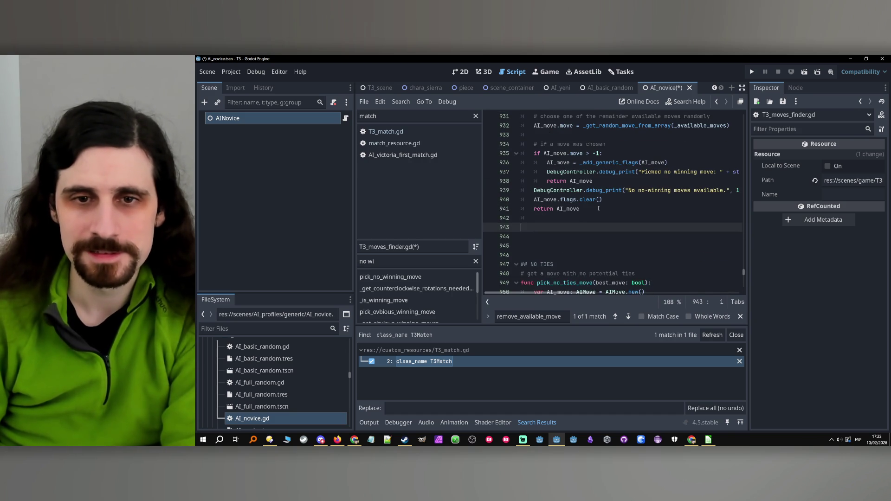
key("Delete")
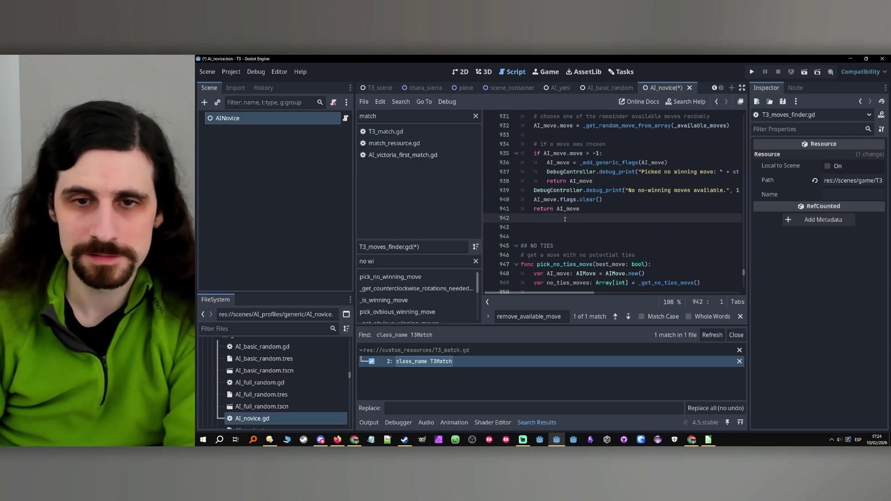
key("BackSpace")
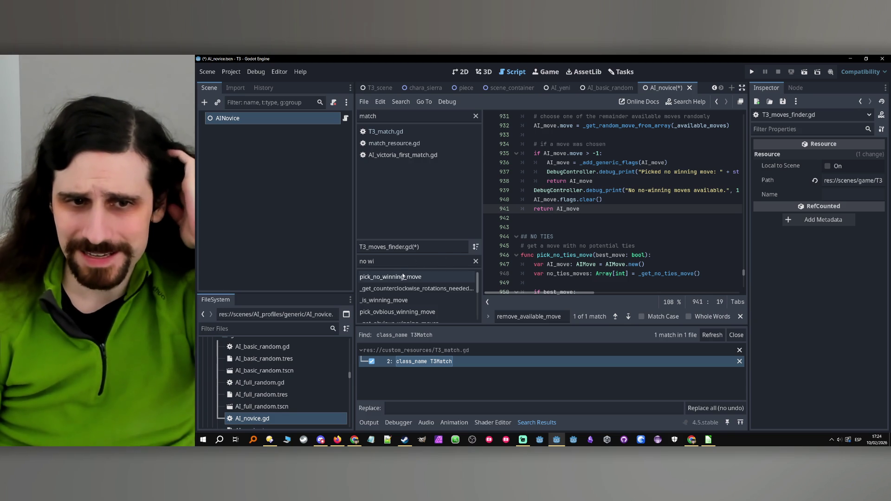
left_click(547, 316)
key("ctrl+a")
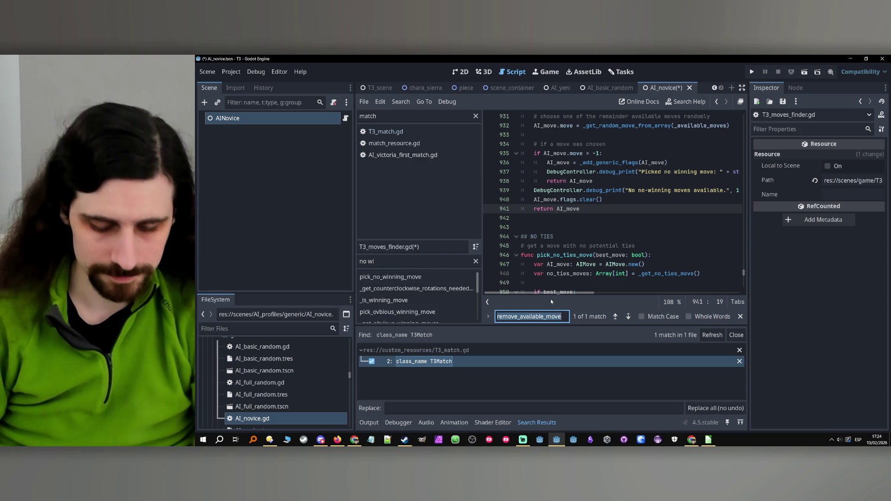
- Add the comment '## Block only obvious 2row (2 pieces in a row, ignore gap in the middle)' above pick_basic_block_move
type("## blo")
scroll(586, 240, "down", 8)
scroll(586, 239, "down", 4)
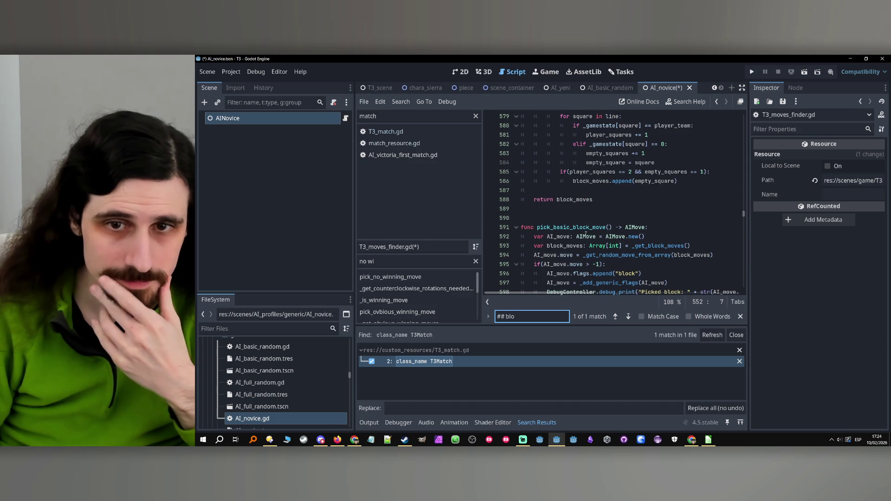
left_click(575, 218)
scroll(585, 223, "up", 8)
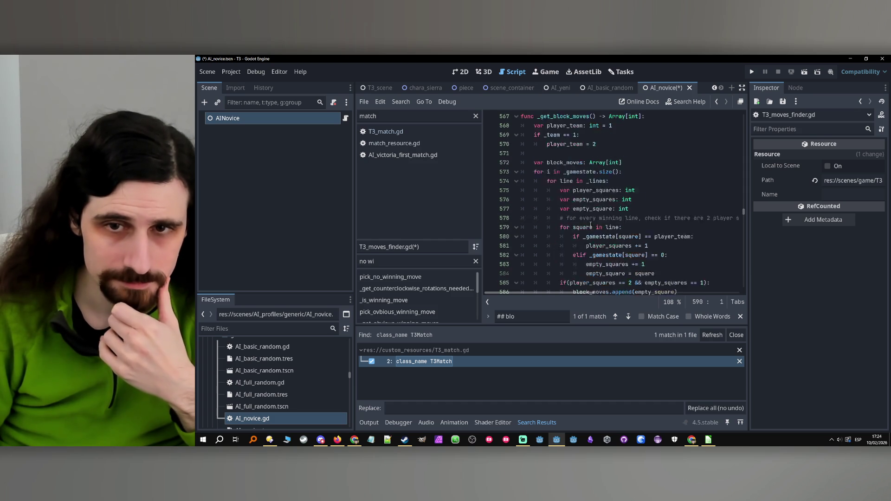
scroll(591, 224, "down", 4)
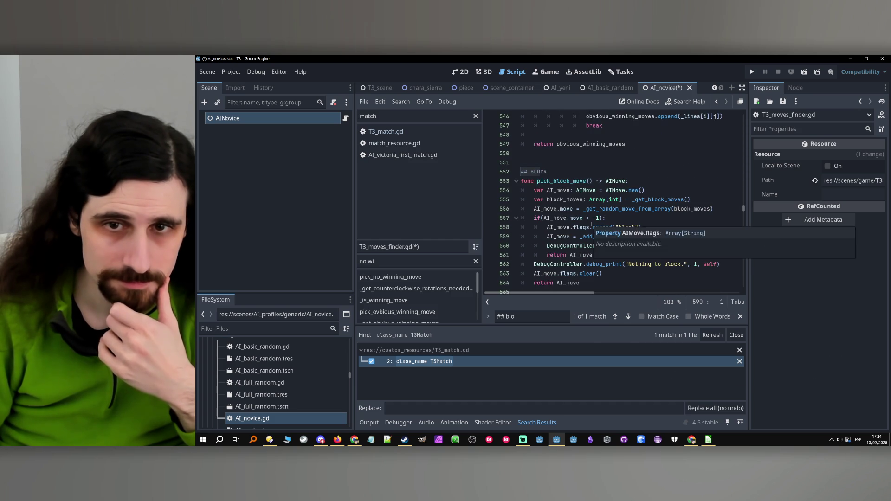
scroll(590, 225, "down", 5)
key("Return")
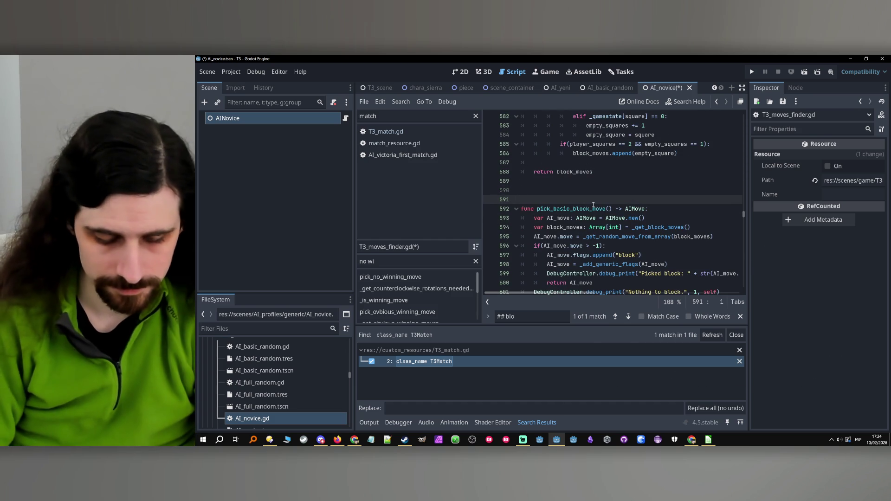
type("# Block o")
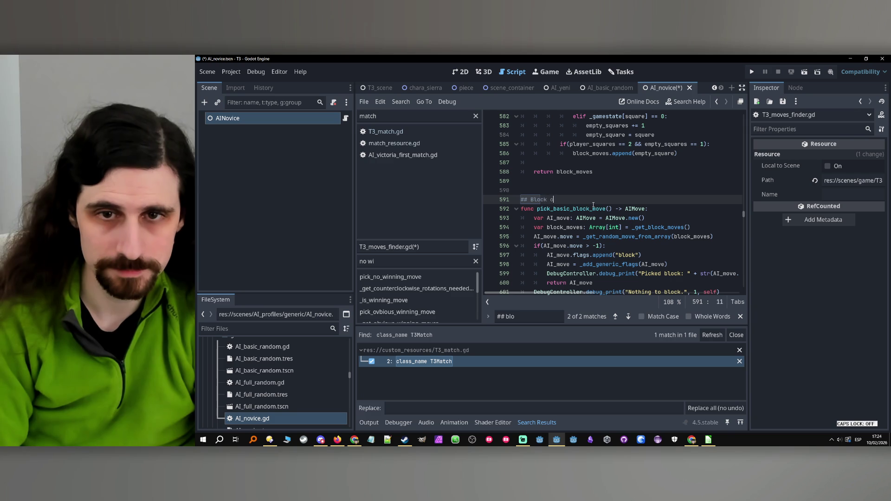
type("nly obvio")
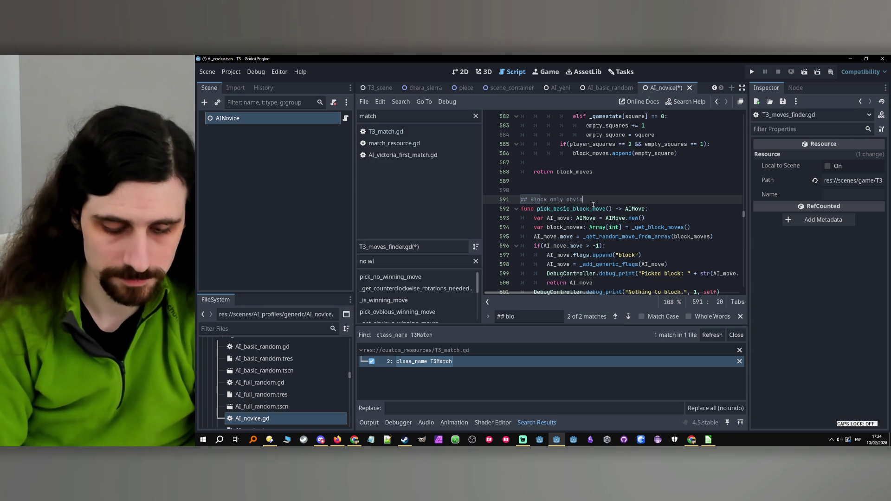
type("us 2row ")
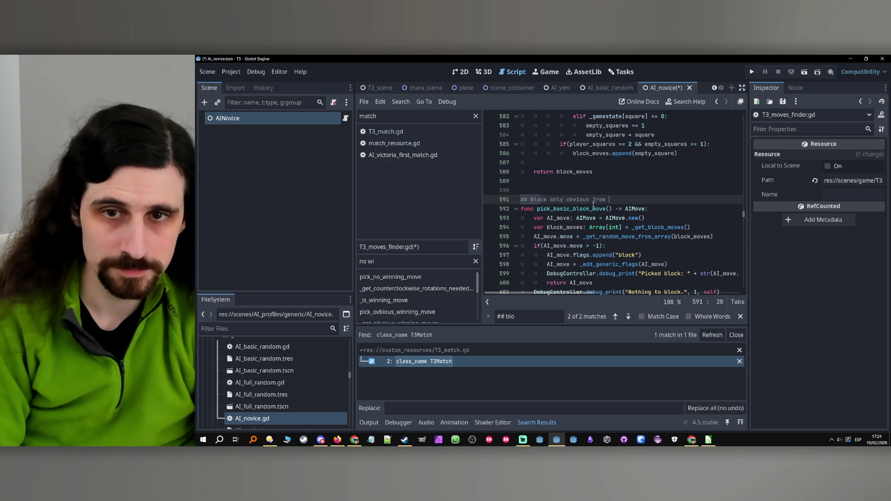
type("(2 pieces in a row, ignore")
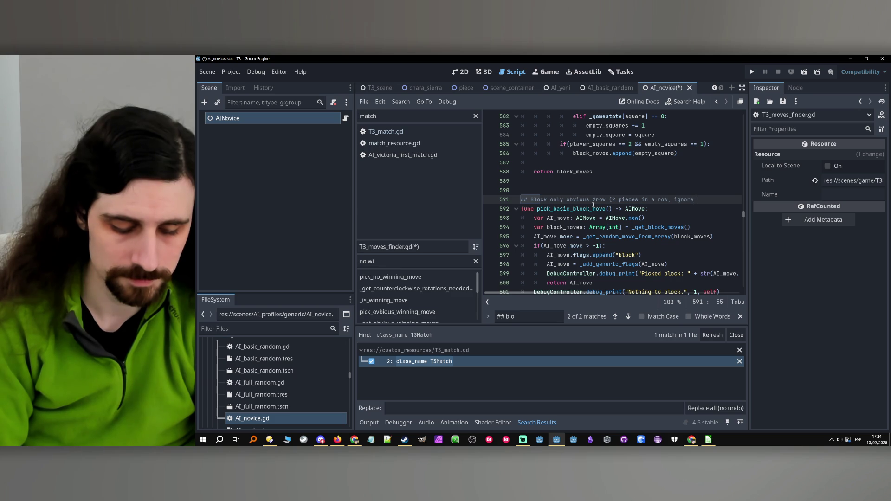
type("n the middle)")
- Review the block_moves declaration, the pick_basic_block_move name and the block flag line
scroll(548, 292, "left", 2)
left_click(612, 227)
scroll(613, 225, "down", 1)
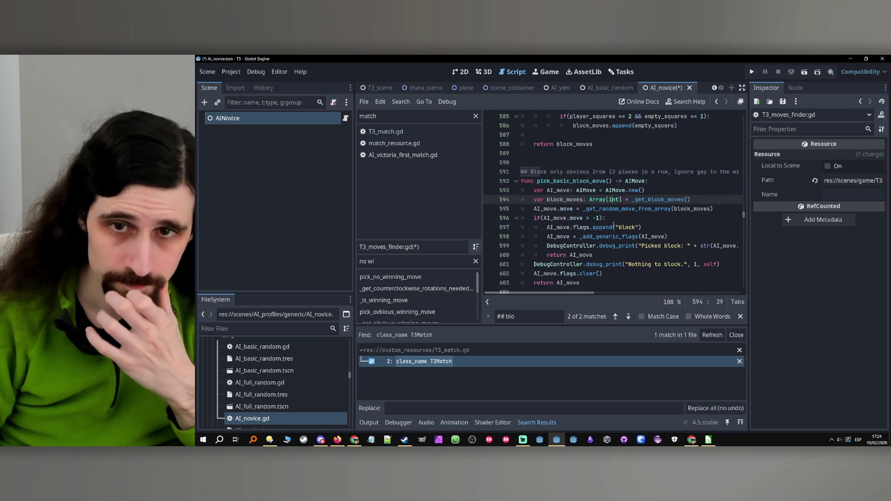
double_click(580, 182)
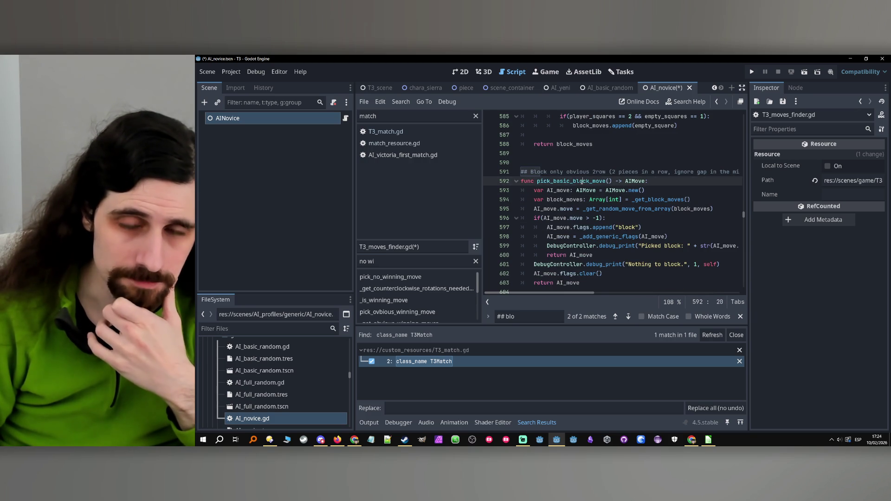
mouse_move(562, 211)
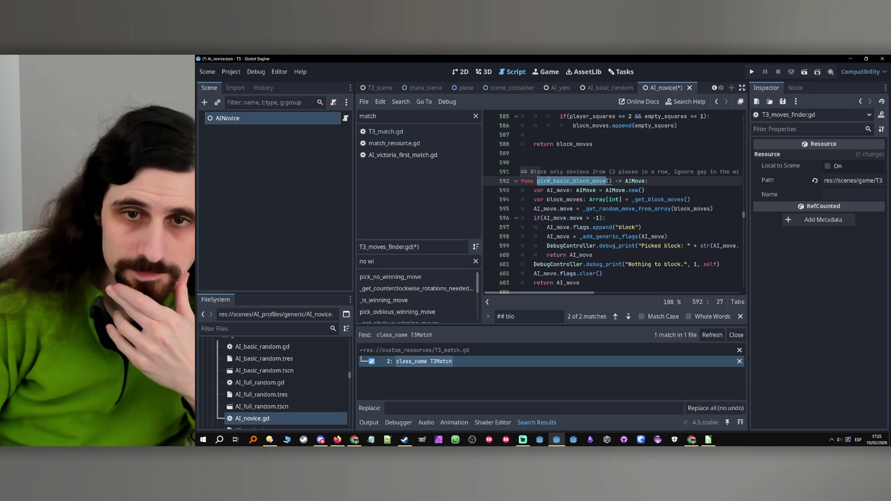
scroll(580, 196, "down", 1)
left_click(582, 199)
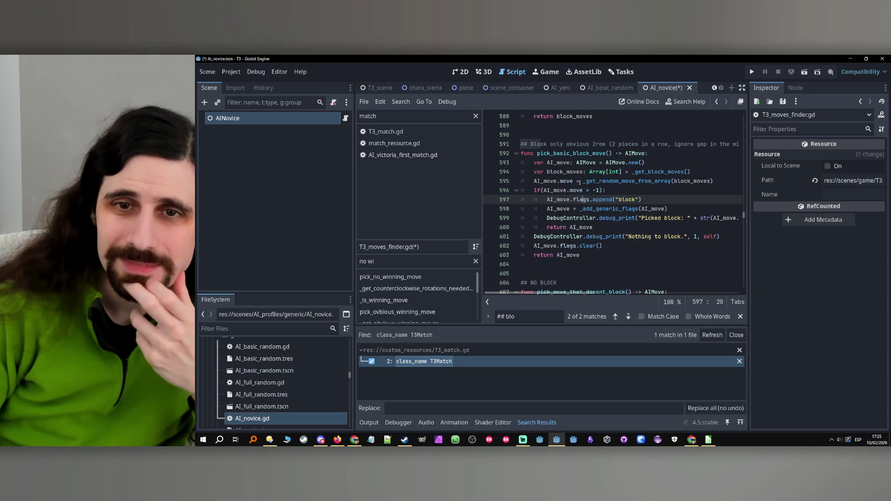
double_click(568, 172)
left_click(663, 172)
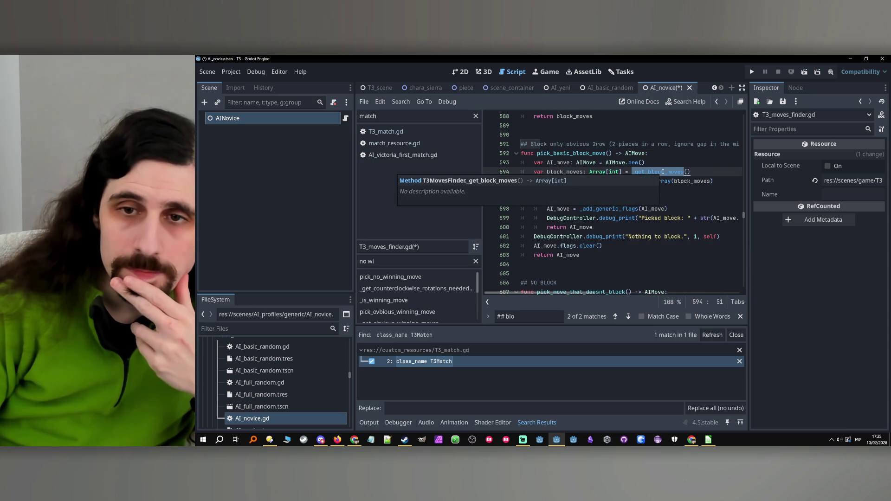
left_click(662, 172, "ctrl")
scroll(663, 172, "down", 2)
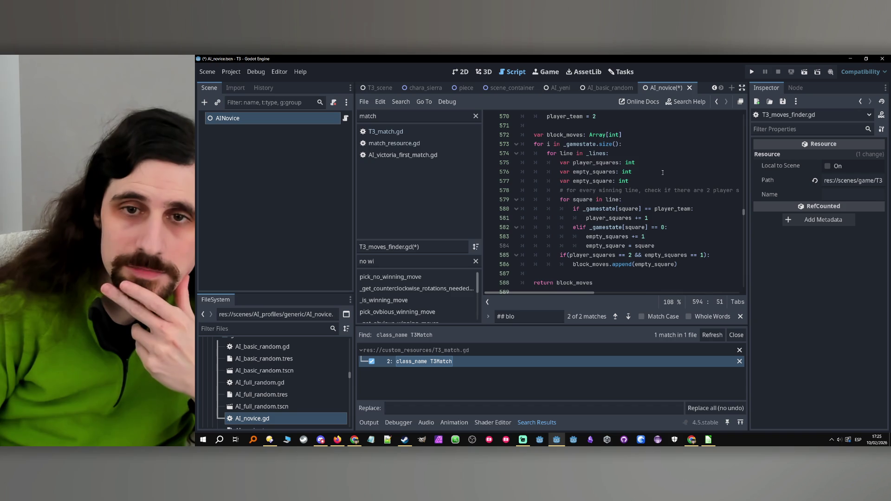
scroll(663, 172, "down", 4)
left_click(637, 188)
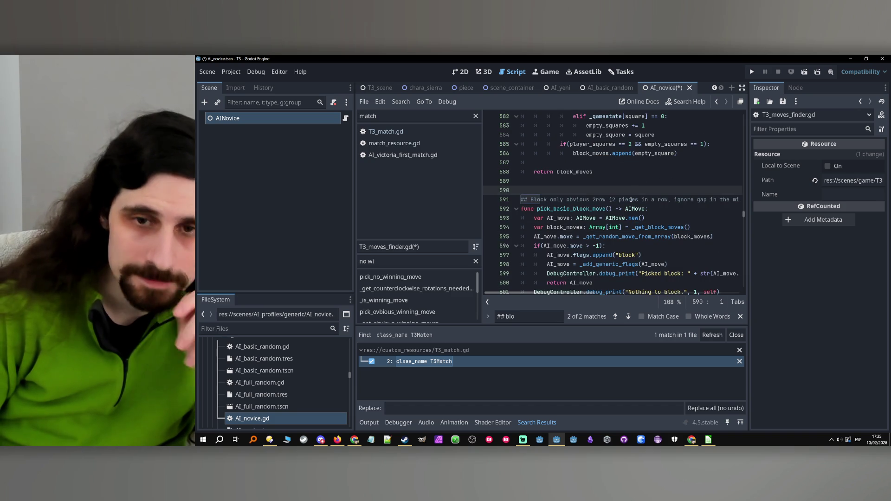
scroll(632, 198, "down", 1)
left_click(542, 218)
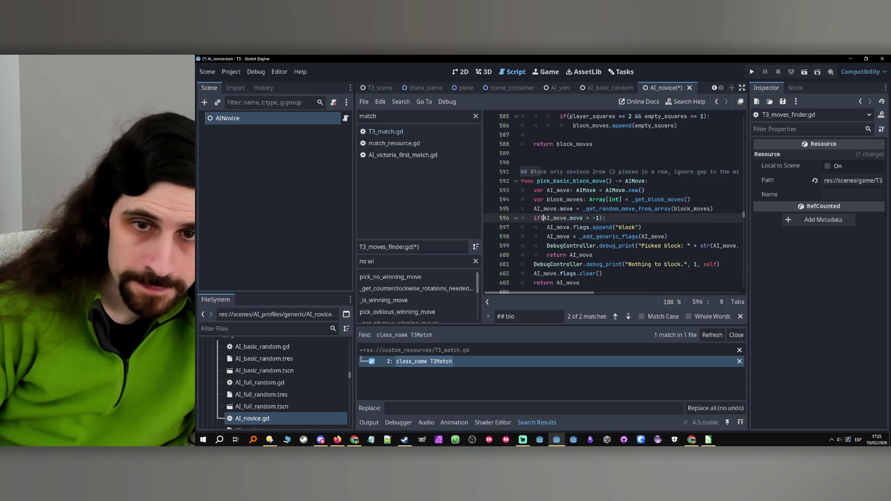
left_click(602, 218)
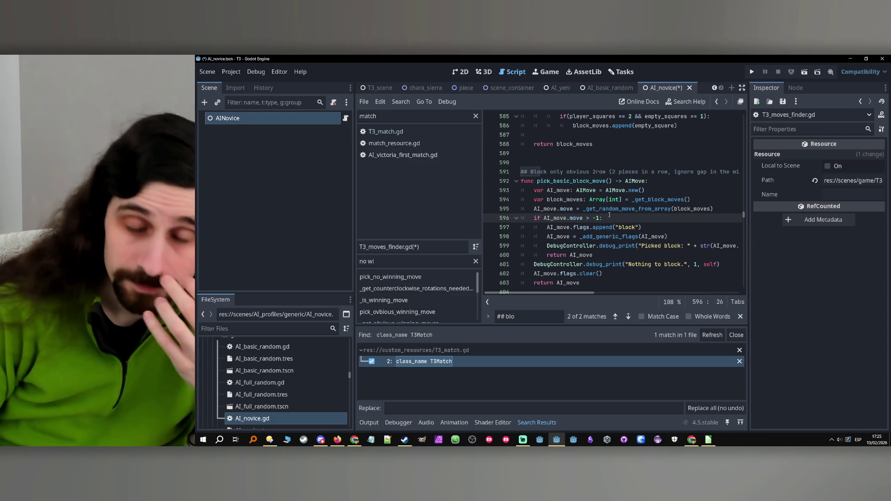
left_click(610, 213)
left_click(609, 217)
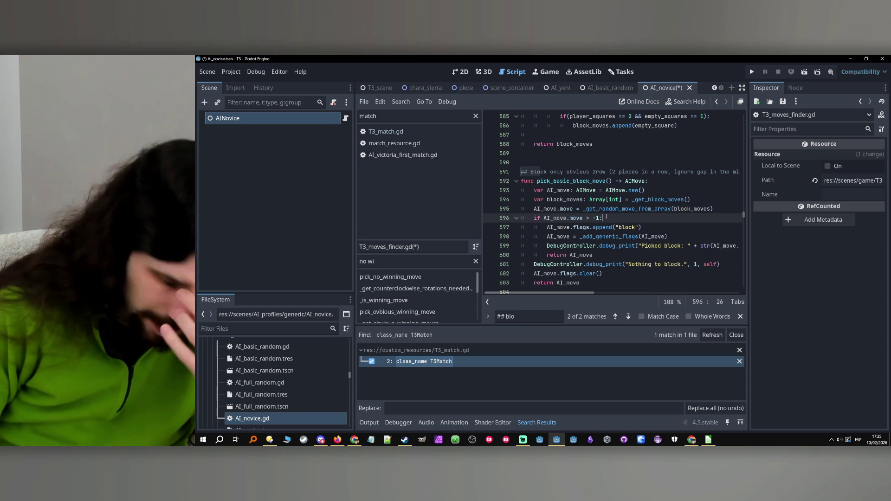
double_click(654, 209)
mouse_move(654, 209)
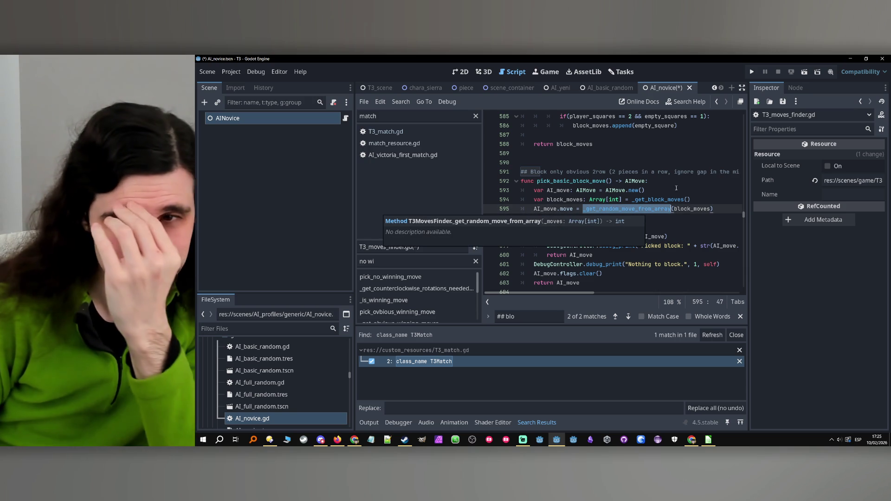
scroll(677, 188, "up", 3)
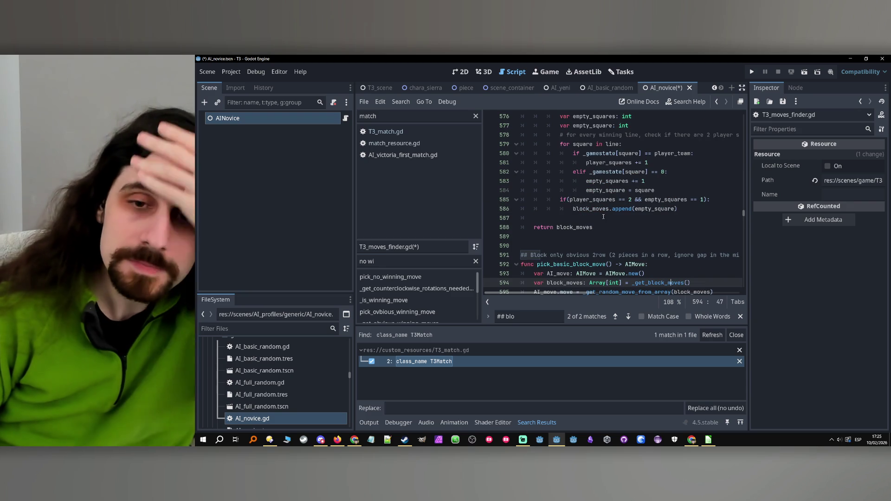
left_click(601, 227)
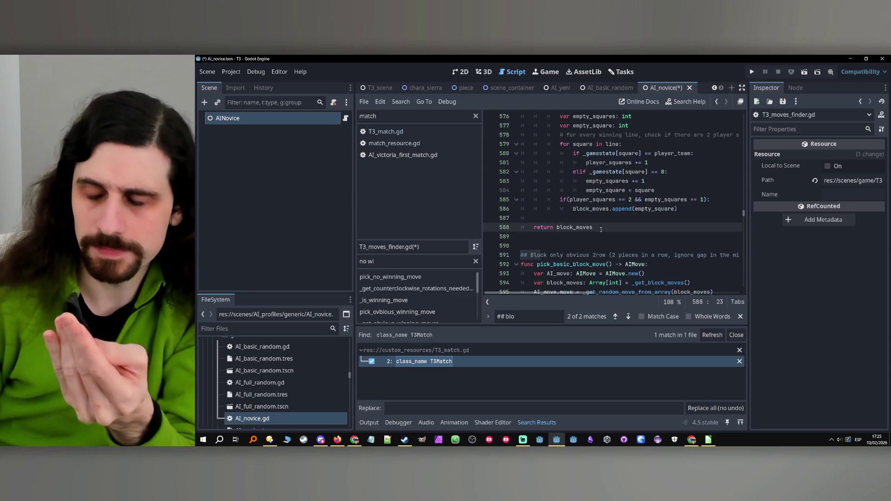
mouse_move(601, 230)
left_mouse_down()
mouse_move(538, 250)
mouse_move(515, 184)
left_mouse_up()
key("alt+Up")
key("alt+Up")
key("alt+Up")
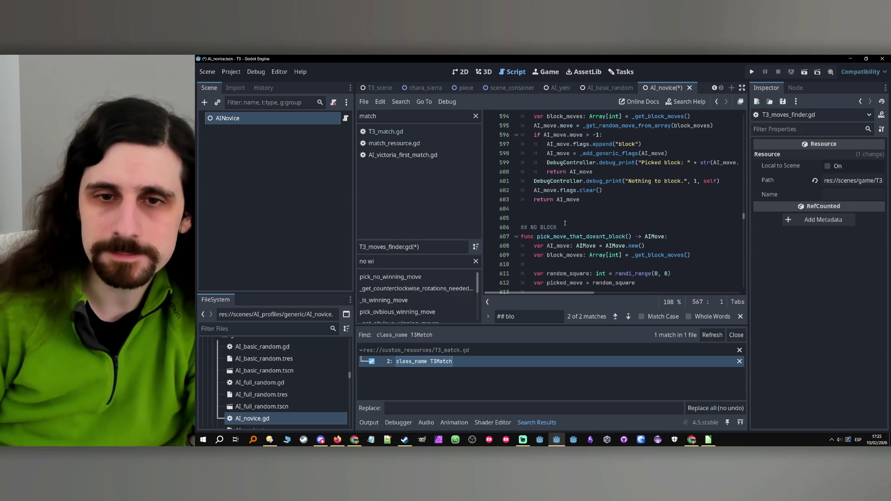
- Paste a duplicate of _get_block_moves below pick_basic_block_move and rename it _get_obvious_block_moves
left_click(559, 209)
key("ctrl+z")
key("ctrl+z")
key("ctrl+z")
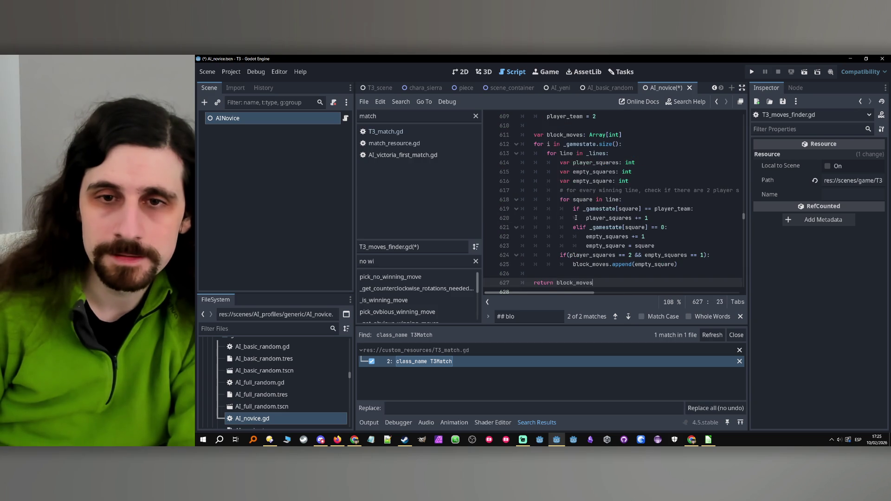
double_click(559, 255)
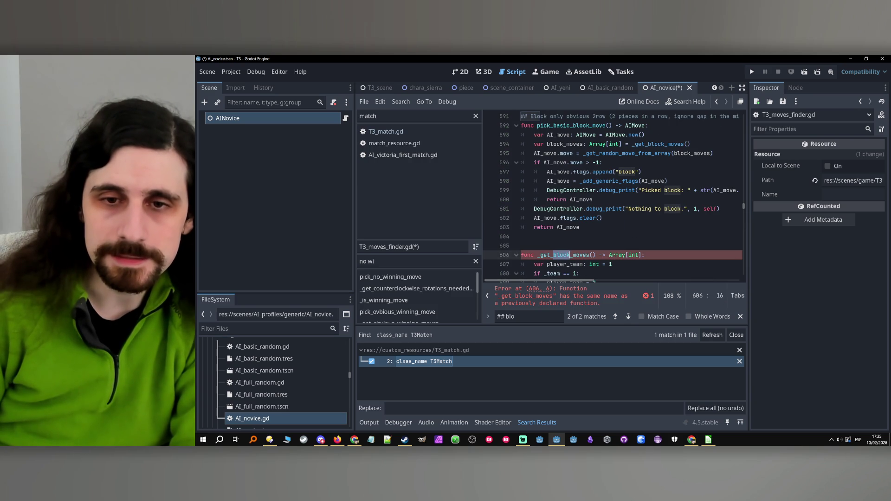
left_click(555, 255)
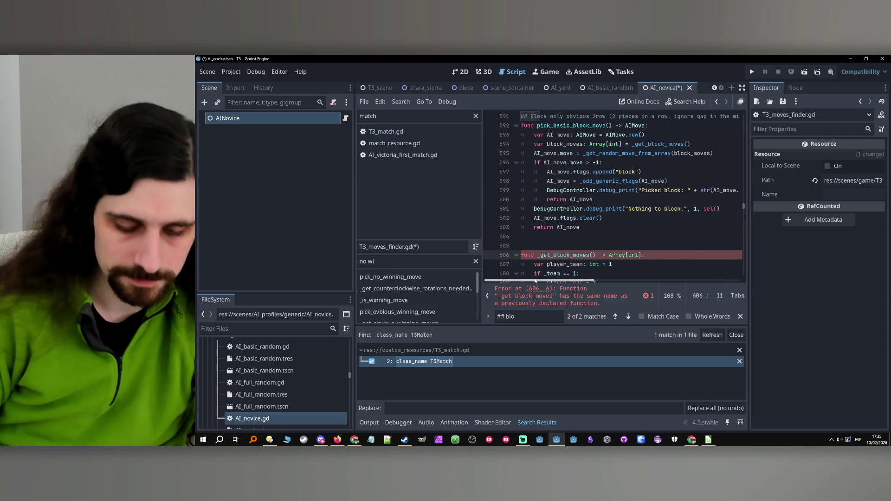
type("obvious_")
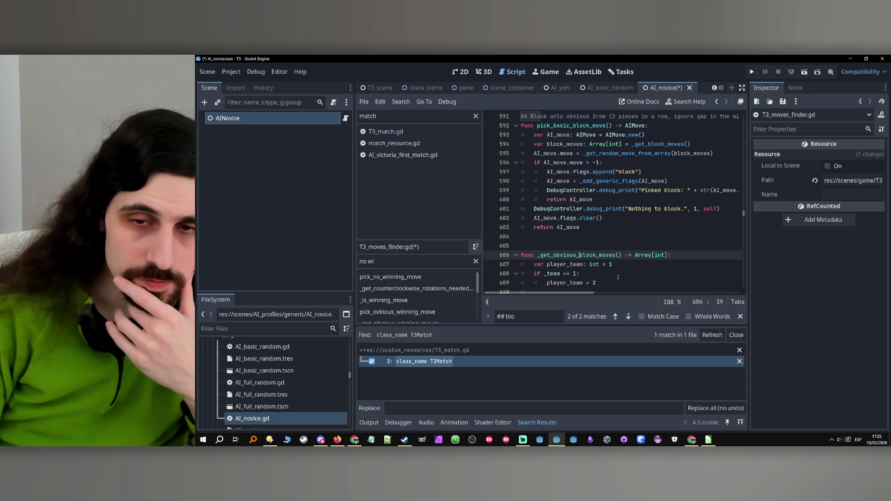
- Replace the _get_block_moves call on line 594 with _get_obvious_block_moves
scroll(627, 242, "down", 2)
scroll(613, 249, "up", 2)
double_click(600, 255)
key("ctrl+c")
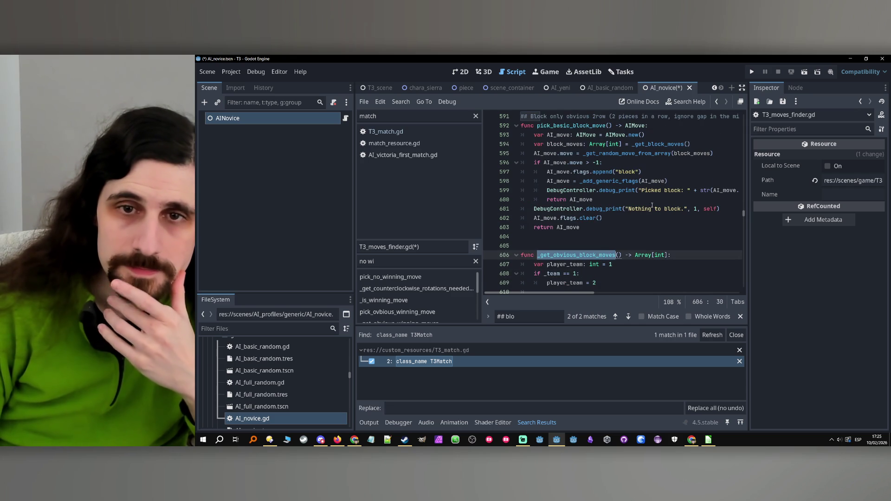
scroll(634, 227, "up", 1)
double_click(659, 172)
key("ctrl+v")
left_click(636, 194)
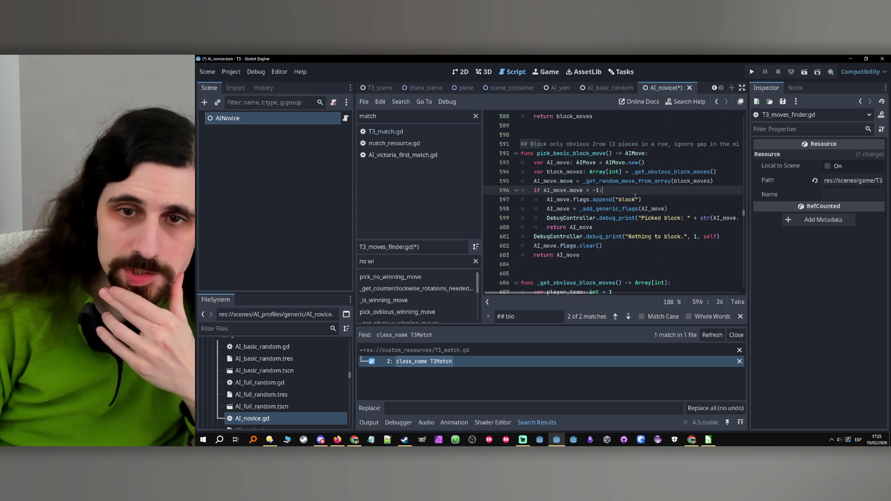
- Insert 'obvious' into both debug messages: 'Picked obvious block:' and 'Nothing to obvious block.'
key("Down")
key("Down")
key("Down")
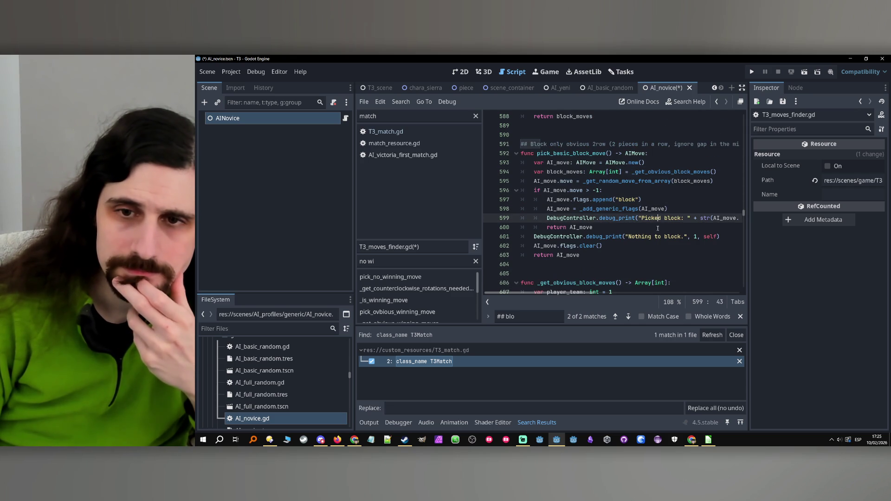
left_click(664, 218)
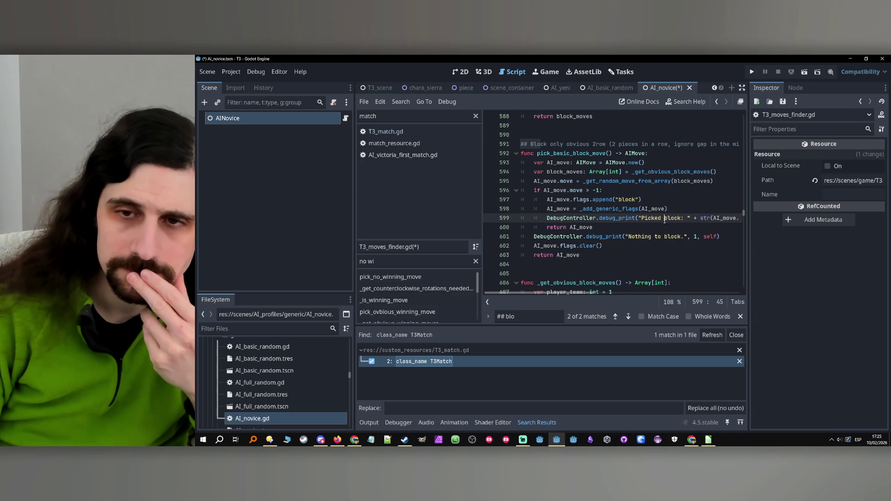
type("obvious")
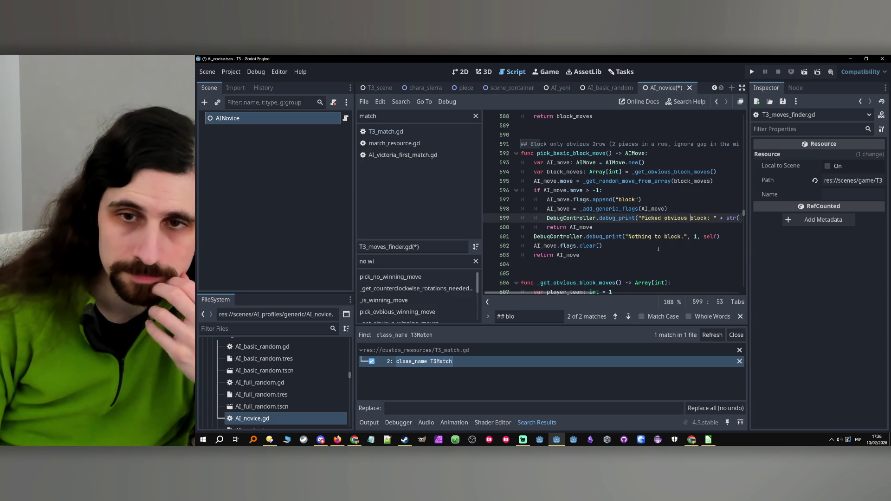
left_click(655, 237)
left_click(650, 247)
left_click(639, 258)
scroll(640, 246, "down", 3)
scroll(644, 237, "up", 3)
left_click(662, 236)
type("obvious")
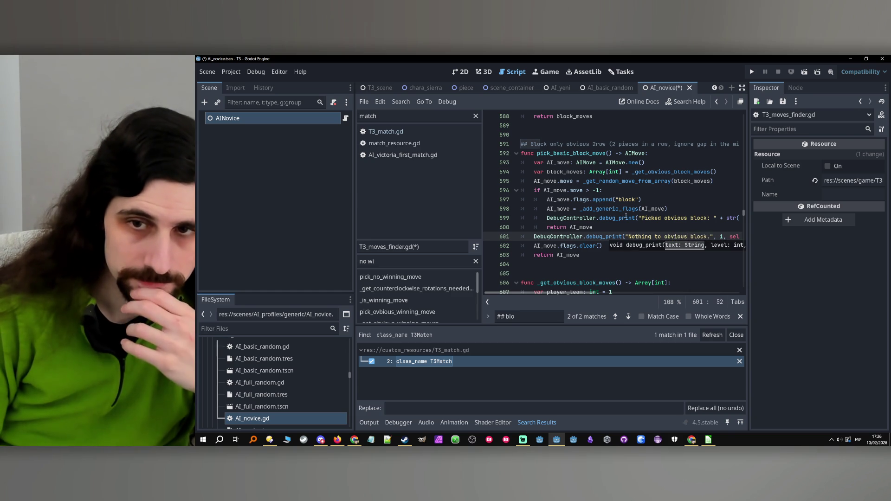
- Review the team check, block_moves array and _gamestate uses in _get_obvious_block_moves
scroll(613, 216, "down", 3)
left_click(601, 218)
scroll(601, 217, "down", 1)
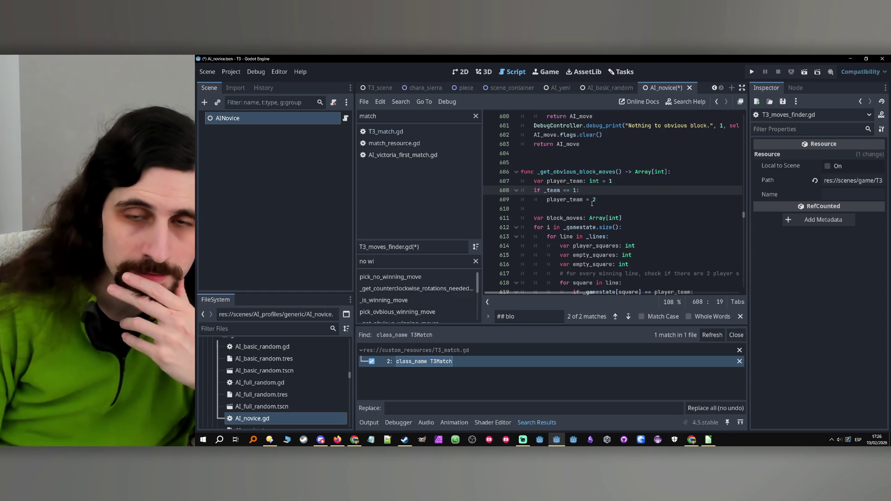
scroll(603, 189, "down", 1)
double_click(565, 191)
double_click(566, 201)
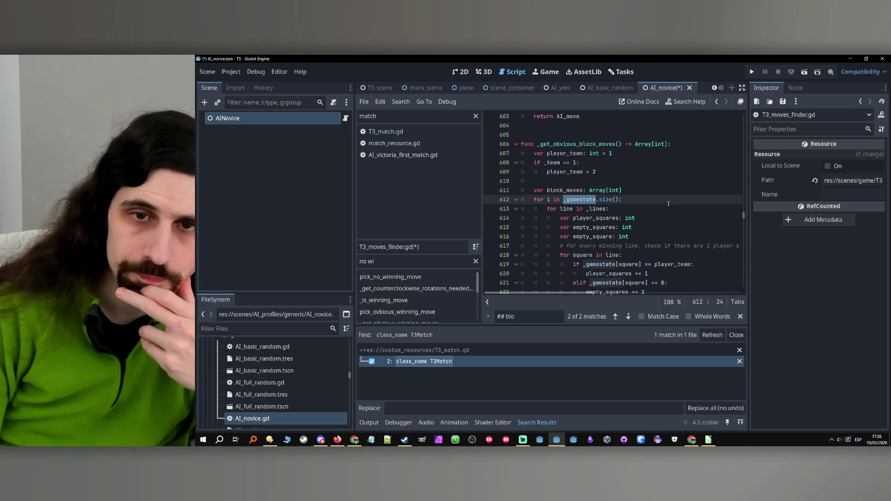
- Inspect the winning-lines loop, player_team variable and name of _get_obvious_block_moves
left_click(634, 210)
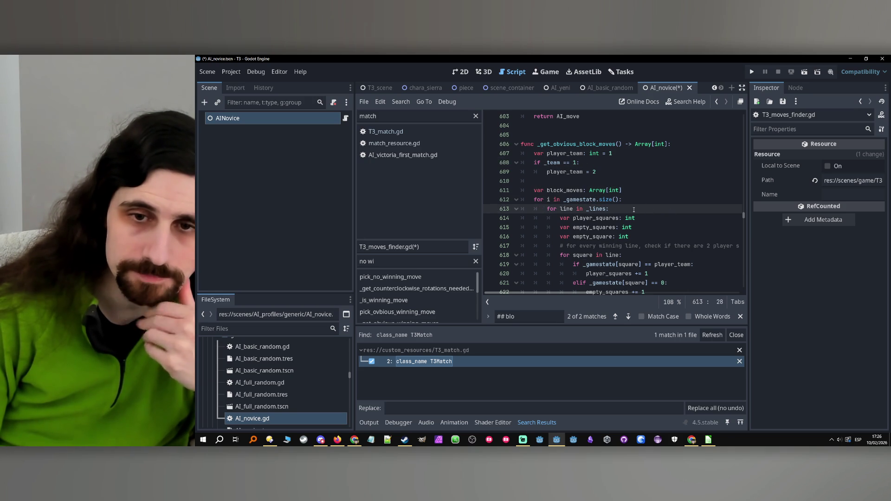
scroll(633, 211, "down", 3)
scroll(632, 214, "up", 3)
scroll(632, 214, "up", 1)
left_click(571, 181)
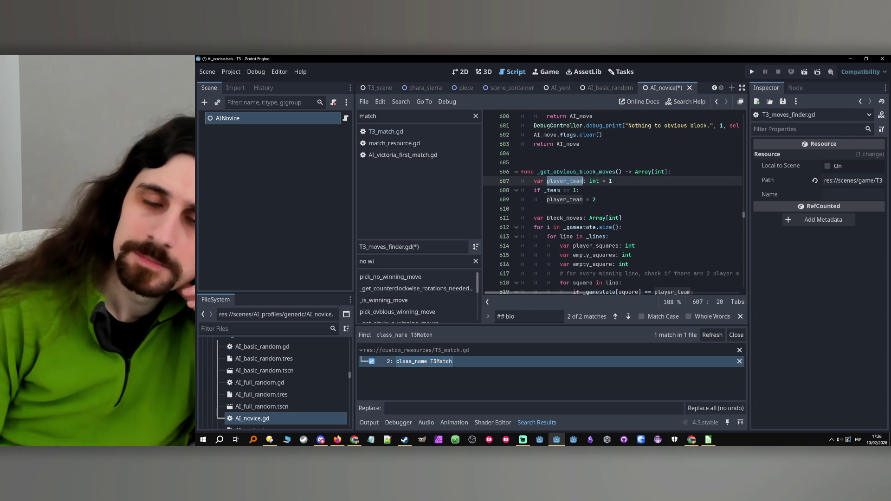
left_click(582, 173)
double_click(582, 172)
scroll(643, 192, "down", 2)
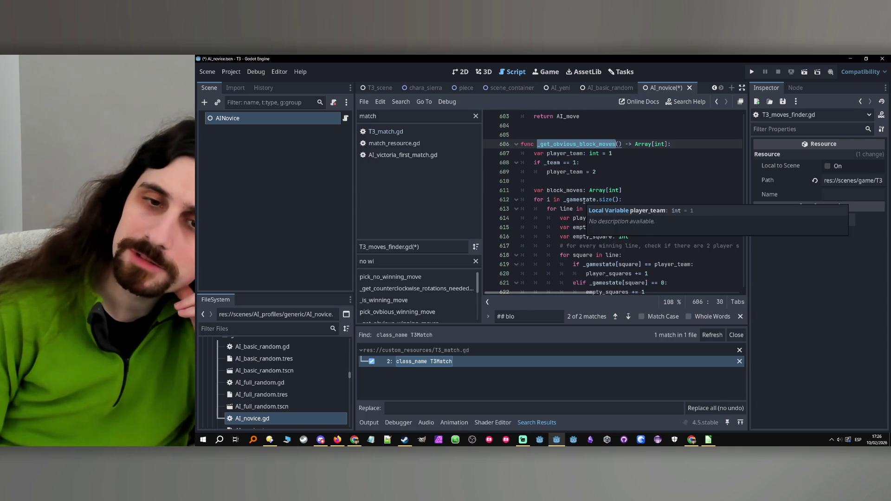
scroll(645, 191, "up", 4)
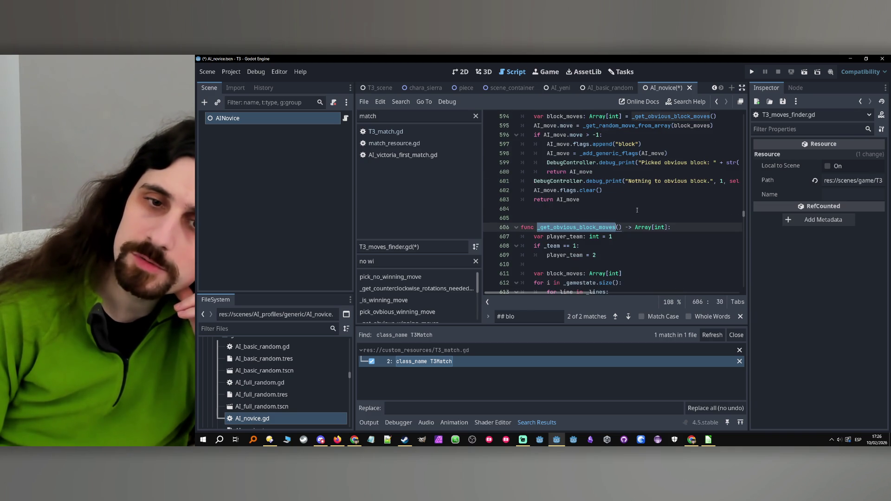
scroll(638, 211, "up", 11)
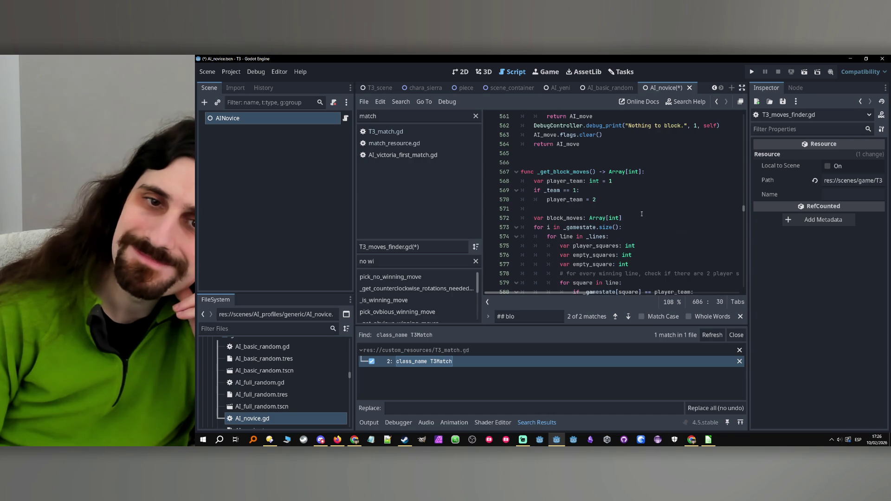
scroll(642, 213, "down", 11)
scroll(642, 212, "up", 9)
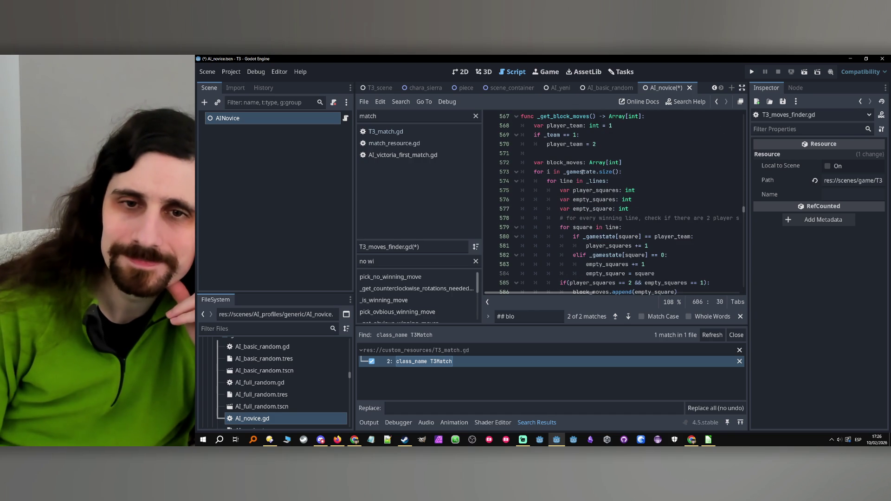
- Highlight the _gamestate, empty_squares, empty_square and square uses in the original _get_block_moves
double_click(580, 171)
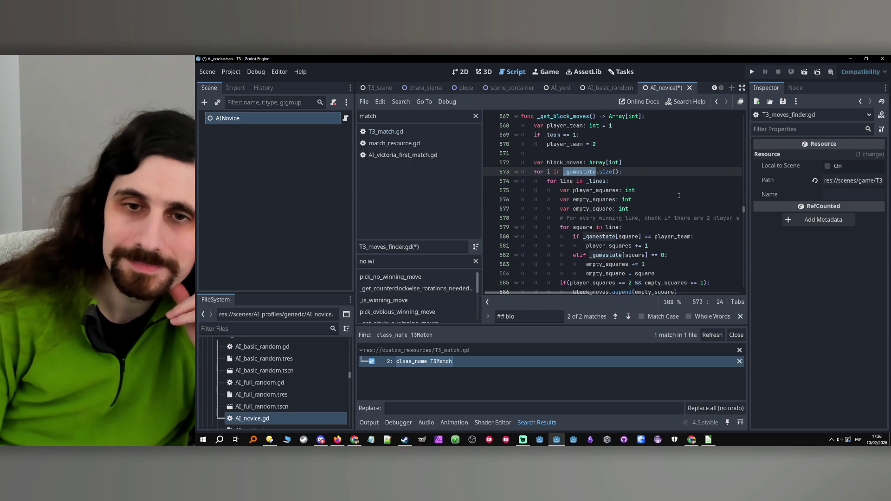
double_click(578, 199)
double_click(583, 209)
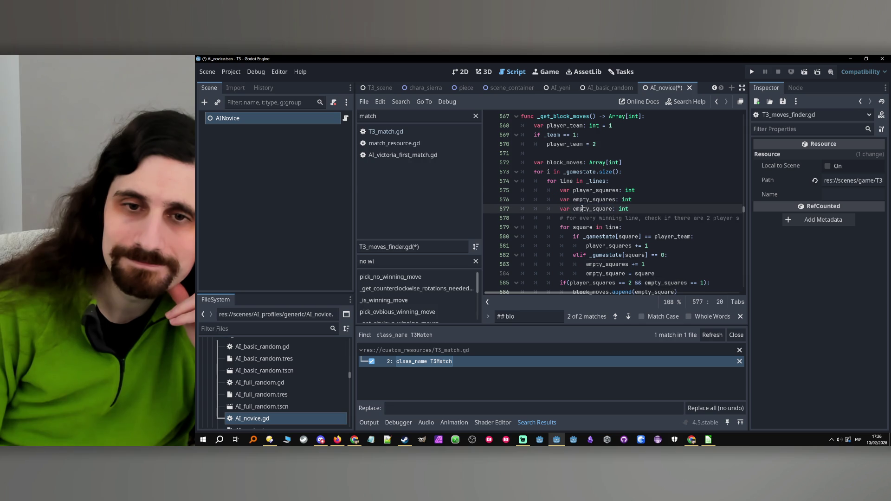
scroll(594, 213, "down", 1)
double_click(583, 200)
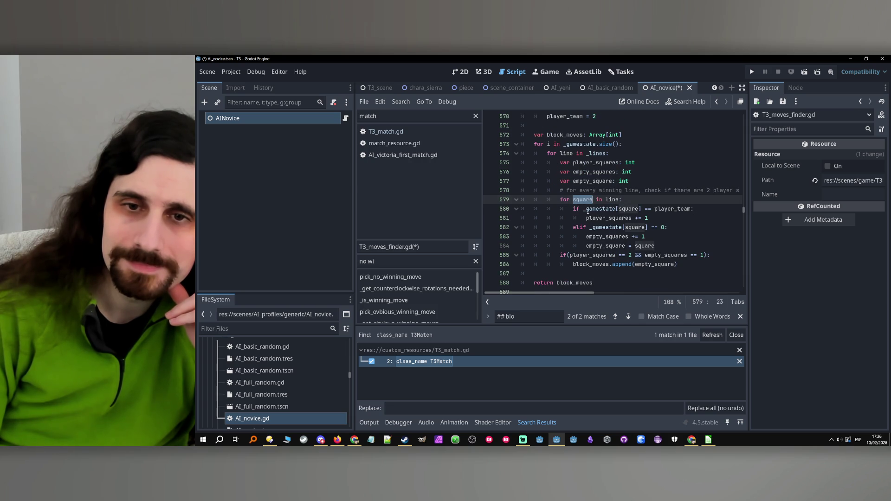
mouse_move(574, 292)
left_mouse_down()
mouse_move(618, 292)
mouse_move(575, 292)
left_mouse_up()
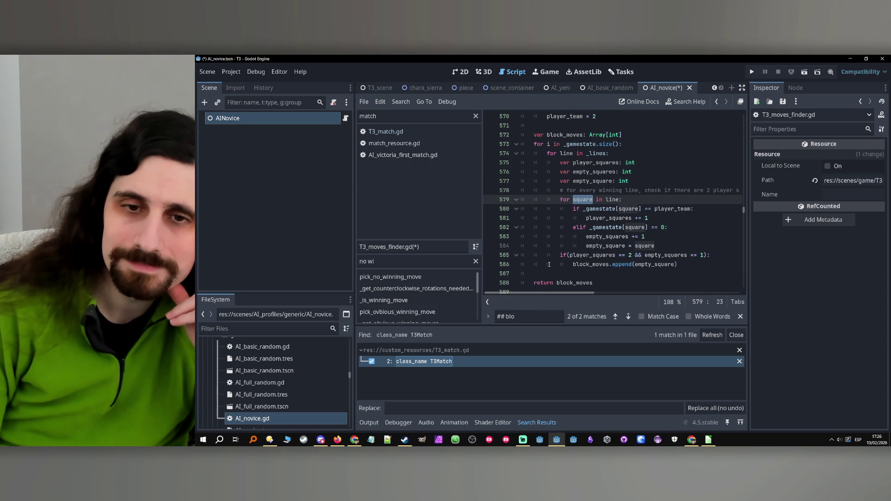
scroll(563, 250, "down", 1)
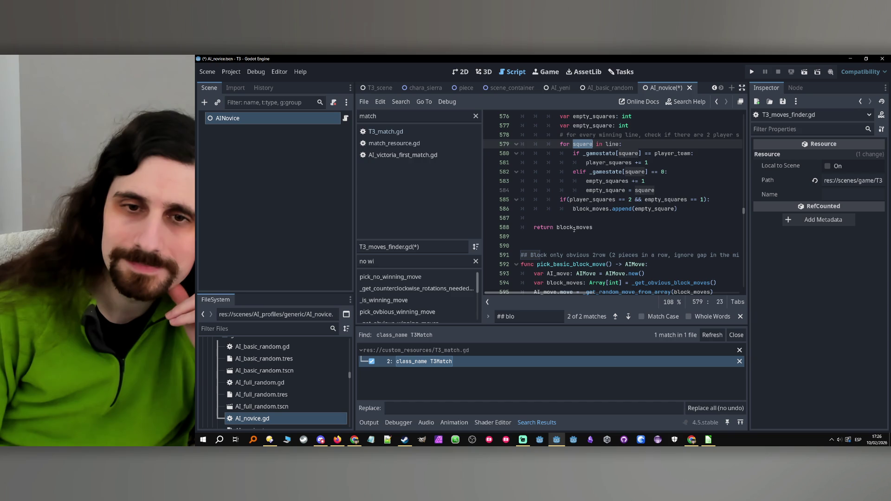
key("Down")
key("Down")
key("Down")
scroll(574, 228, "up", 10)
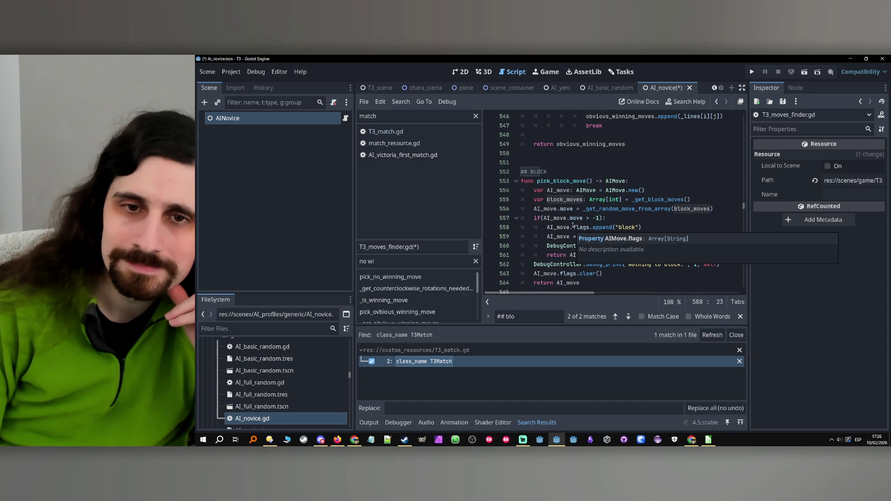
- Check the random-move call, the block check condition and the block_moves declaration in pick_block_move
double_click(620, 209)
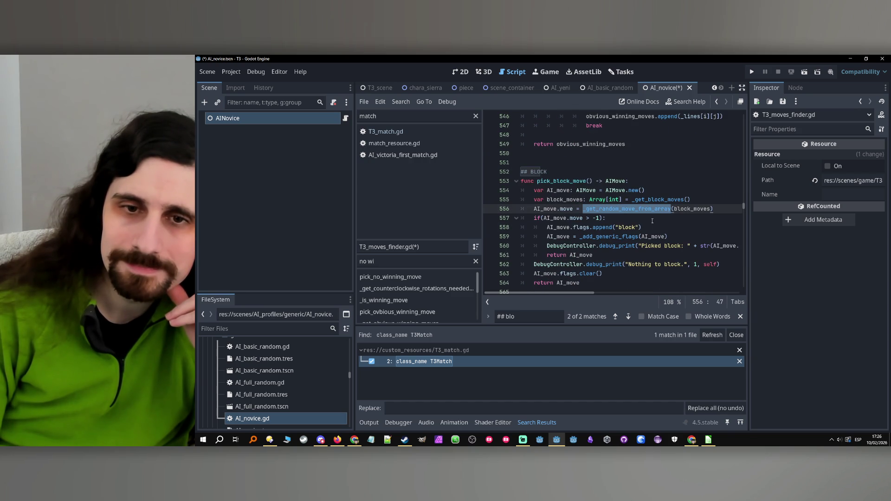
left_click(638, 221)
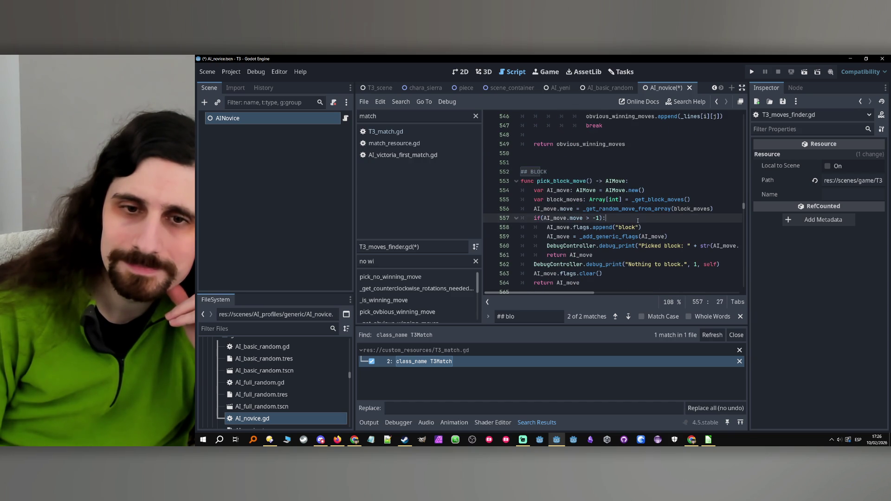
left_click(541, 218)
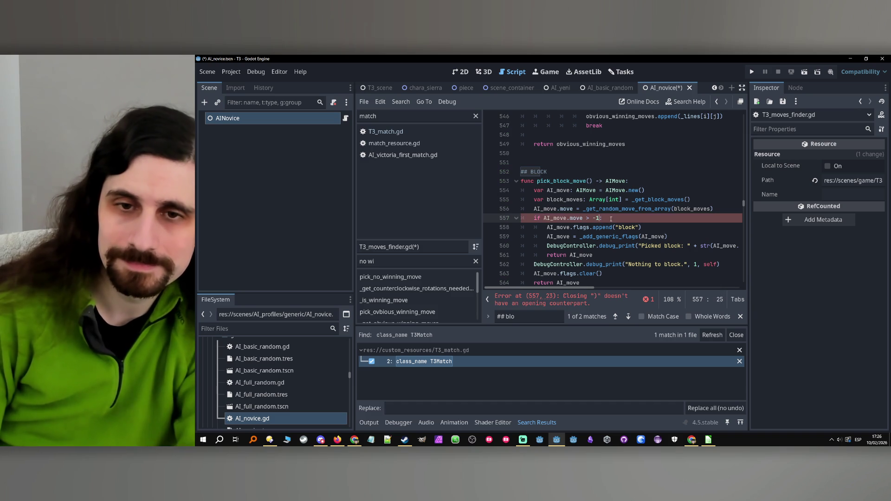
type(":")
left_click(690, 200)
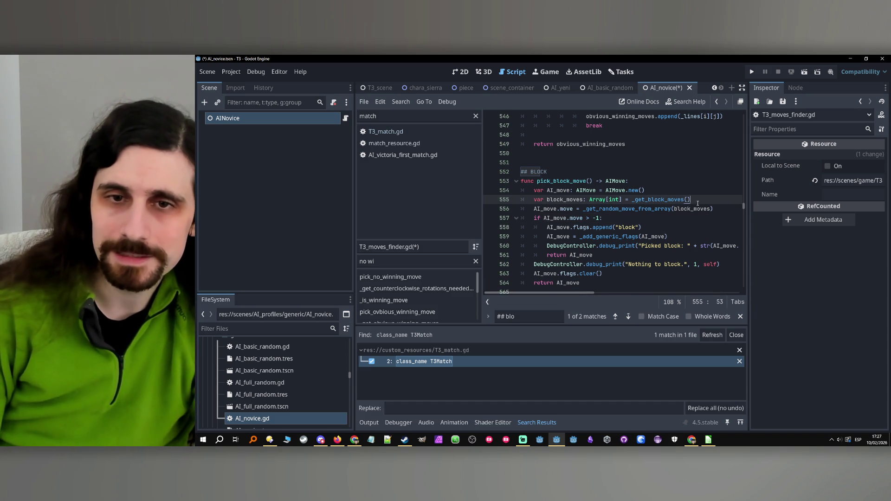
- Add the comment '# keep only moves on available moves' below the block_moves declaration
key("Return")
key("Return")
key("Up")
key("Return")
type("#")
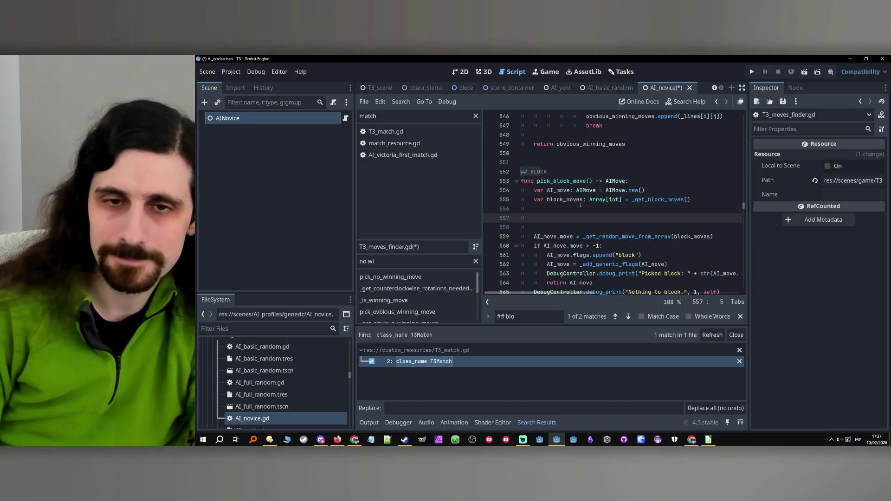
type(" remo")
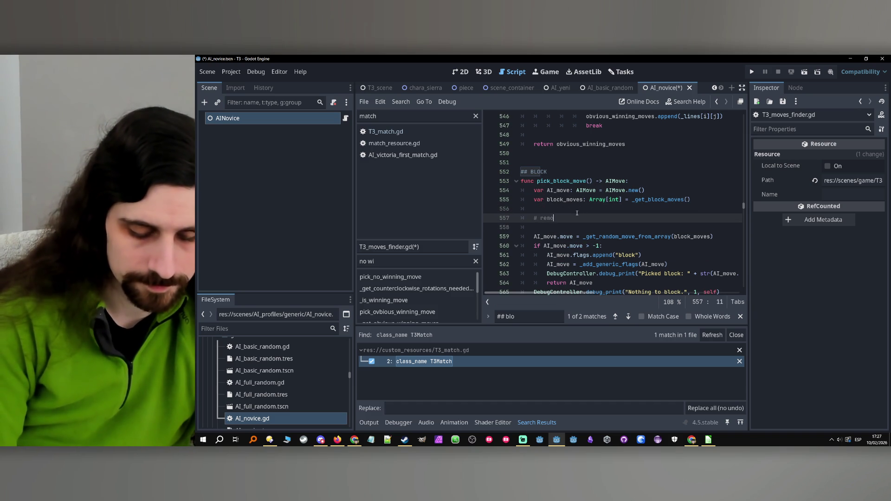
type("ve moves not in v")
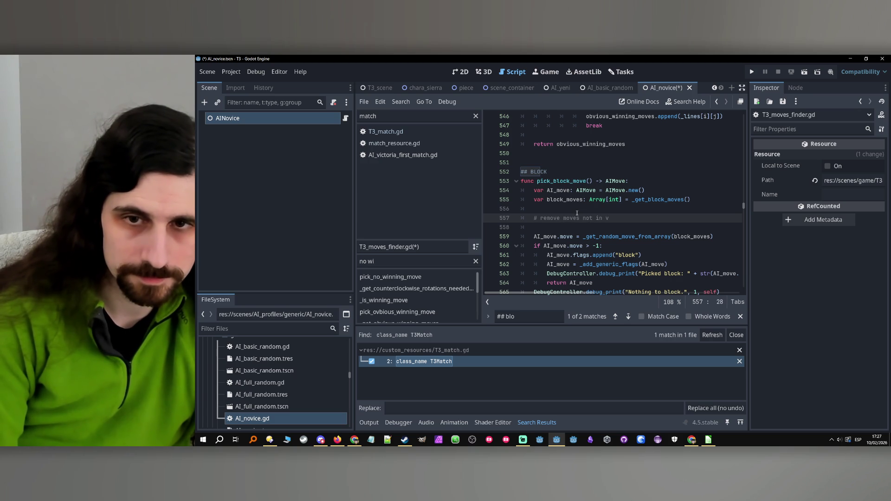
key("BackSpace")
type("avai")
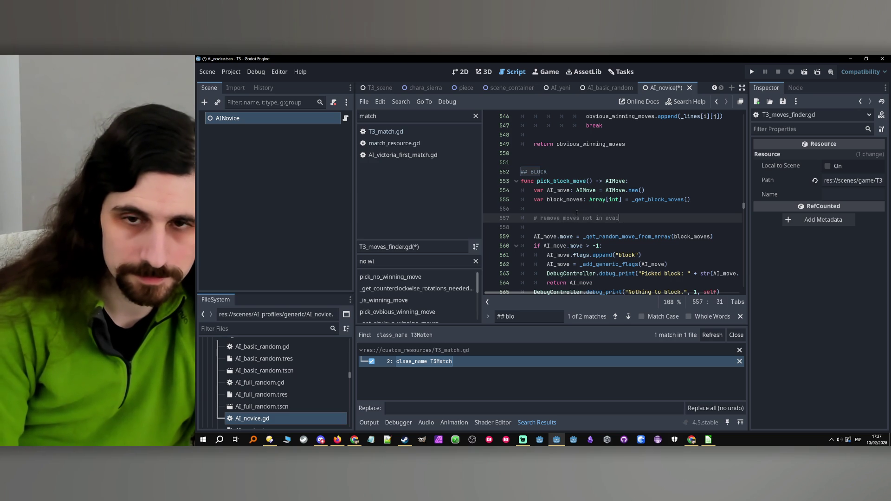
key("BackSpace")
key("BackSpace")
key("BackSpace")
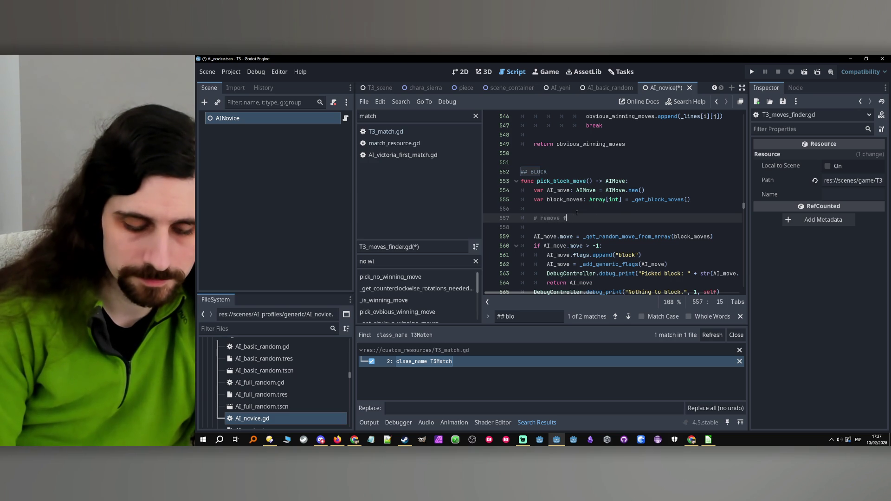
type("rom avail")
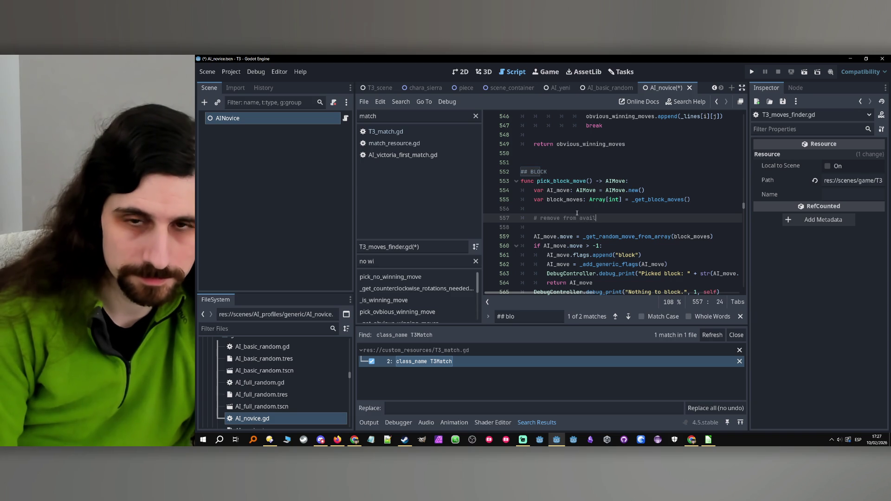
type("able m")
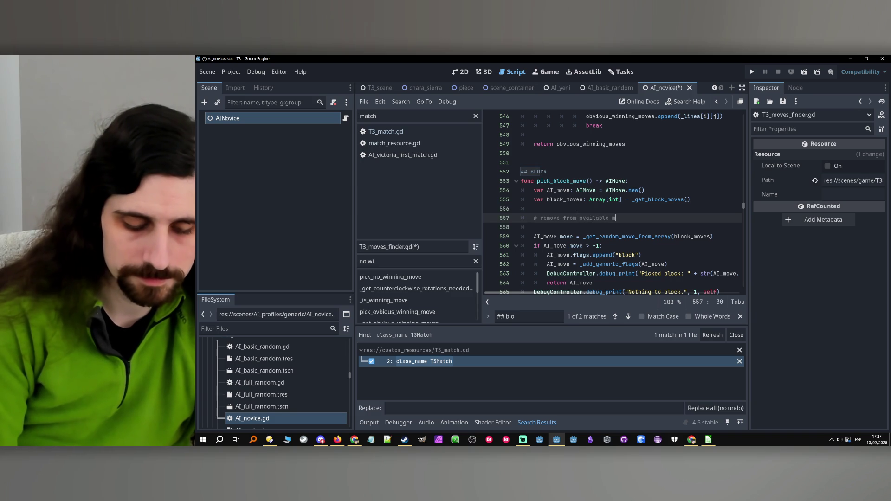
type("oves ")
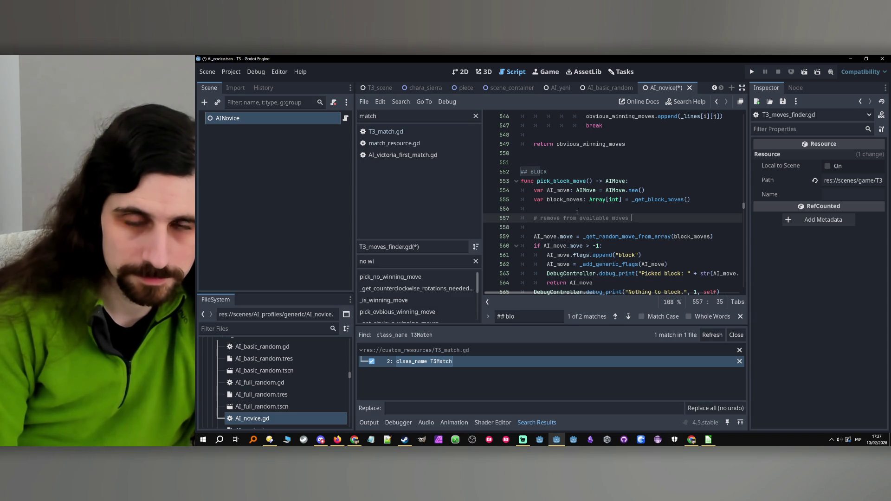
type("the moves that don't")
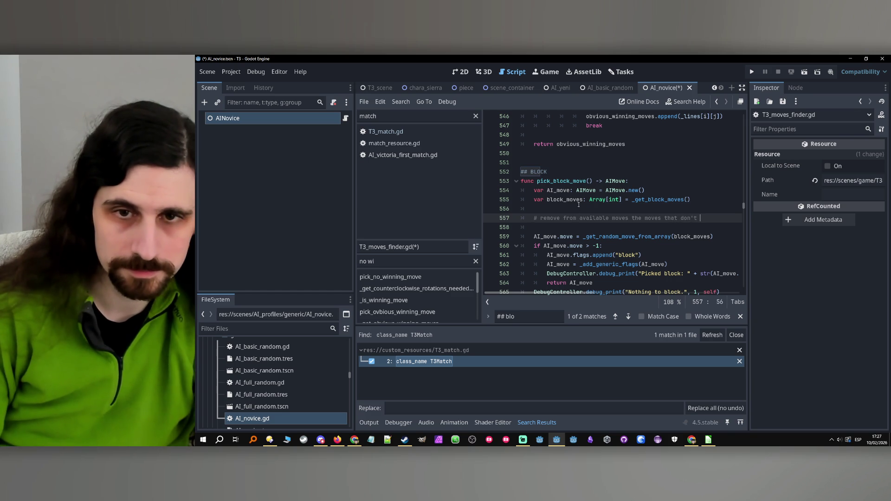
double_click(574, 201)
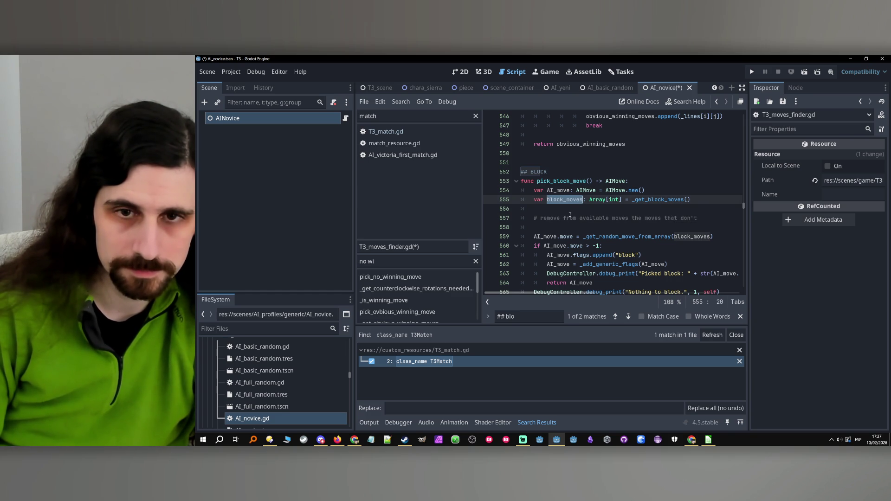
left_click_drag(541, 220, 697, 221)
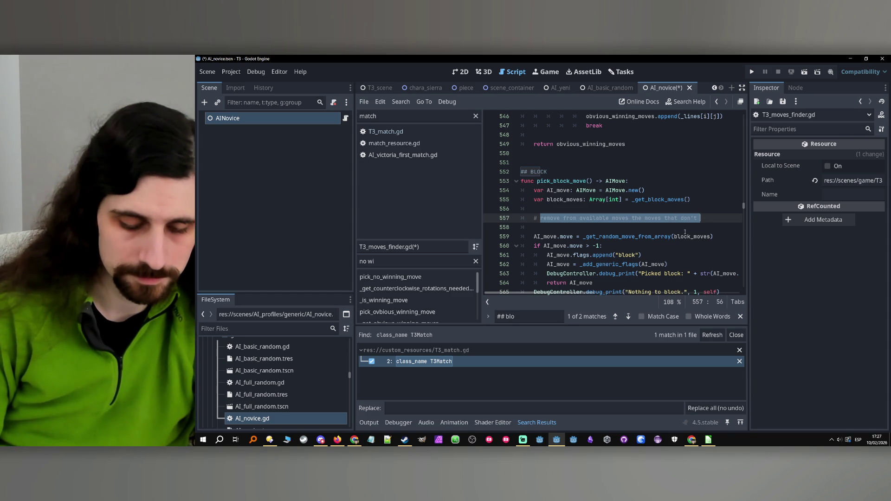
type("keep only moves on avai")
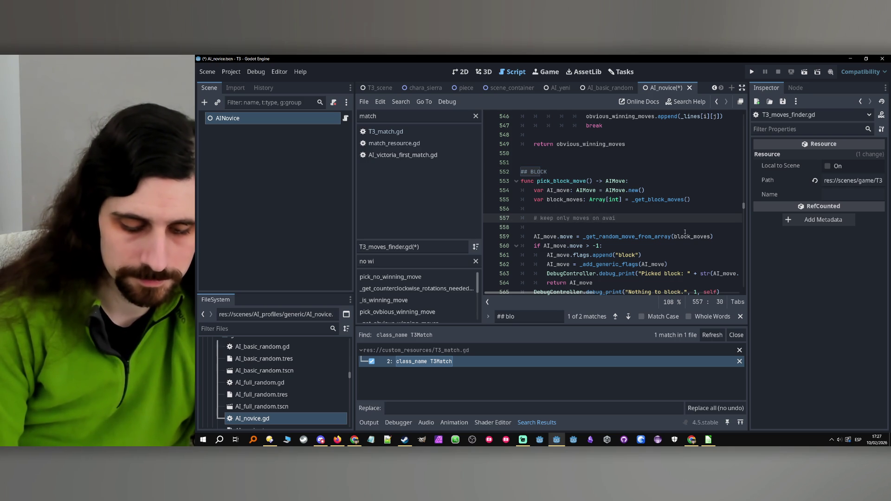
type("s")
key("Return")
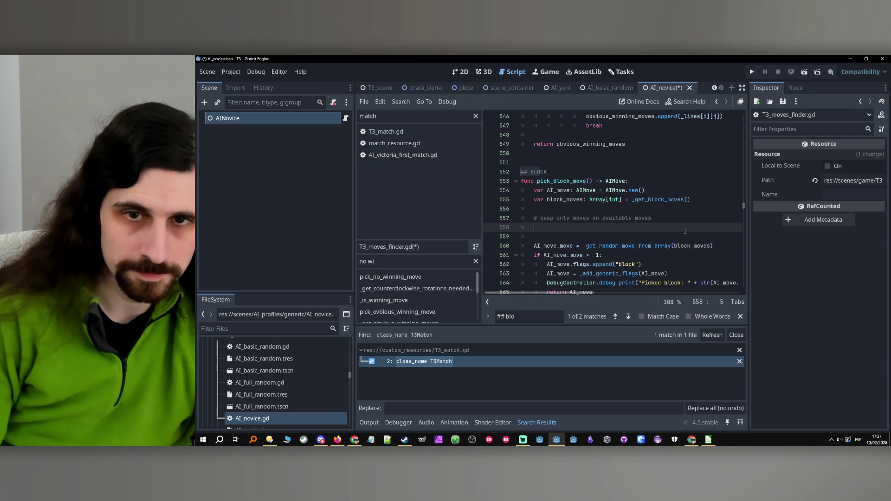
- Below the comment, write 'for i in block_moves:' followed by an unfinished 'if block_moves[i]' line
left_click(564, 201)
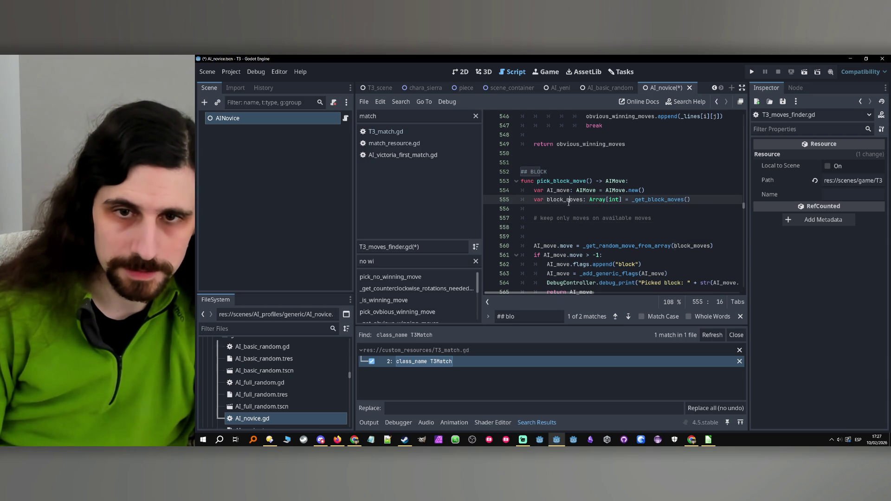
left_click(556, 226)
type("for i in ")
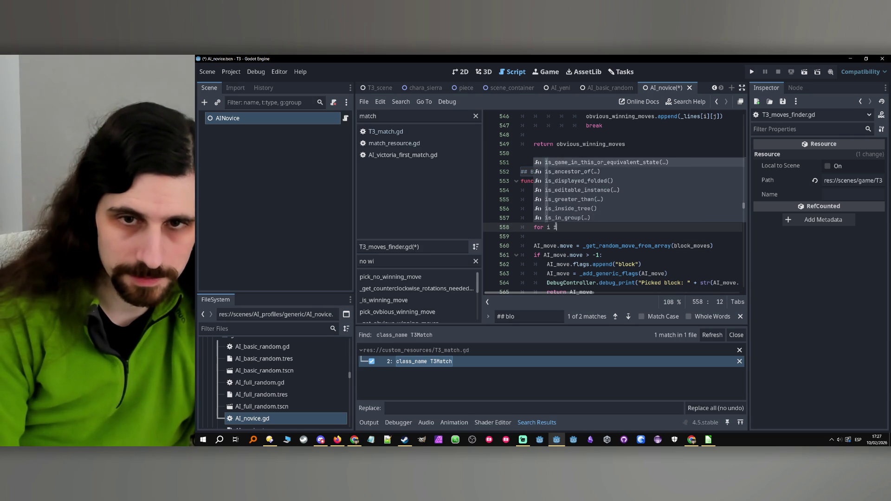
type("block_moves:")
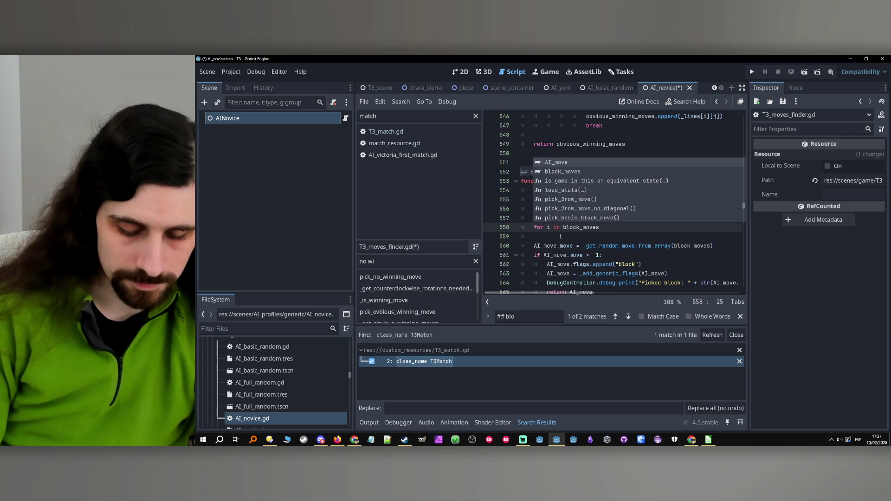
key("Return")
type("if ")
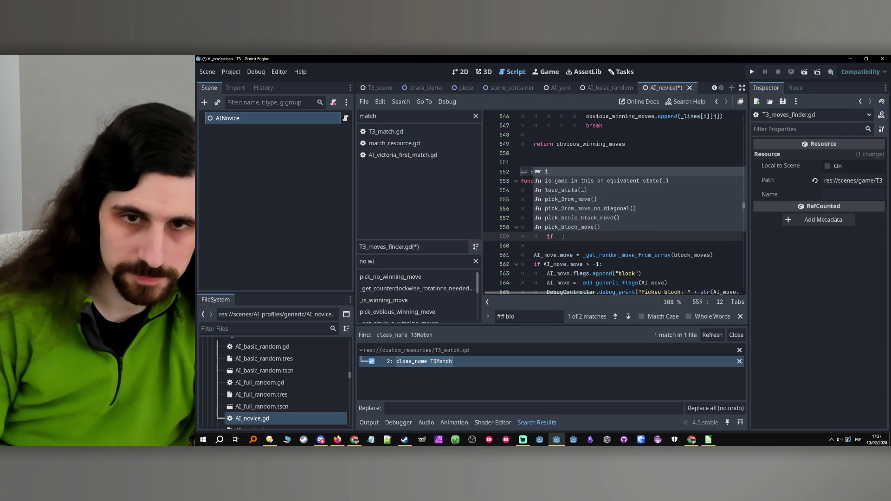
type("block_moves[i]")
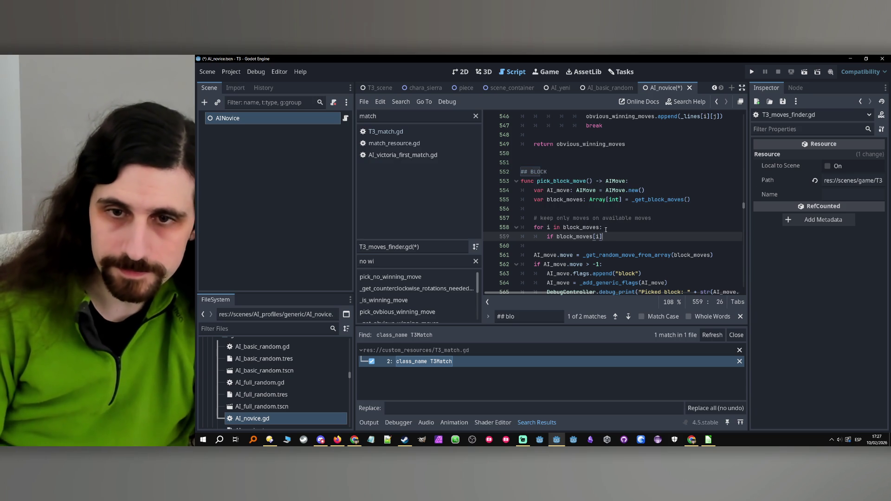
double_click(574, 227)
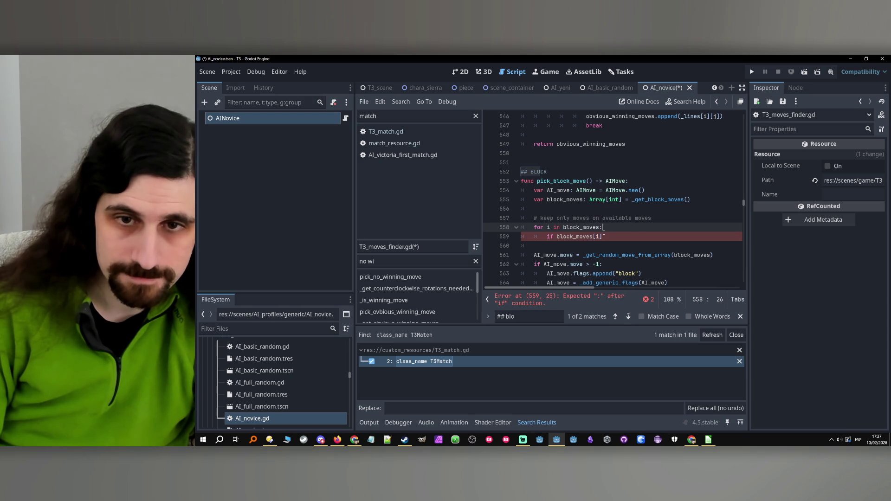
left_click(606, 236)
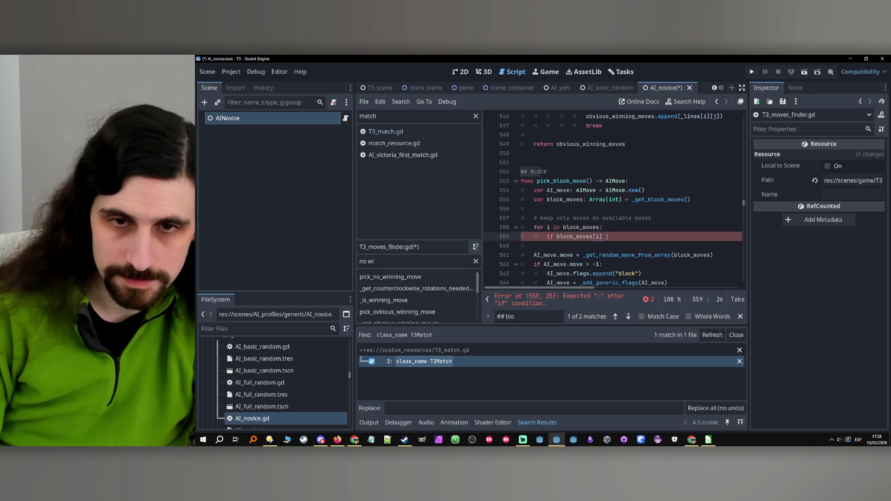
scroll(607, 237, "up", 5)
scroll(606, 237, "down", 4)
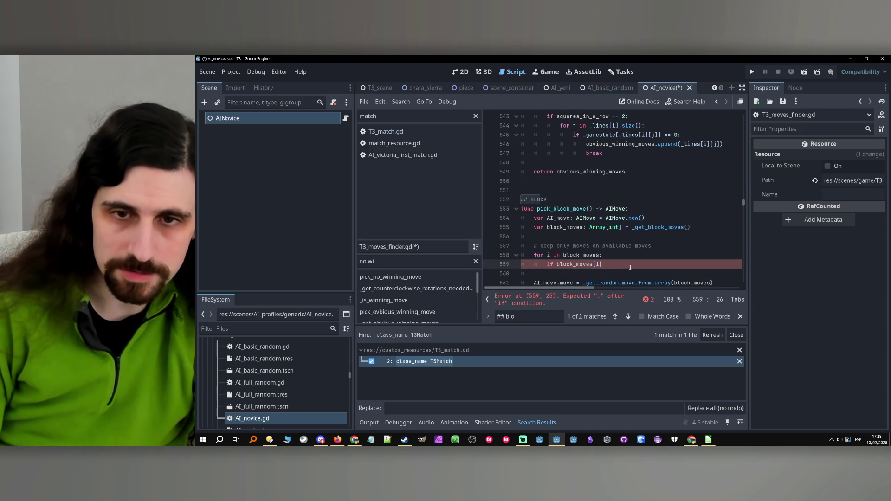
scroll(631, 268, "down", 1)
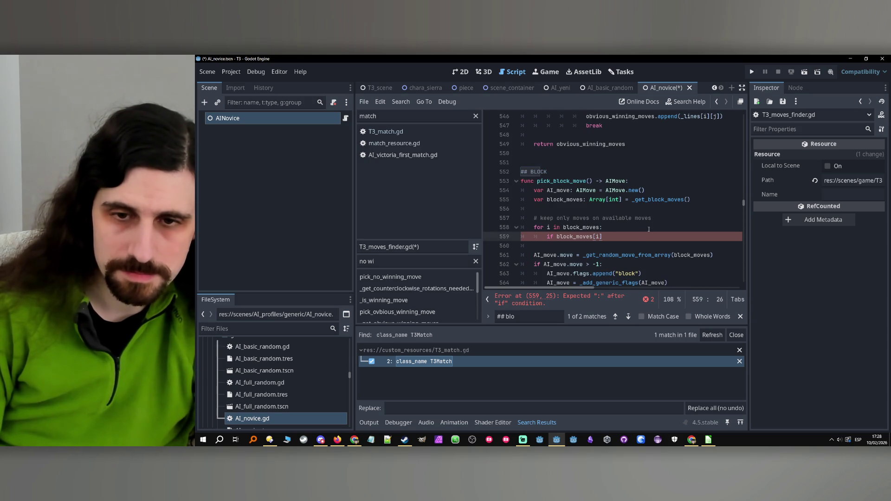
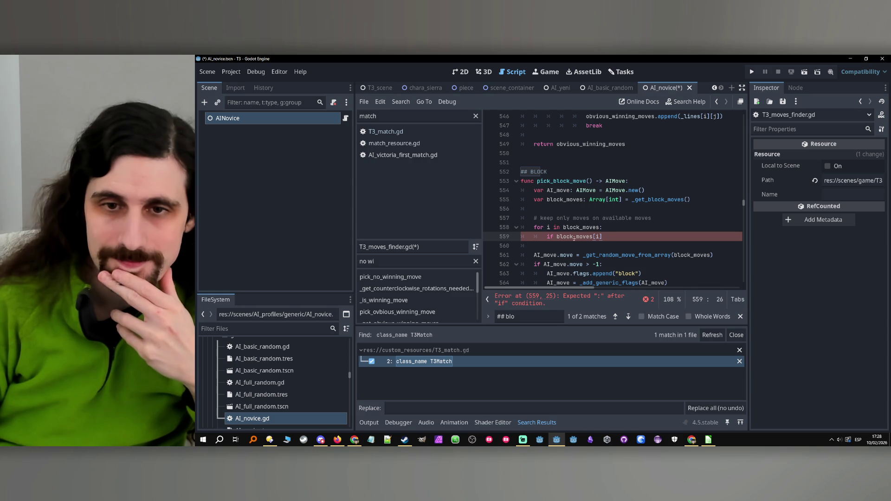
- Declare 'var moves_to_erase: Array[int]' below the keep-only comment in pick_block_move
left_click(593, 237)
left_click(622, 237)
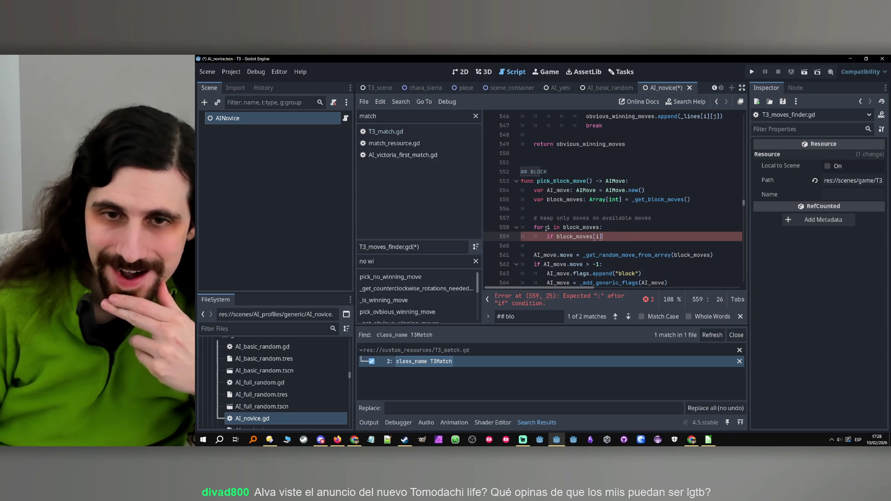
left_click_drag(548, 228, 603, 228)
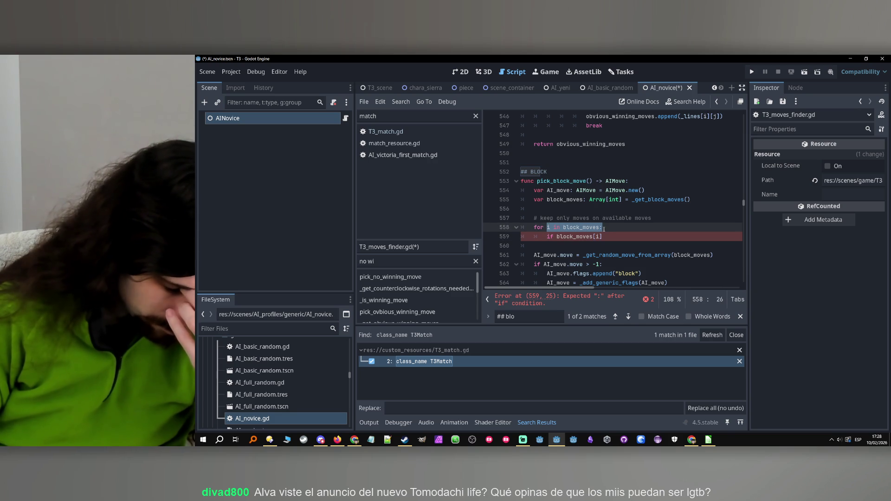
mouse_move(600, 232)
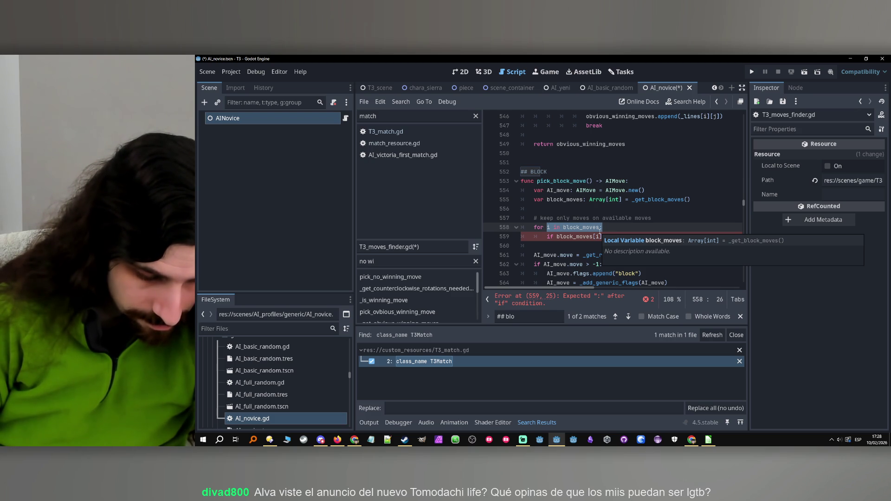
left_click(596, 237)
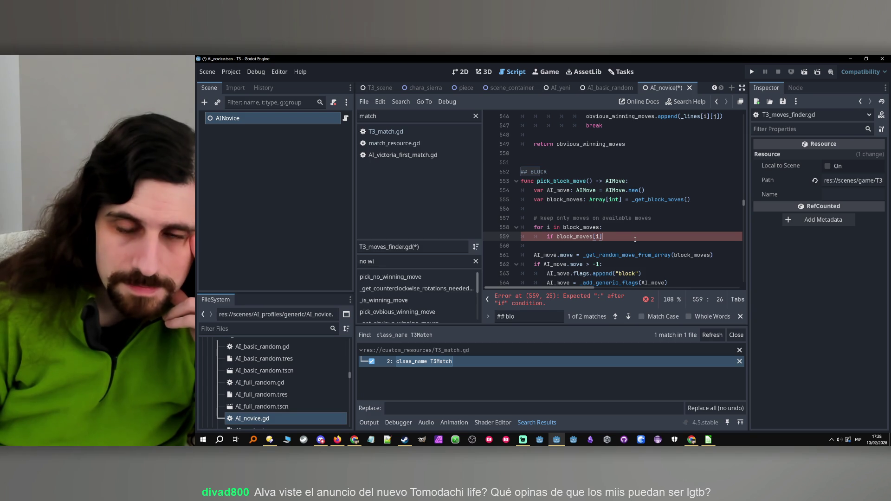
left_click(649, 219)
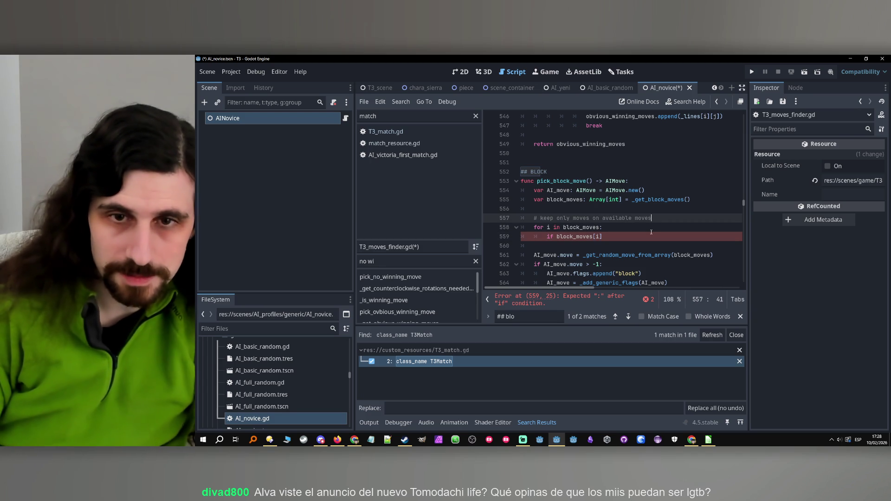
key("Return")
type("var moves_to_r")
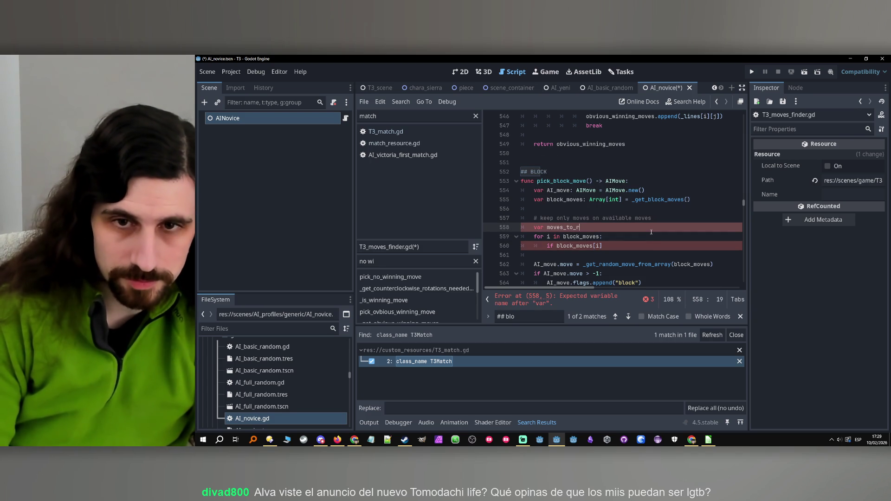
key("BackSpace")
type("erase: A")
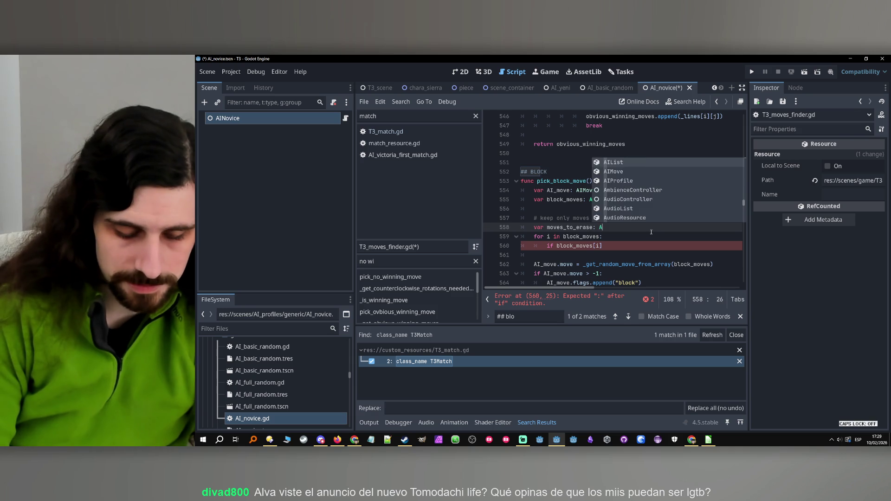
type("rray[in")
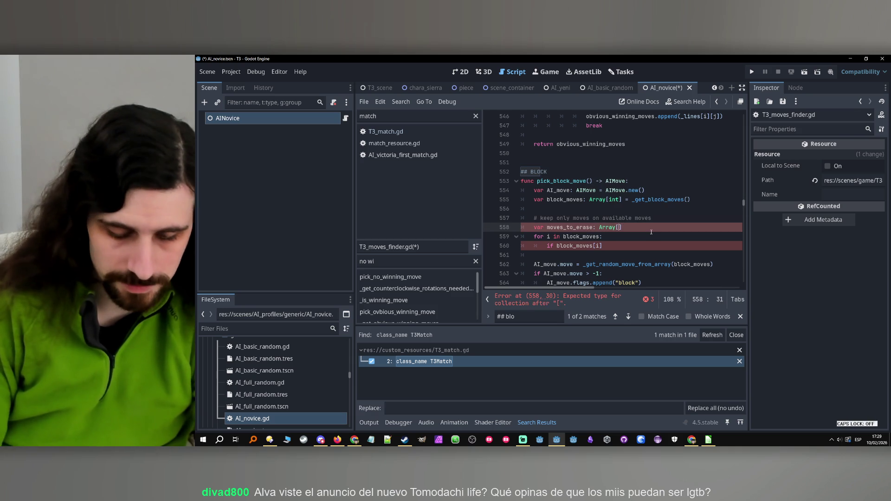
type("t]")
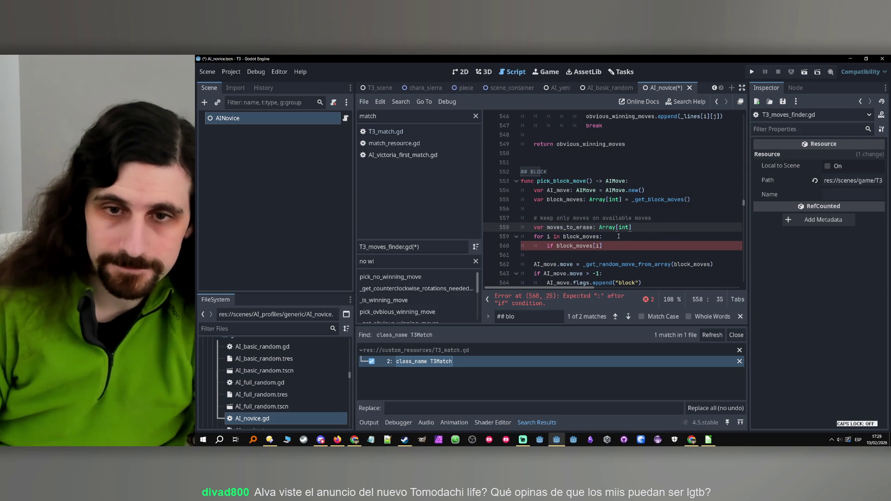
- Rewrite the if line as 'if !_available_moves.has(block_moves[i]):' and open its body
double_click(569, 227)
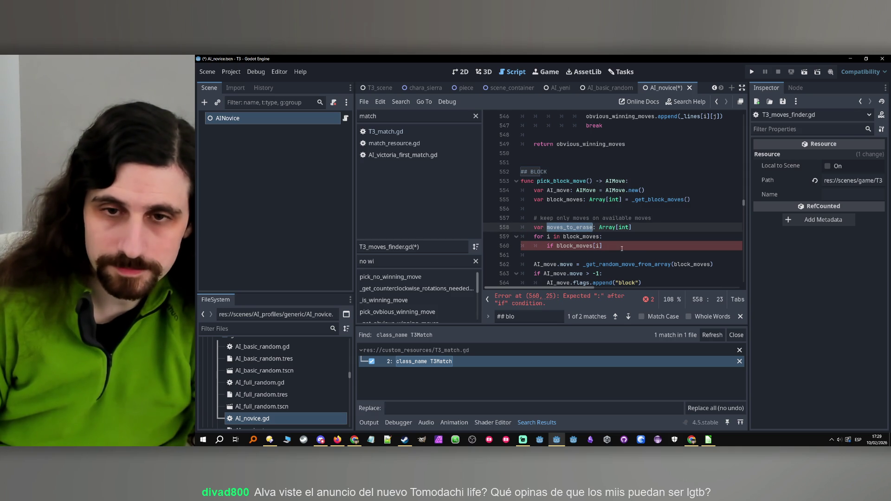
left_click(622, 249)
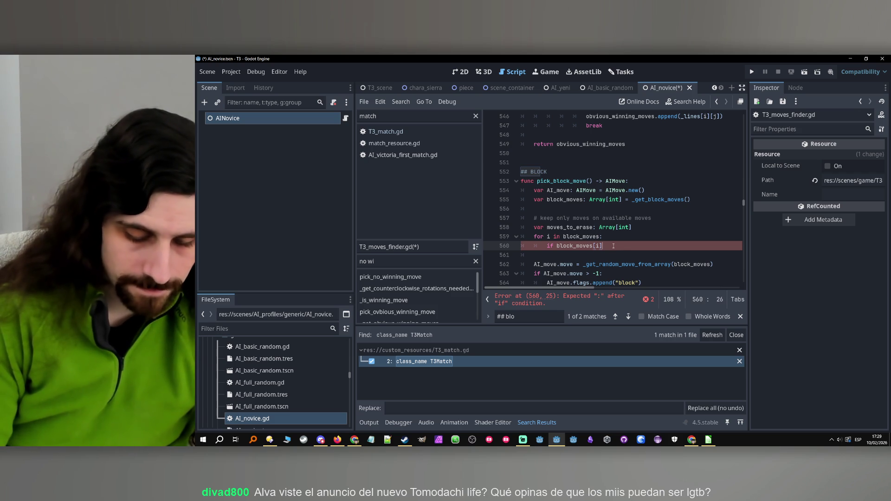
left_click_drag(613, 246, 556, 250)
key("ctrl+c")
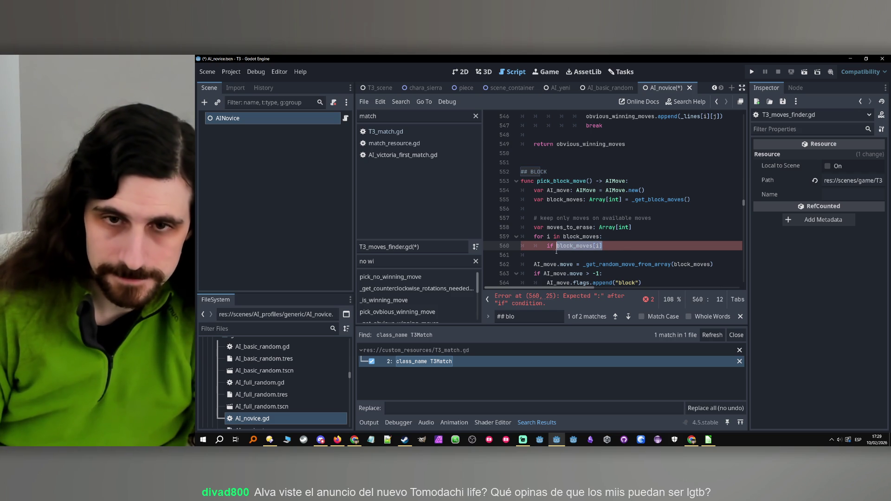
type("_av")
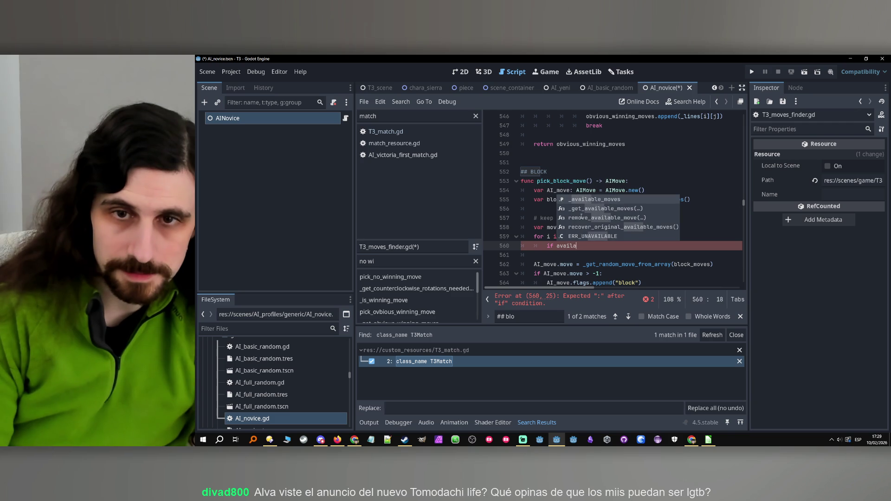
key("Return")
type(".ha")
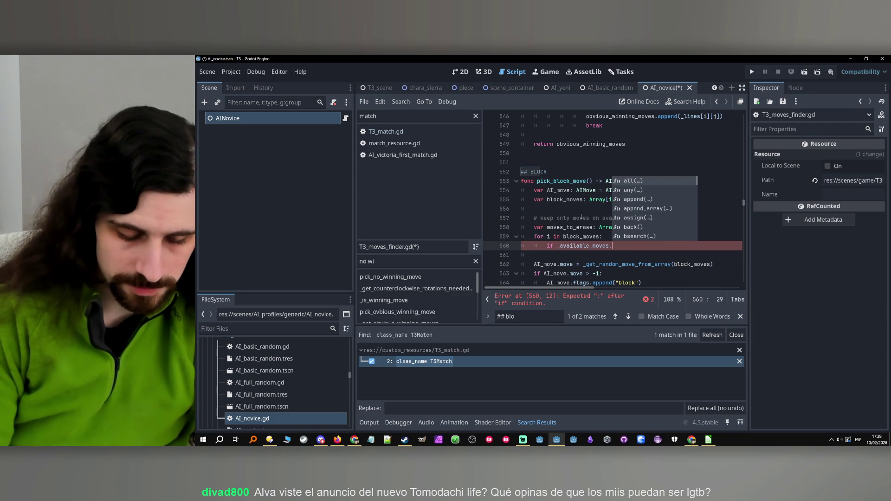
key("Return")
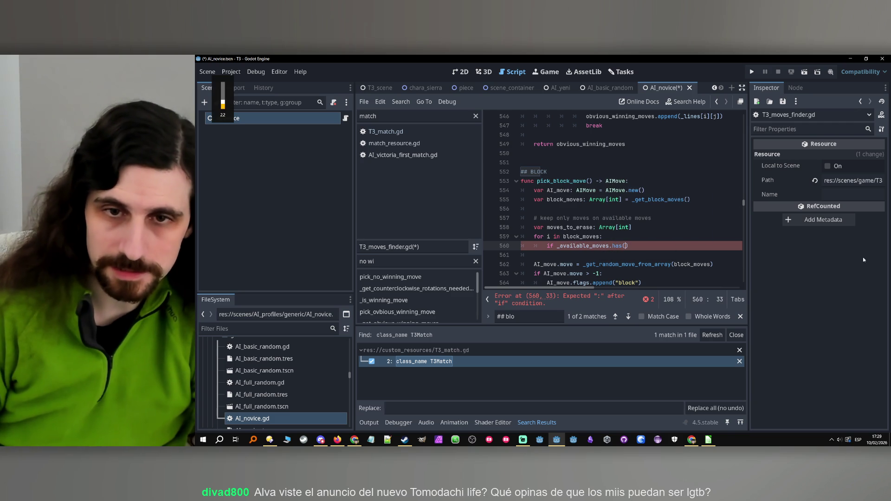
key("ctrl+v")
left_click(557, 246)
type("!")
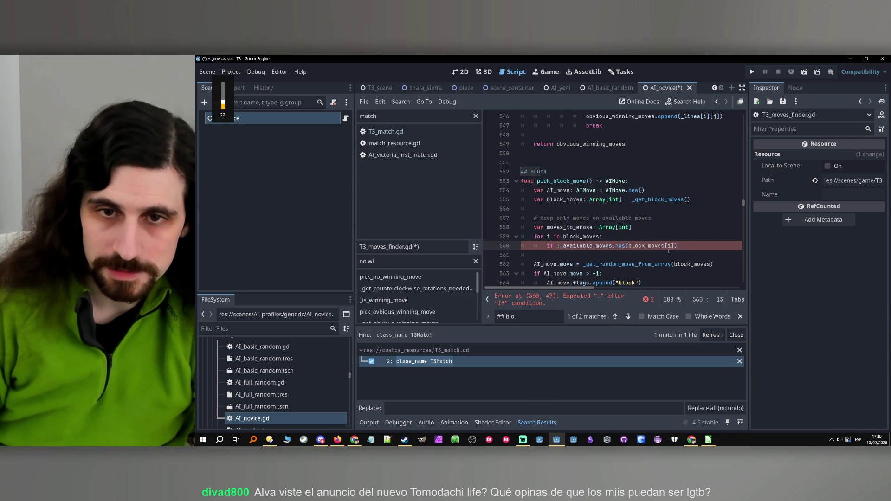
left_click(682, 246)
type(":")
key("Return")
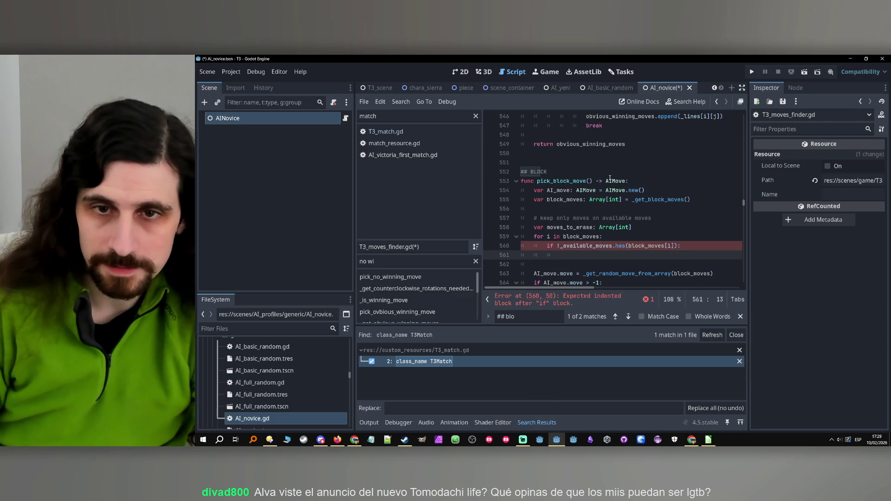
- Inside the if, call moves_to_erase.append(block_moves[i])
type("moves_to_erase.append(")
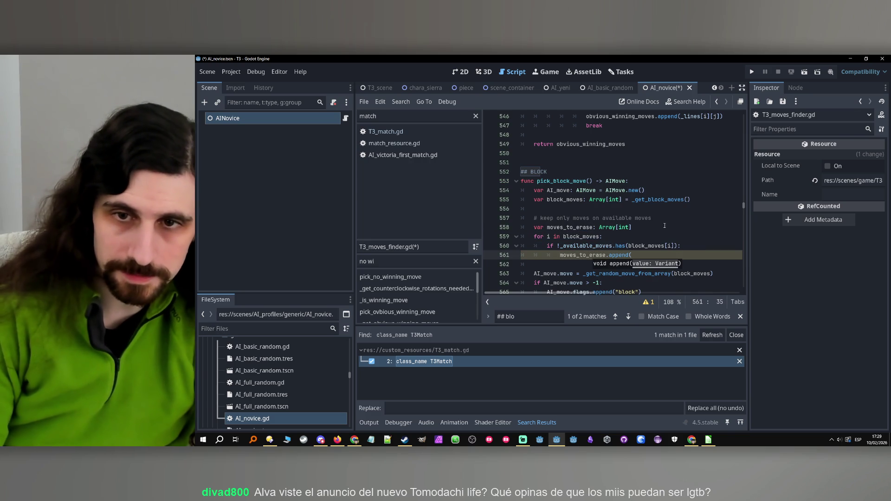
key("Return")
double_click(587, 246)
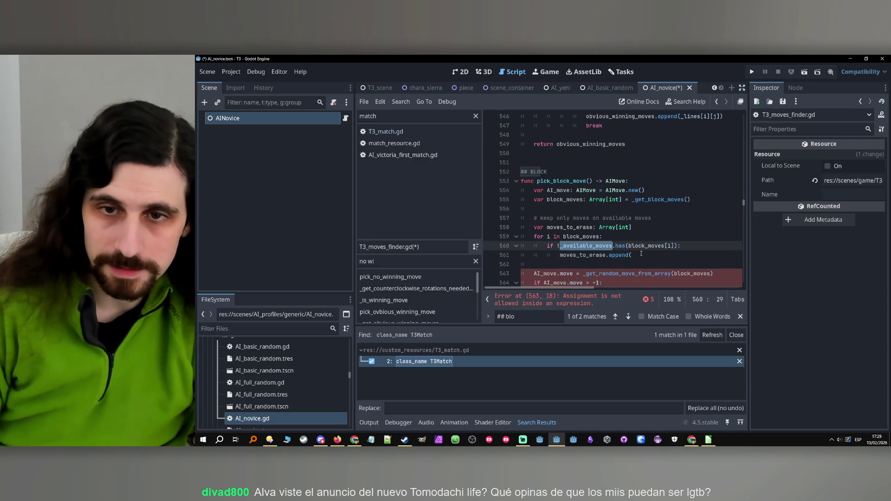
key("ctrl+c")
left_click(641, 253)
key("ctrl+v")
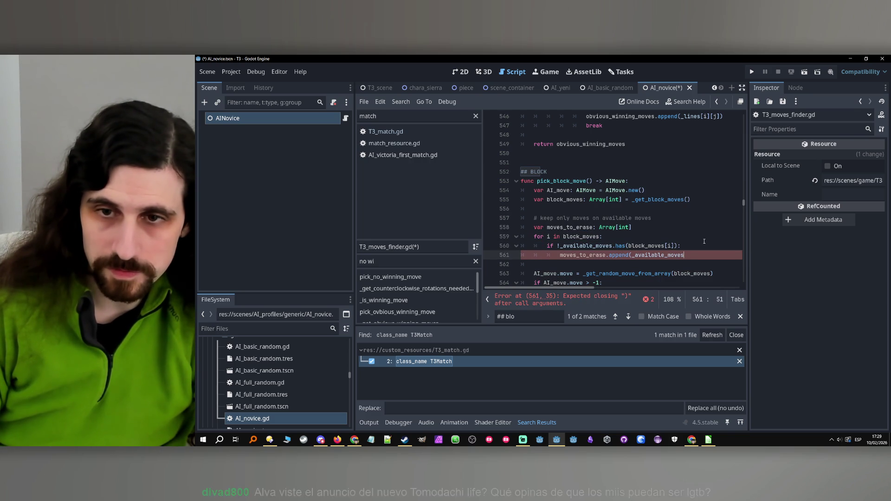
left_click_drag(651, 246, 629, 246)
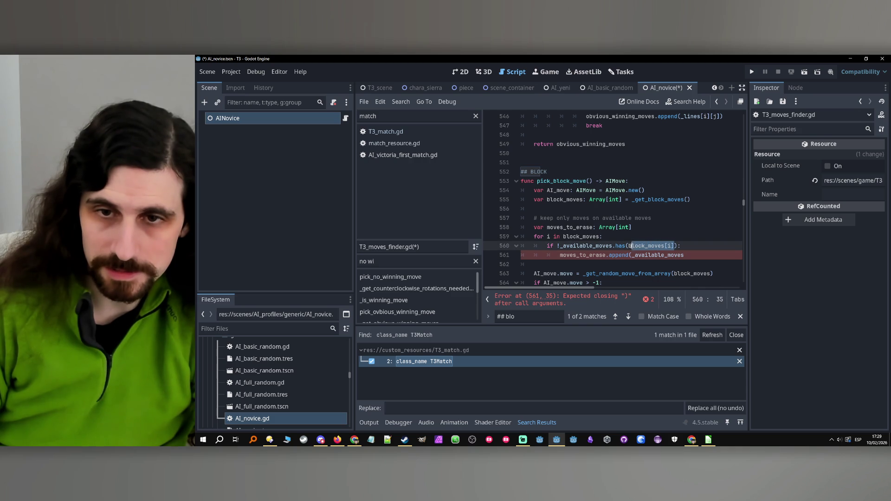
key("ctrl+c")
double_click(646, 256)
key("ctrl+v")
type(")")
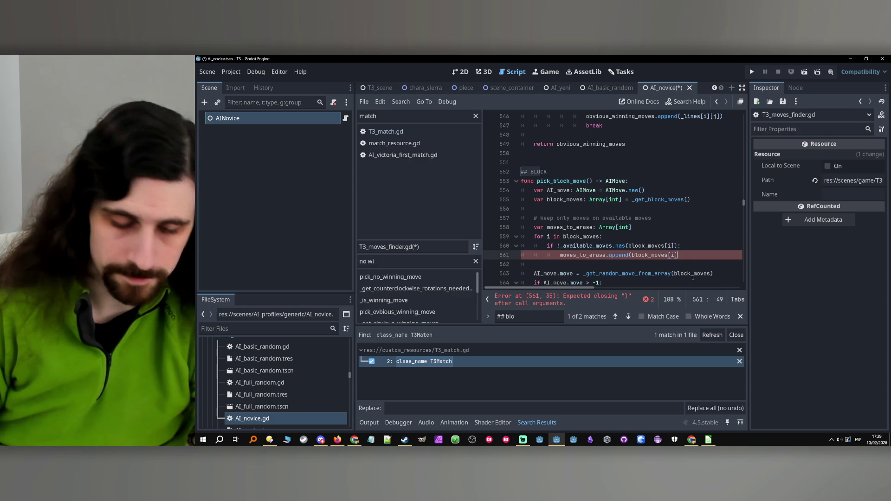
key("Return")
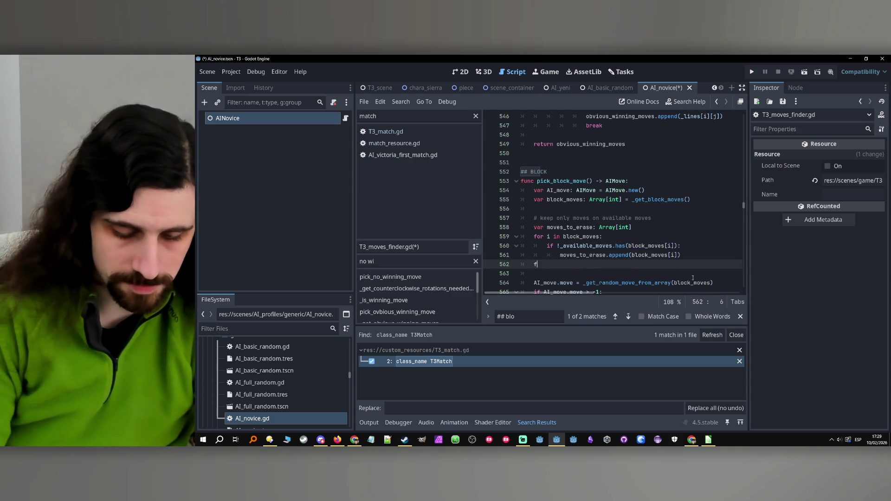
- Start a second loop 'for i in moves_to_erase:' after the append
type("for i in")
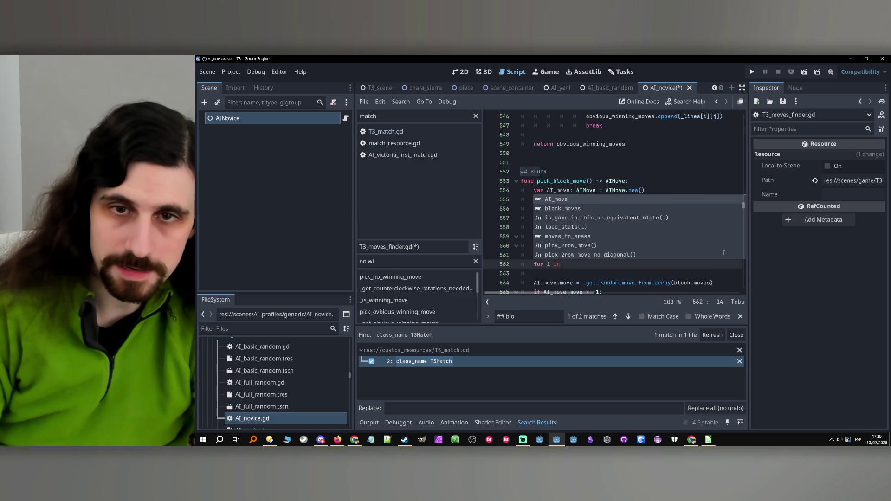
left_click(584, 157)
double_click(582, 237)
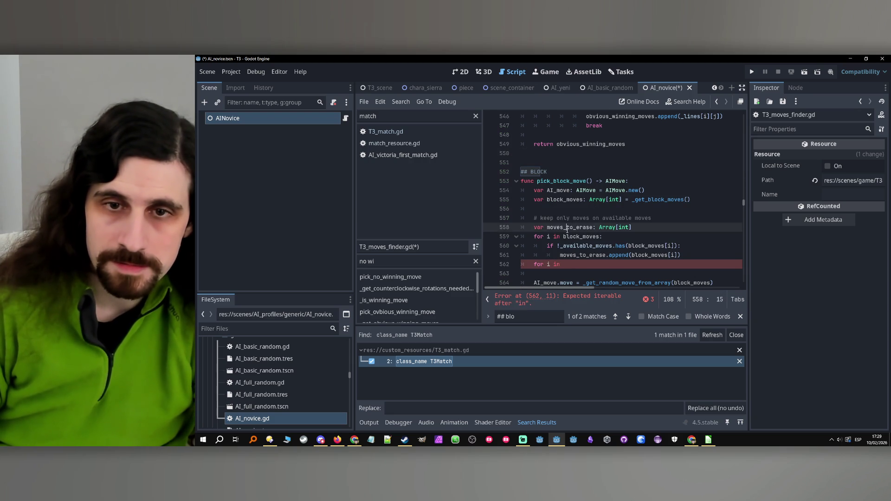
left_click(605, 263)
type("moves_to_erase:")
key("Return")
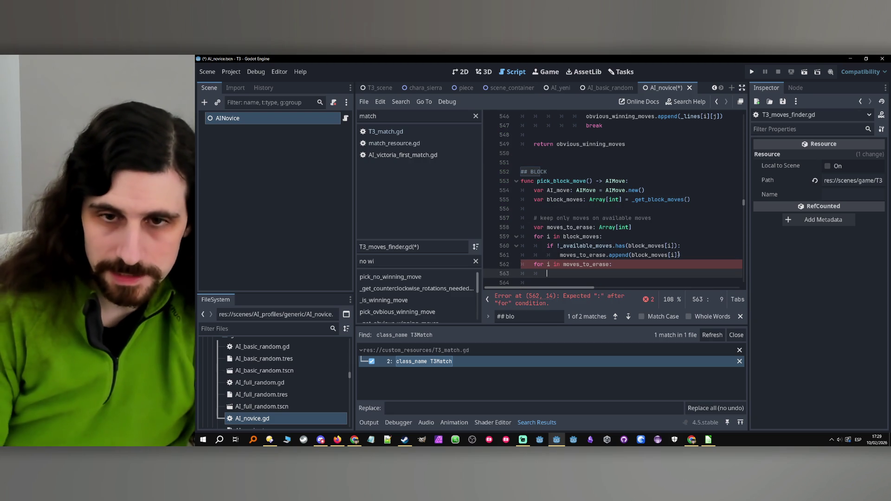
- Make the loop body call block_moves.erase(moves_to_erase[i])
double_click(647, 245)
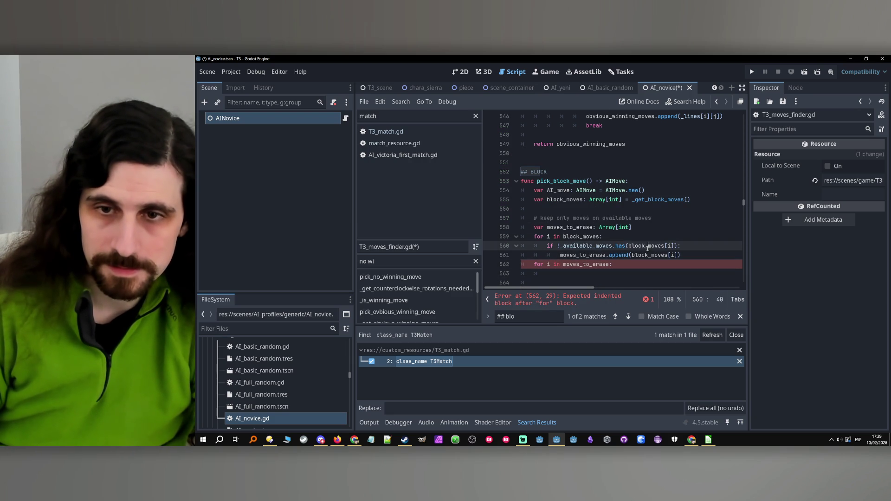
left_click(588, 274)
key("ctrl+v")
type(".era")
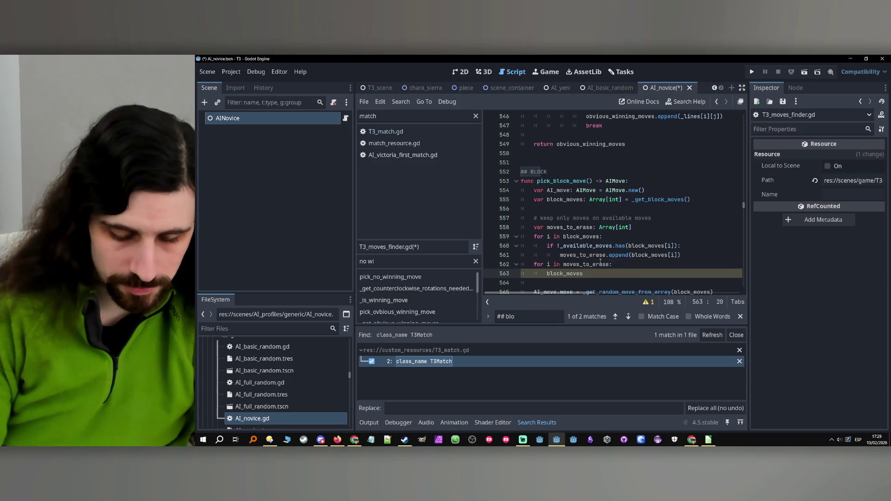
key("Return")
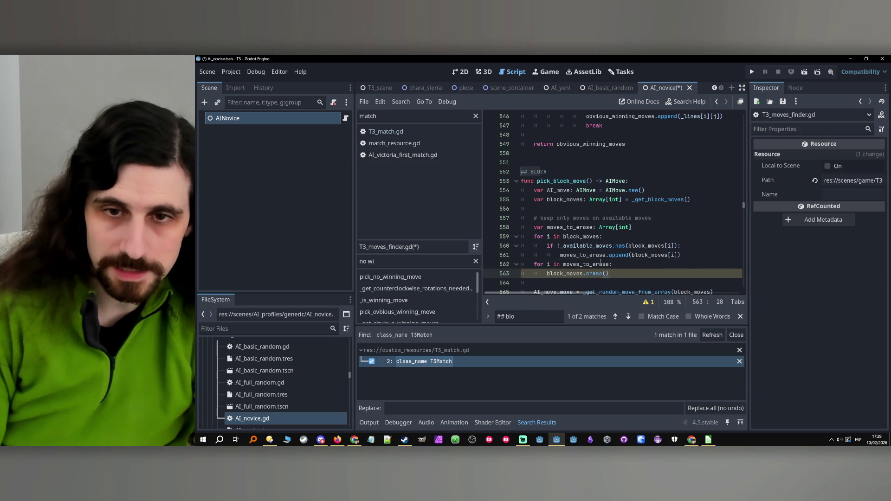
double_click(573, 263)
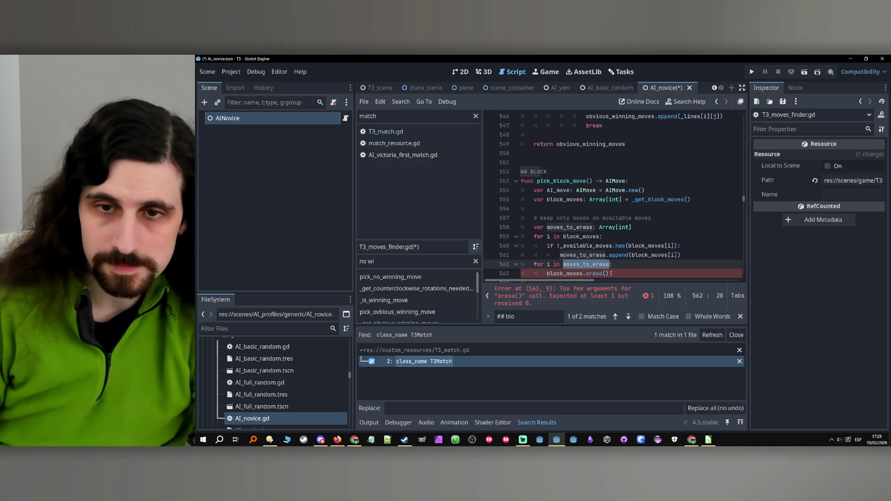
key("Down")
key("Down")
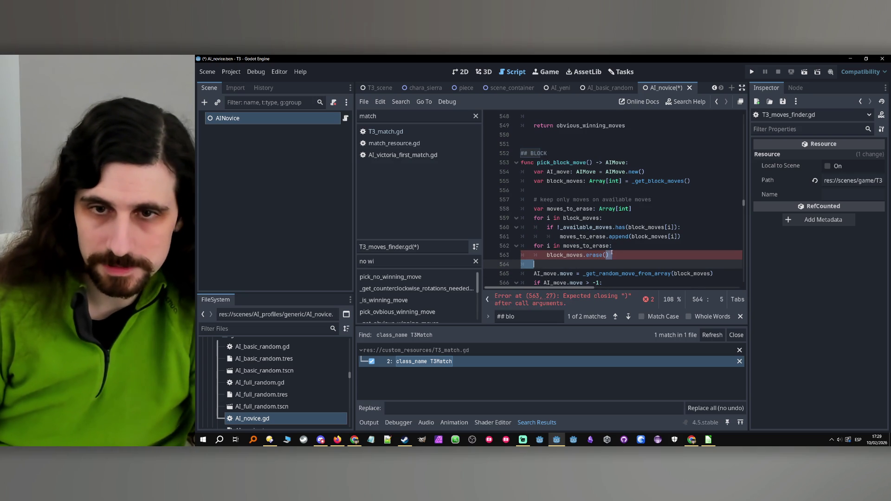
left_click(605, 255)
type("moves_to_erase[i]")
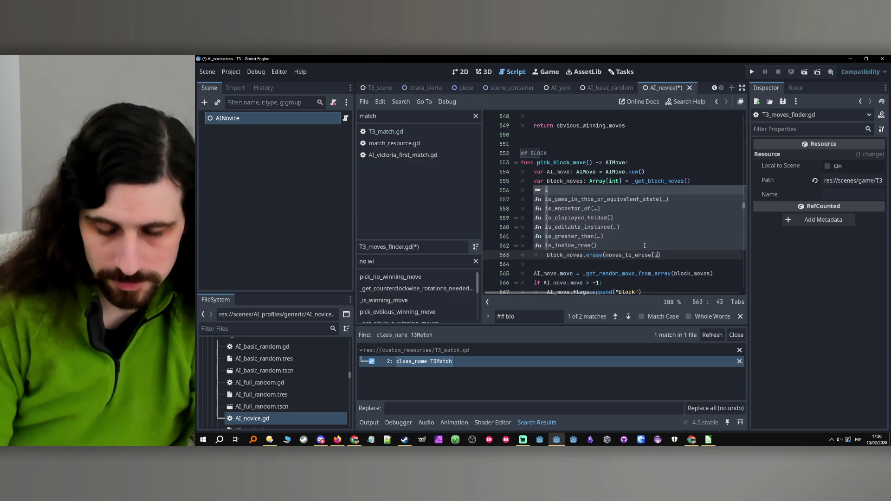
double_click(551, 256)
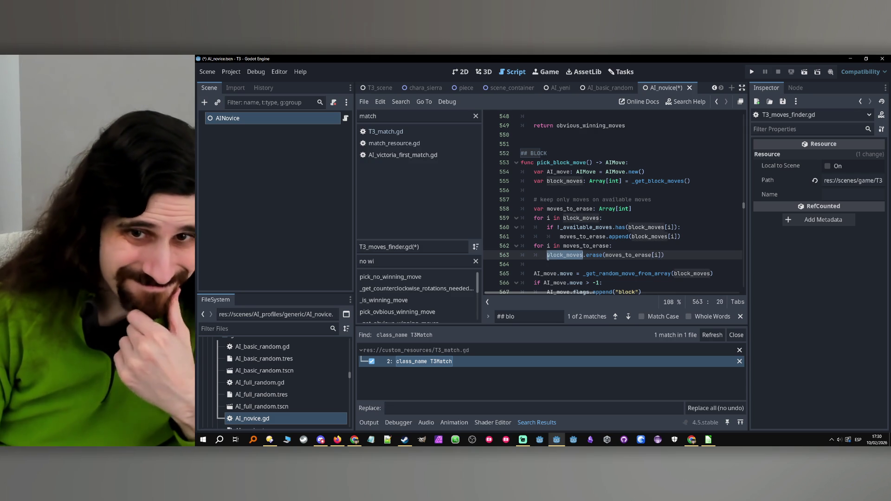
scroll(556, 256, "down", 5)
scroll(556, 255, "down", 2)
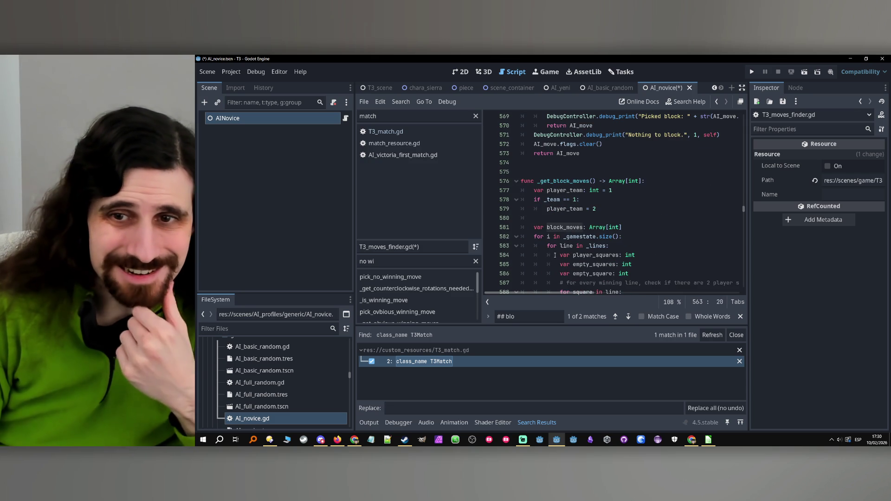
- Select the available-moves filtering block, lines 557–563, in pick_block_move
scroll(588, 208, "up", 1)
scroll(588, 208, "down", 1)
double_click(571, 181)
scroll(572, 185, "up", 6)
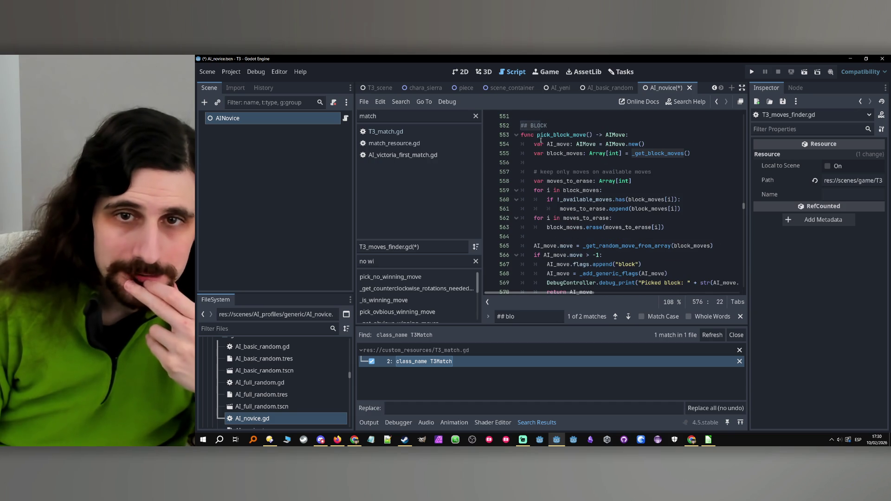
left_click(566, 181)
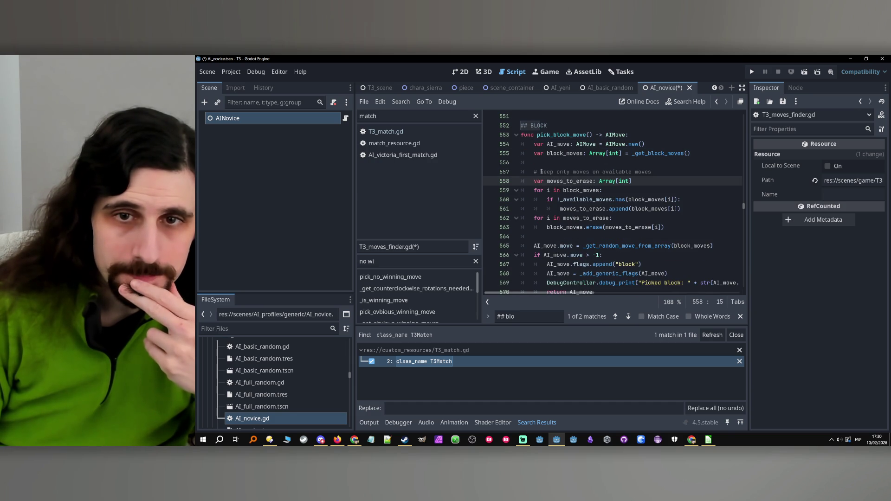
mouse_move(535, 172)
left_mouse_down()
mouse_move(673, 209)
mouse_move(674, 226)
left_mouse_up()
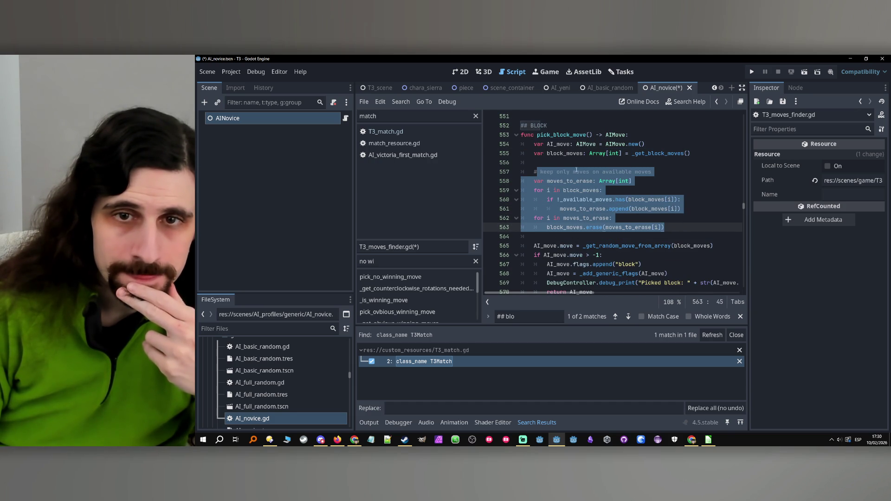
scroll(694, 227, "down", 5)
scroll(694, 227, "down", 10)
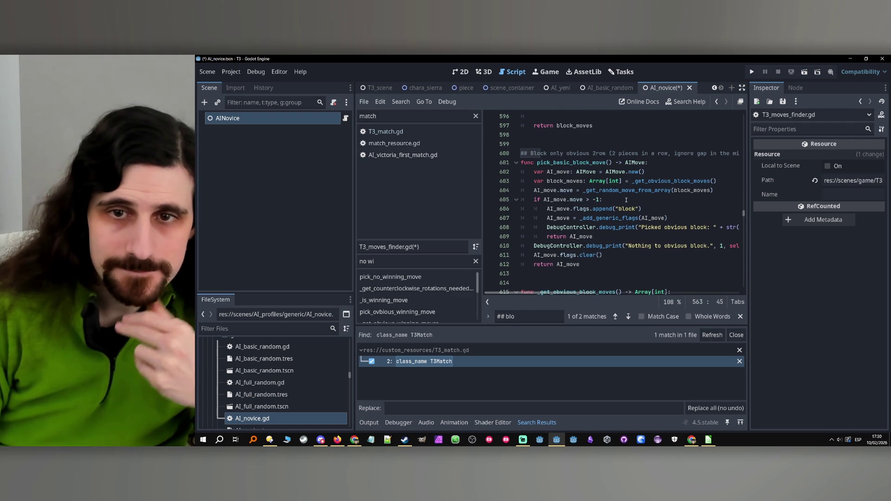
- Paste the filtering block below the obvious block moves line in pick_basic_block_move
left_click(611, 182)
key("Return")
key("Return")
key("Up")
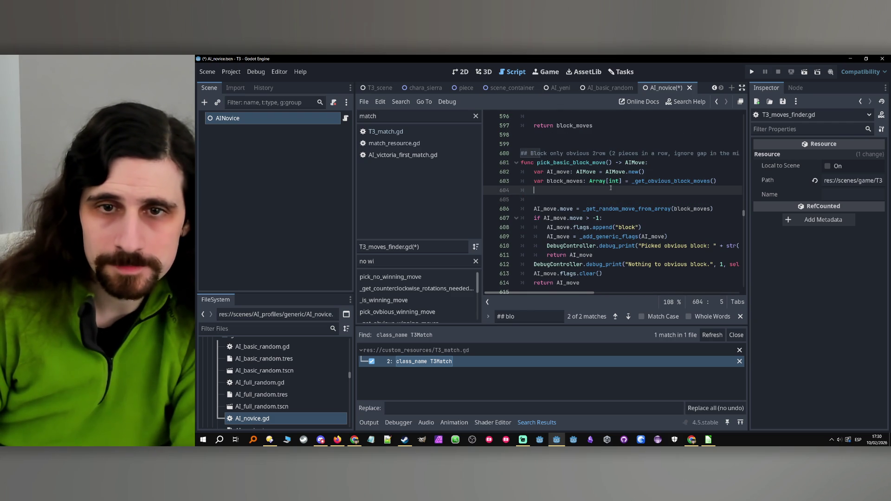
key("ctrl+v")
left_click(603, 209)
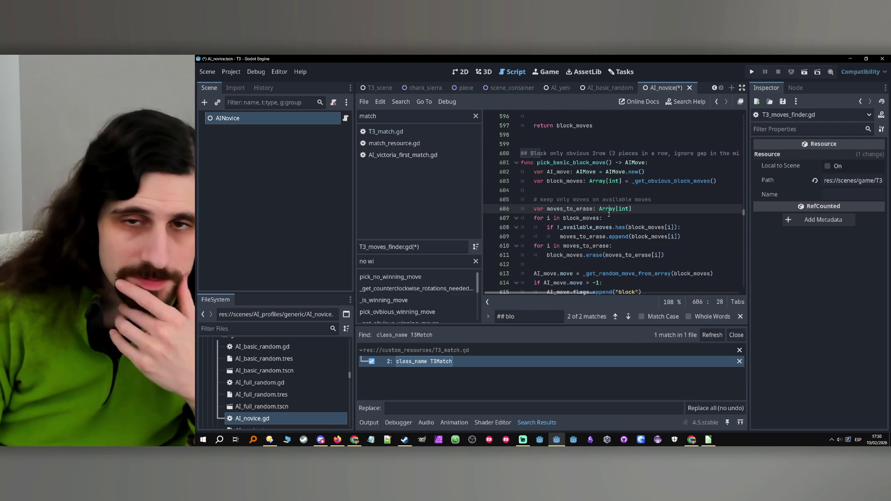
scroll(610, 218, "down", 3)
scroll(610, 218, "down", 4)
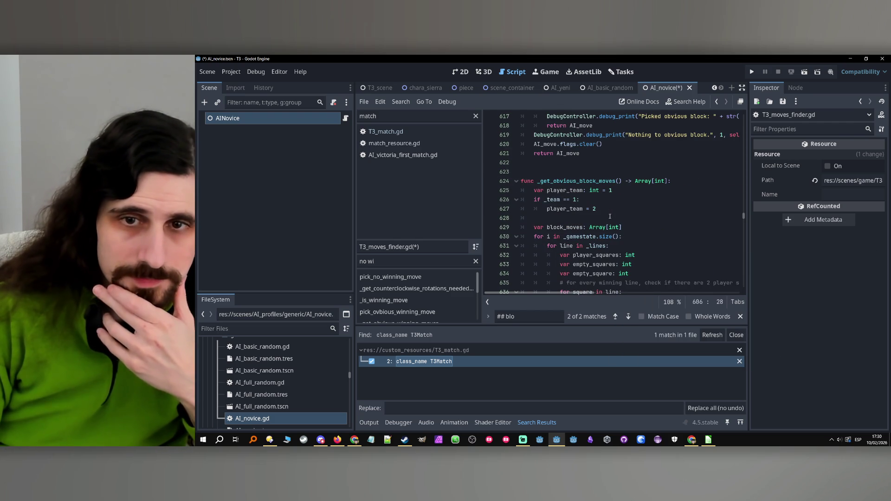
left_click(608, 204)
scroll(608, 206, "down", 3)
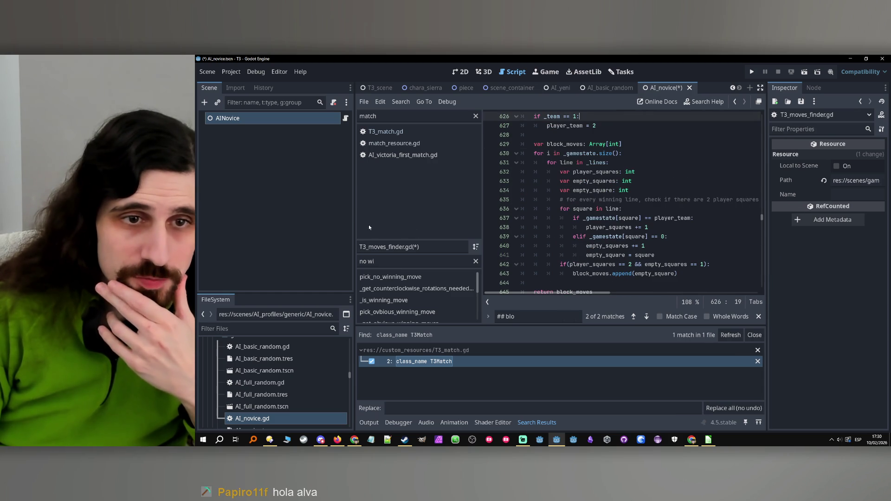
- Widen the script editor and review the line, player_squares and empty_squares variables in _get_obvious_block_moves
left_click_drag(354, 222, 281, 222)
left_click(603, 210)
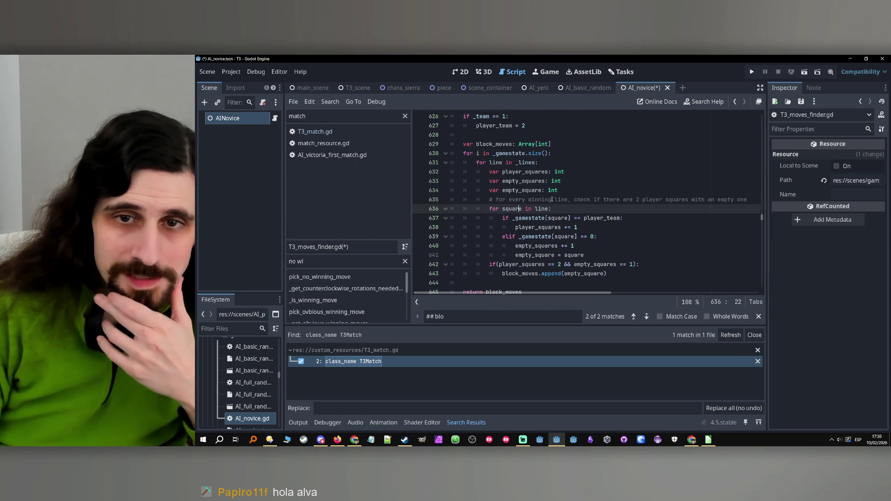
key("Up")
left_click_drag(587, 292, 592, 292)
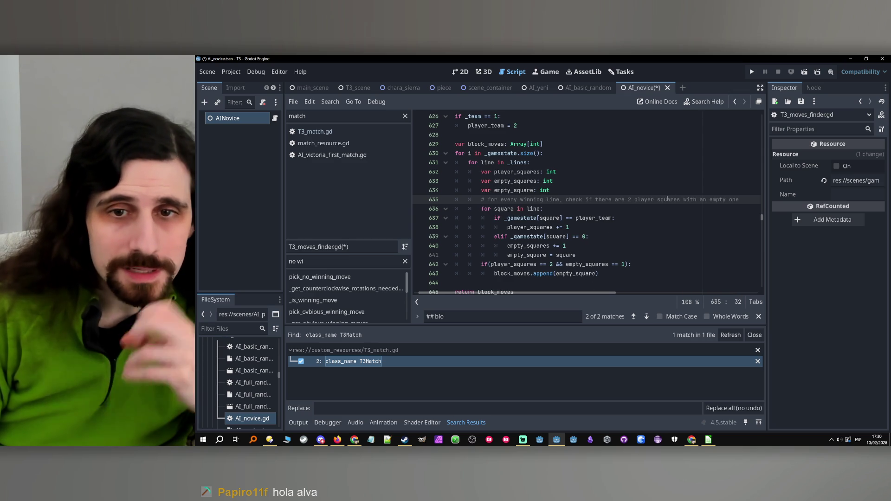
key("Down")
double_click(501, 209)
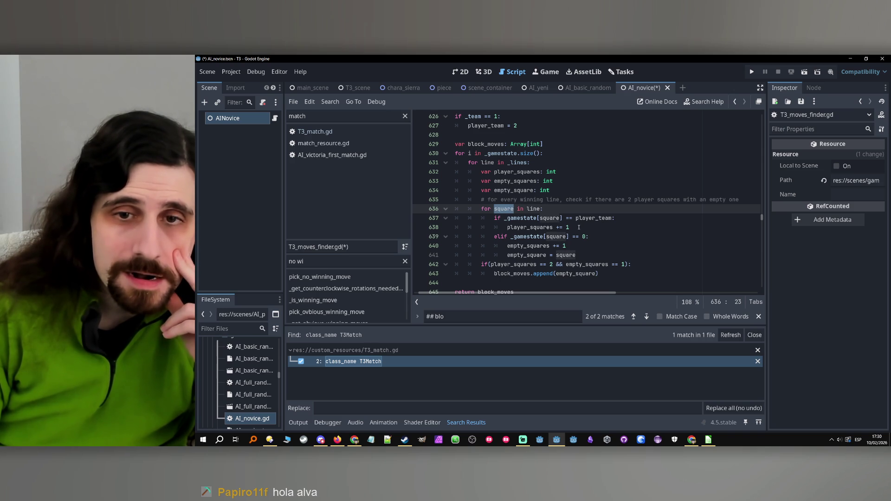
scroll(578, 227, "down", 1)
scroll(548, 208, "up", 1)
scroll(520, 190, "up", 1)
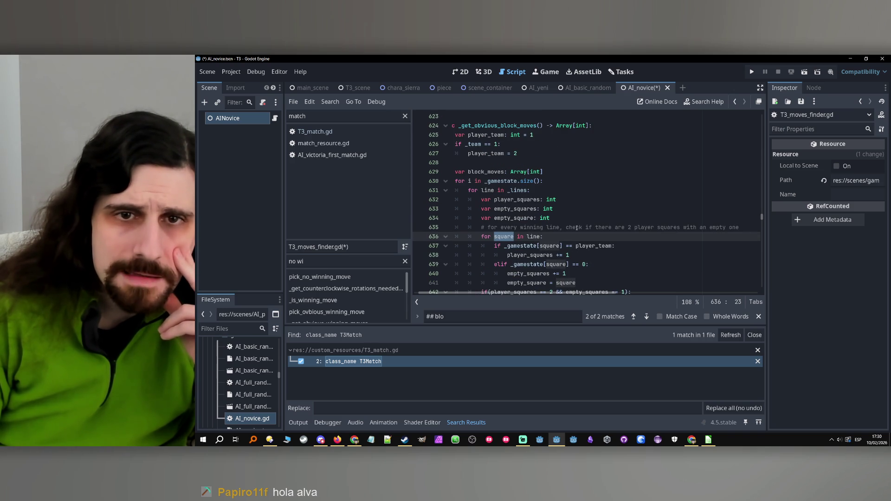
double_click(489, 191)
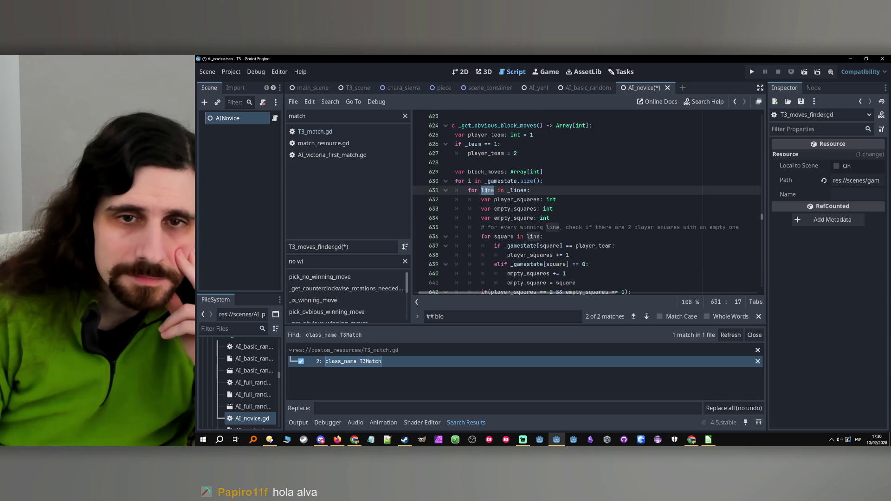
double_click(503, 200)
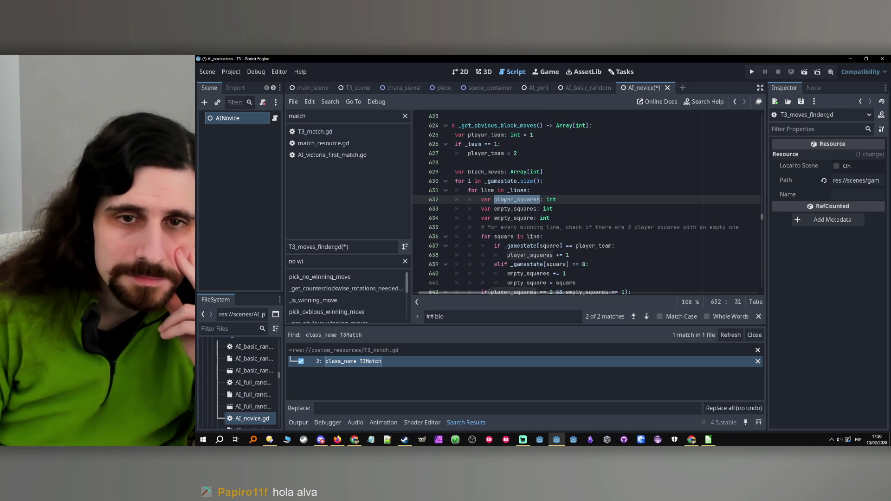
double_click(511, 210)
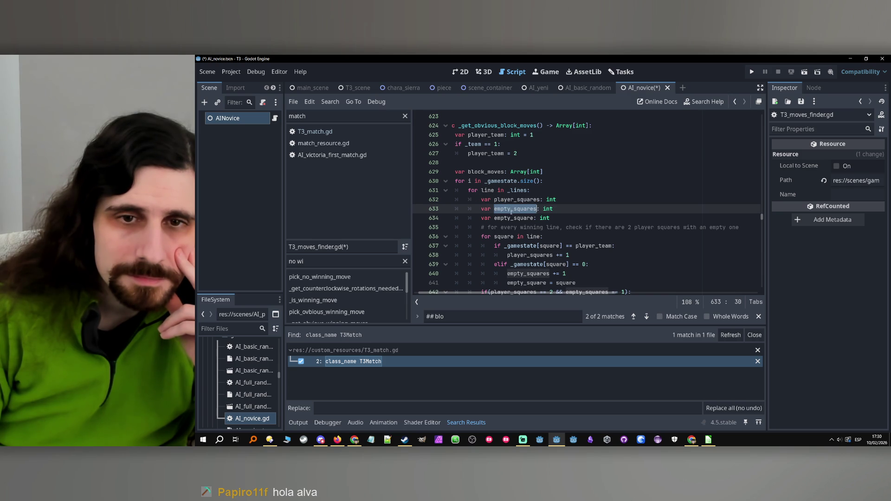
double_click(512, 219)
scroll(556, 216, "down", 2)
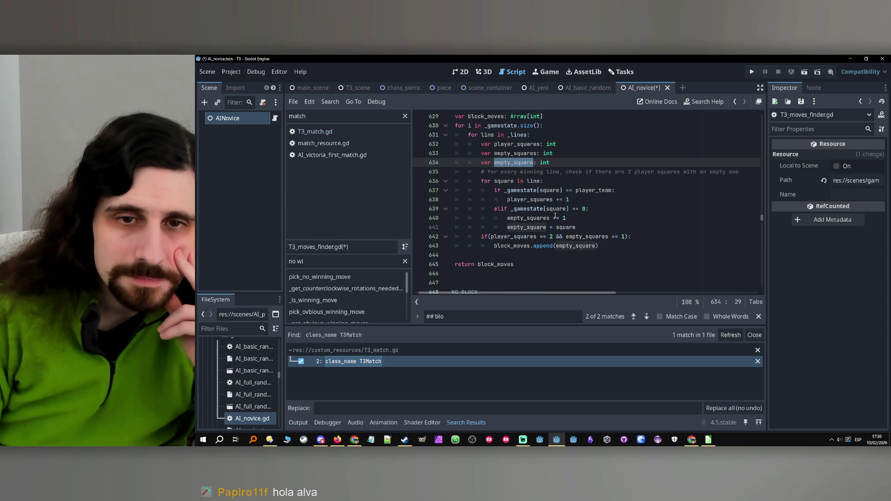
- Edit line 642 to read 'if player_squares == 2 && empty_squares == 1:' without parentheses
left_click(627, 237)
key("BackSpace")
key("Home")
key("Right")
key("Right")
key("Delete")
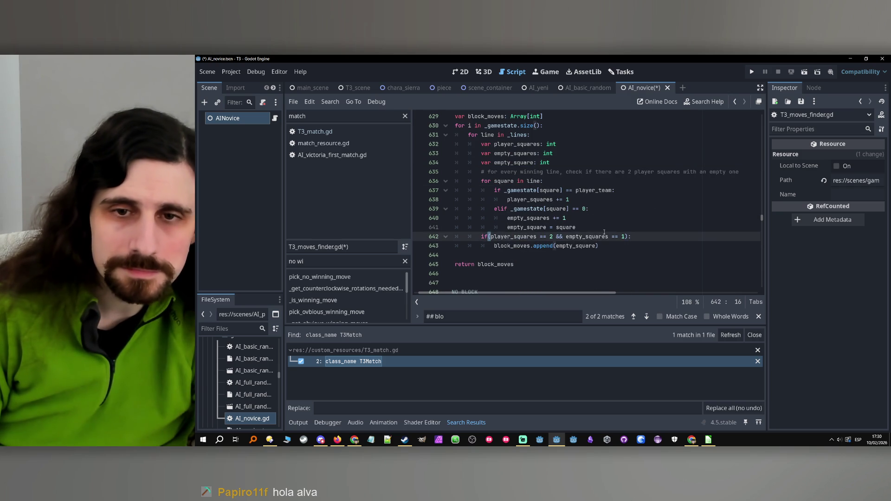
left_click(624, 246)
scroll(619, 239, "up", 14)
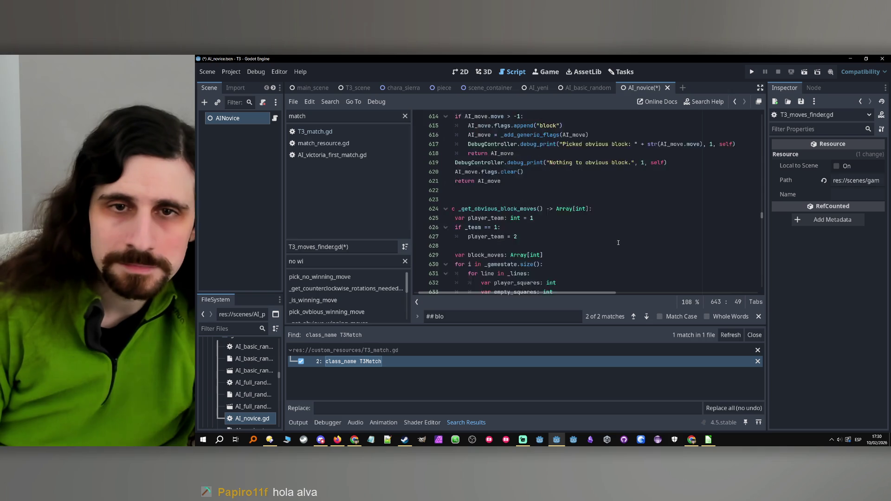
- Edit line 594 of _get_block_moves to 'if player_squares == 2 && empty_squares == 1:'
scroll(616, 240, "up", 6)
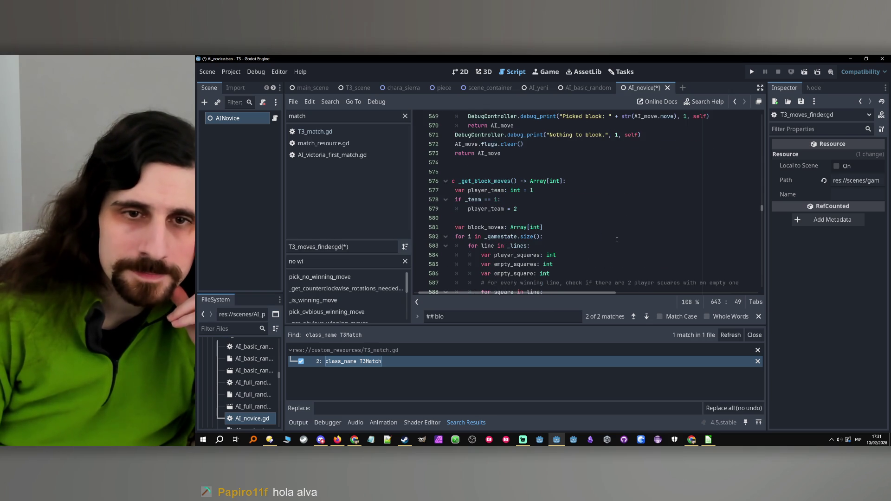
scroll(609, 239, "down", 3)
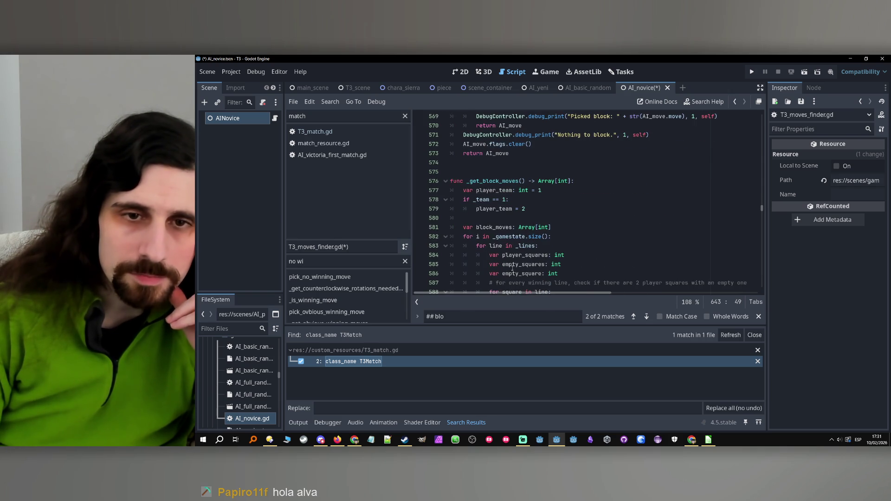
double_click(541, 209)
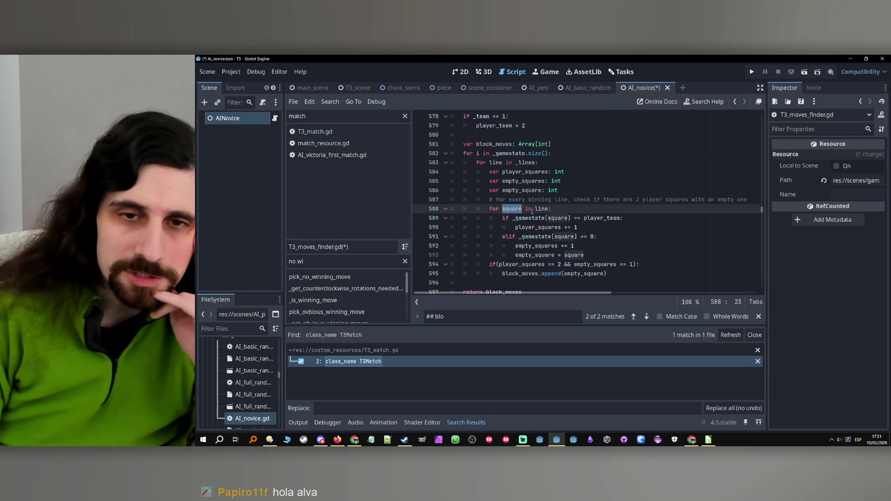
double_click(552, 227)
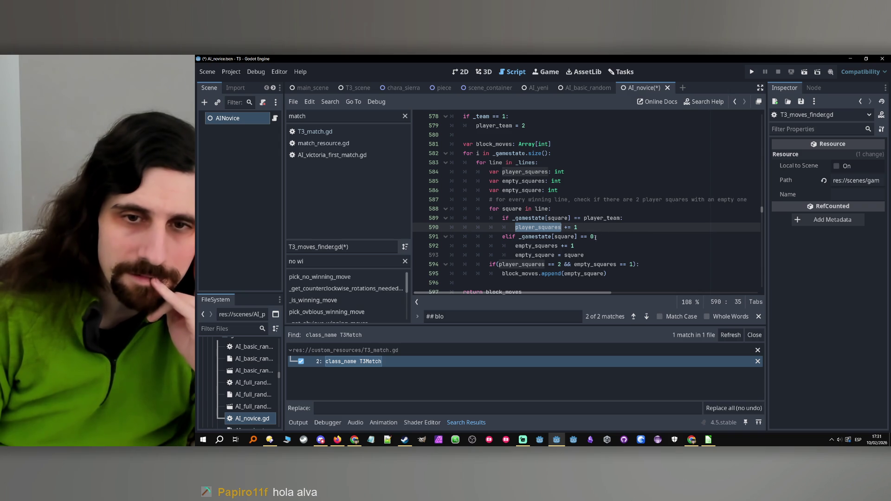
double_click(553, 245)
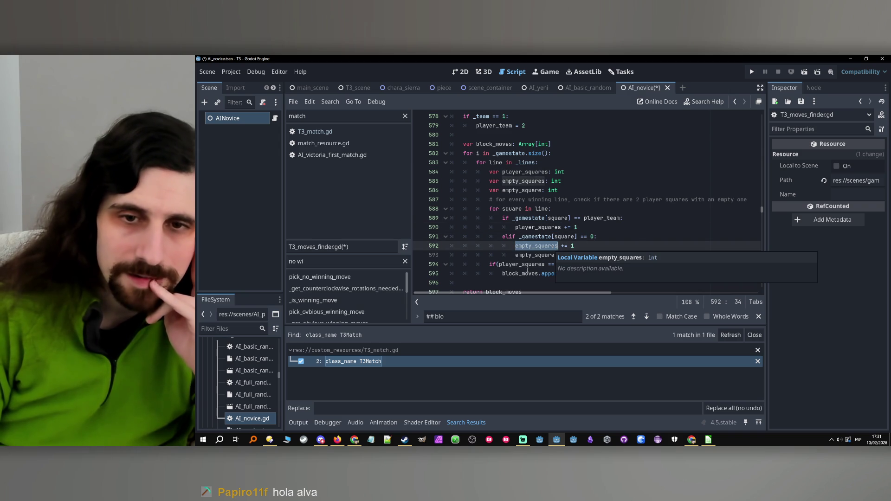
left_click(519, 282)
left_click(498, 265)
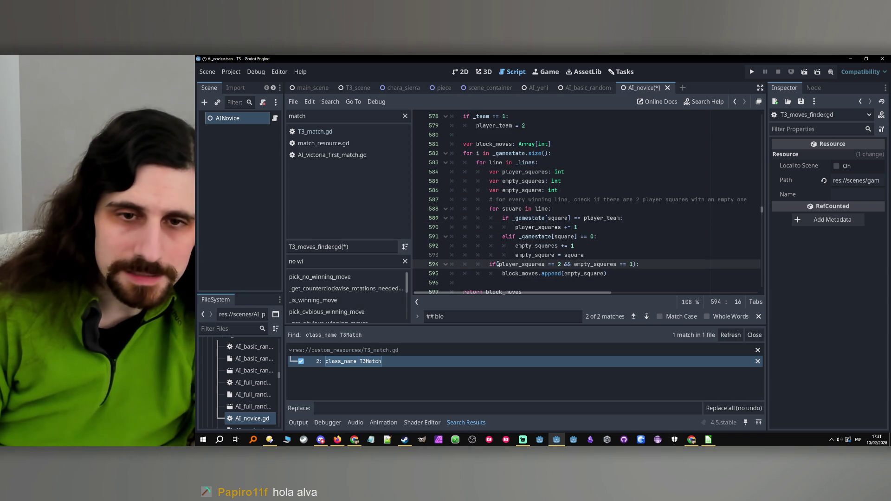
key("Delete")
left_click(637, 264)
key("BackSpace")
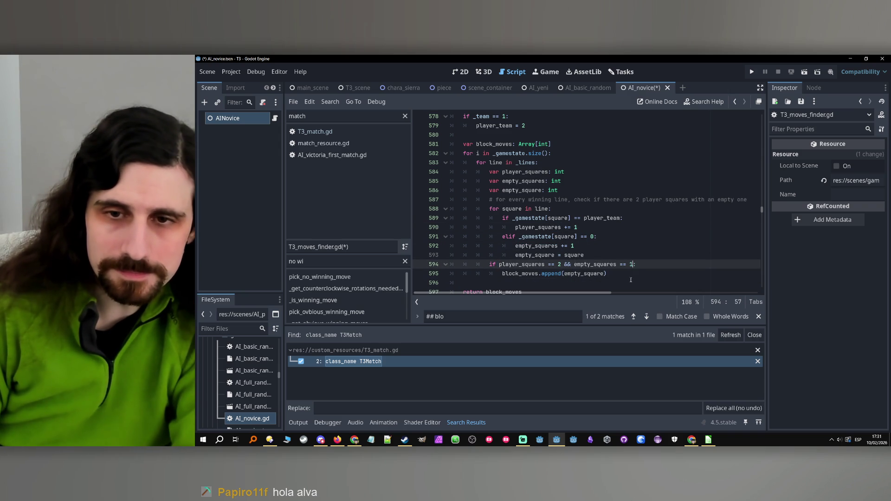
key("Down")
scroll(637, 269, "down", 10)
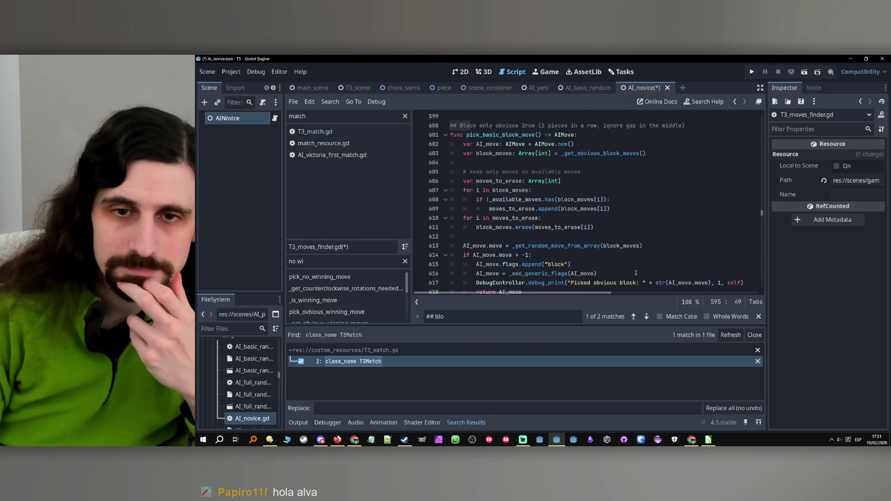
scroll(636, 272, "down", 5)
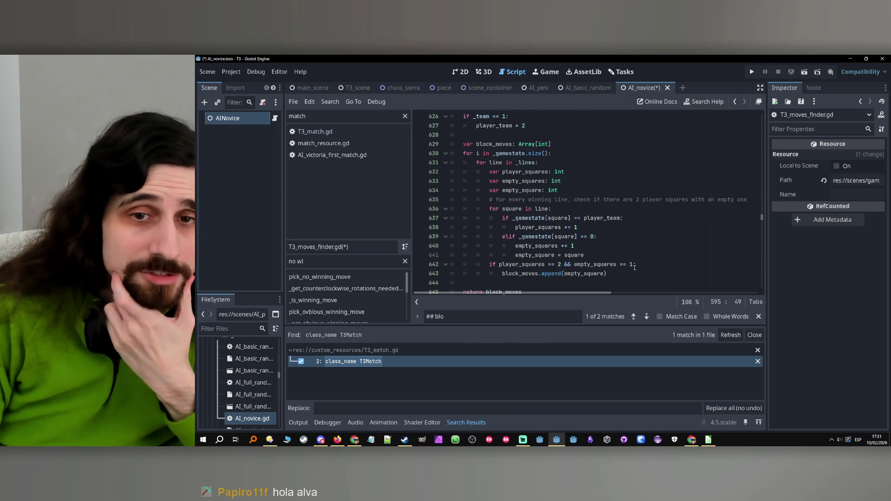
double_click(534, 177)
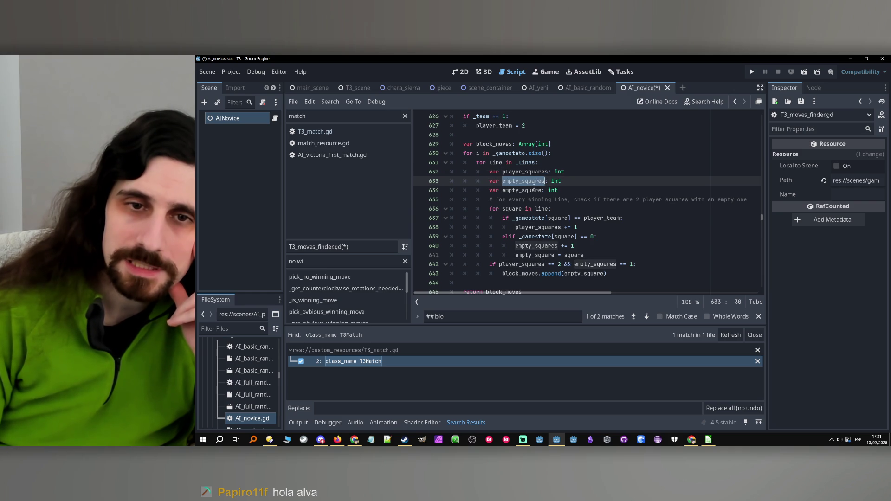
left_click(531, 190)
double_click(531, 190)
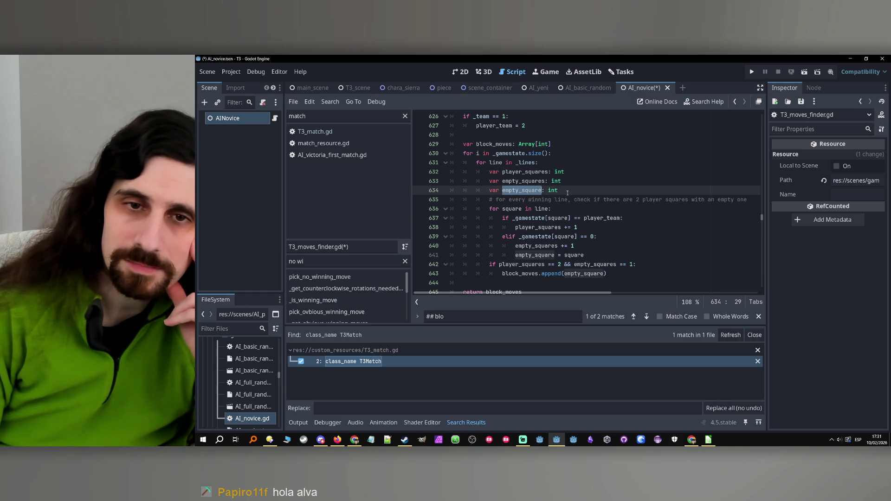
left_click(568, 192)
double_click(523, 181)
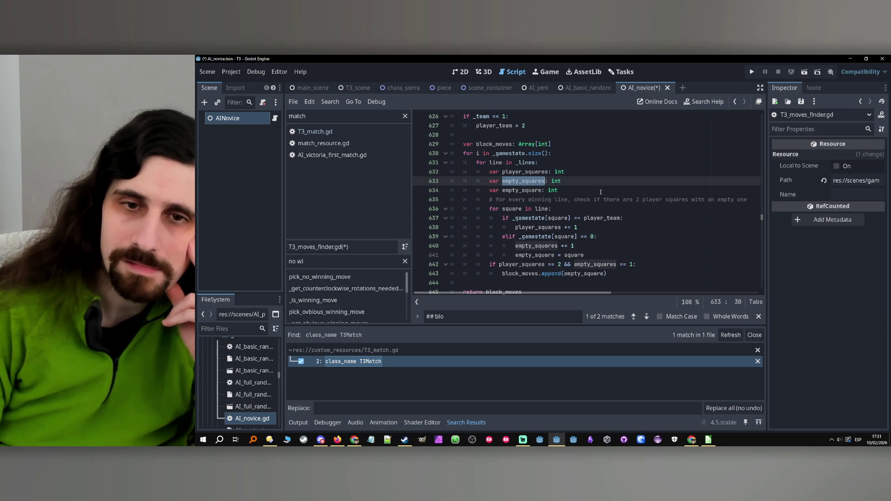
scroll(601, 193, "up", 13)
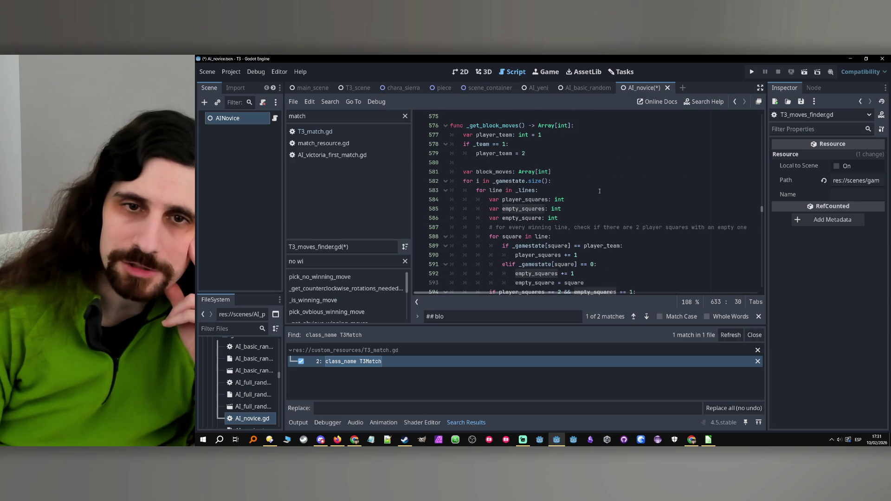
double_click(522, 218)
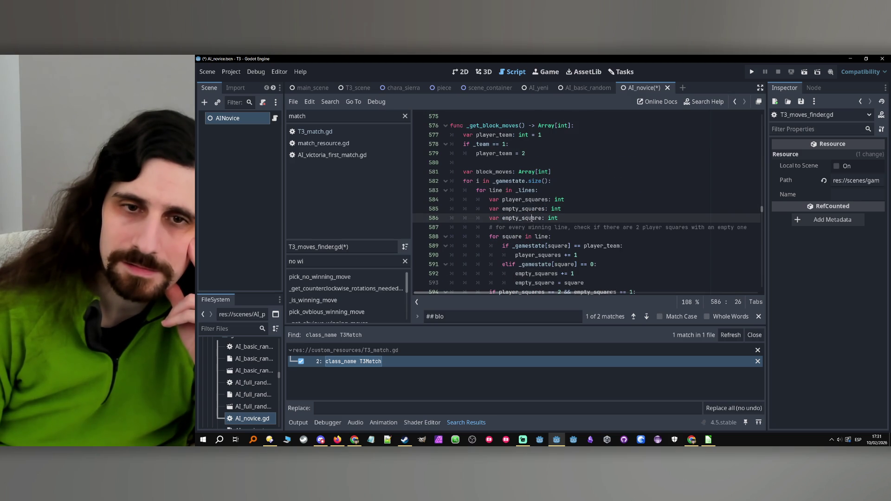
scroll(538, 214, "down", 3)
scroll(544, 212, "up", 1)
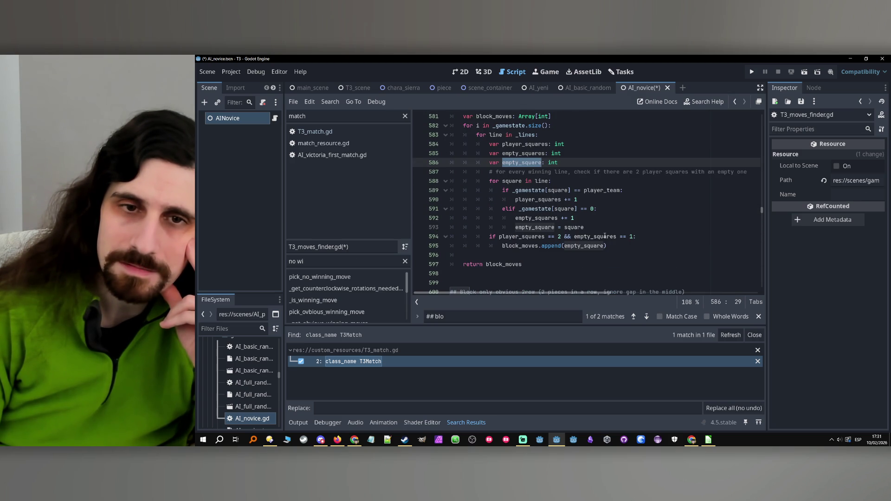
mouse_move(603, 236)
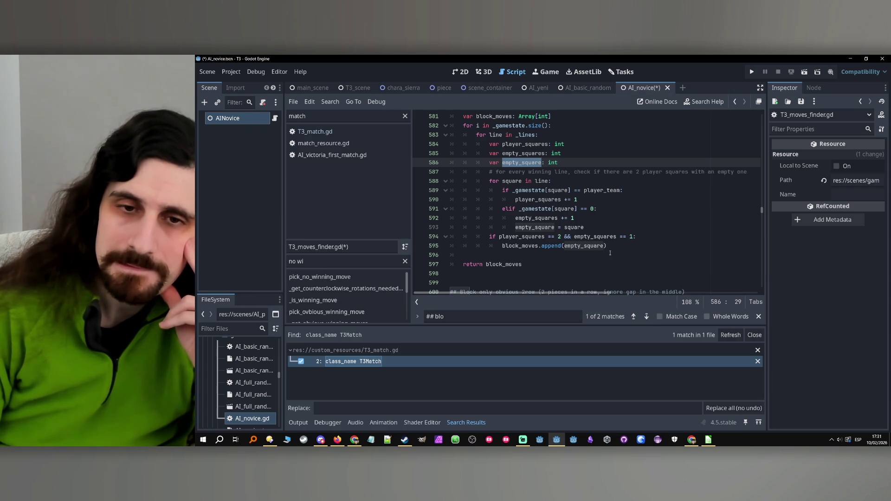
double_click(531, 246)
scroll(528, 183, "down", 13)
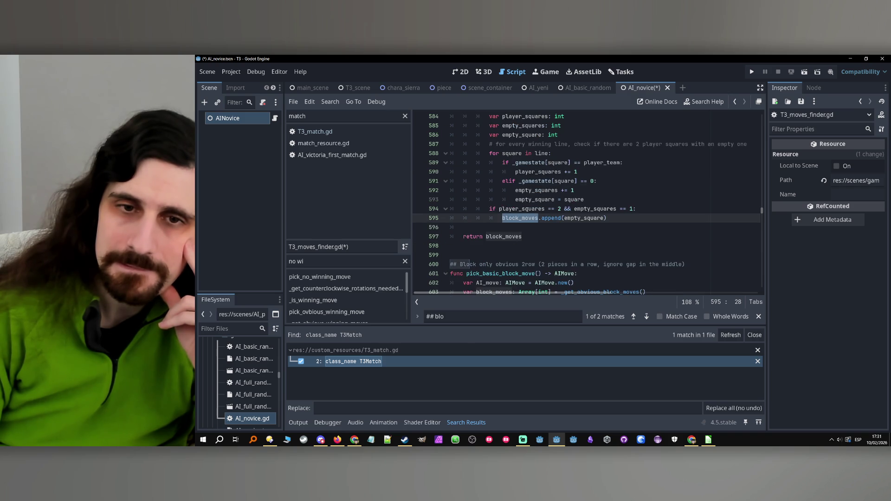
scroll(528, 210, "down", 4)
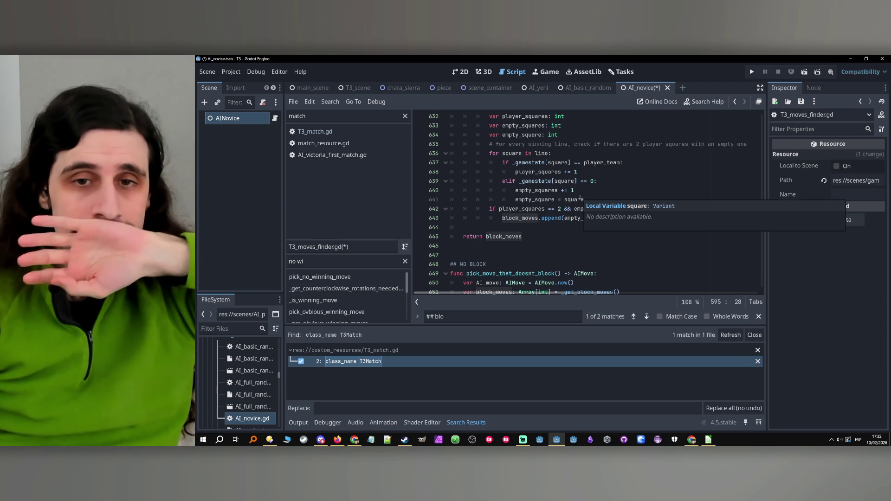
scroll(580, 199, "up", 2)
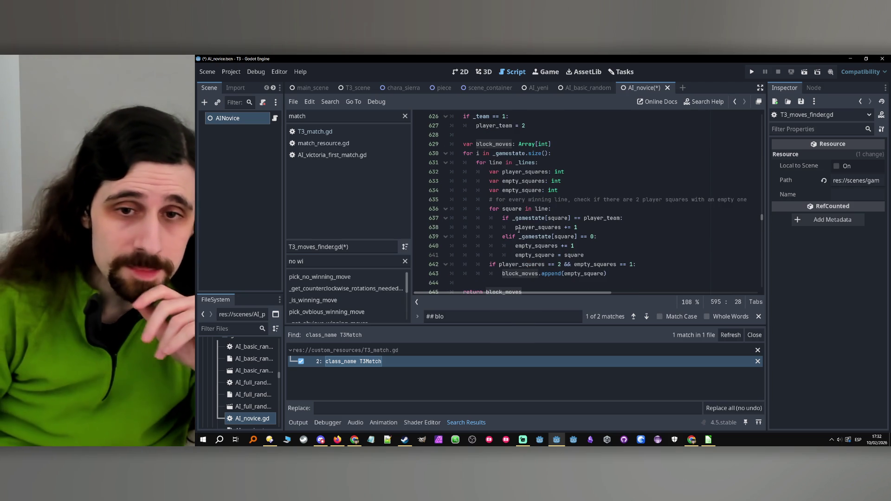
double_click(526, 218)
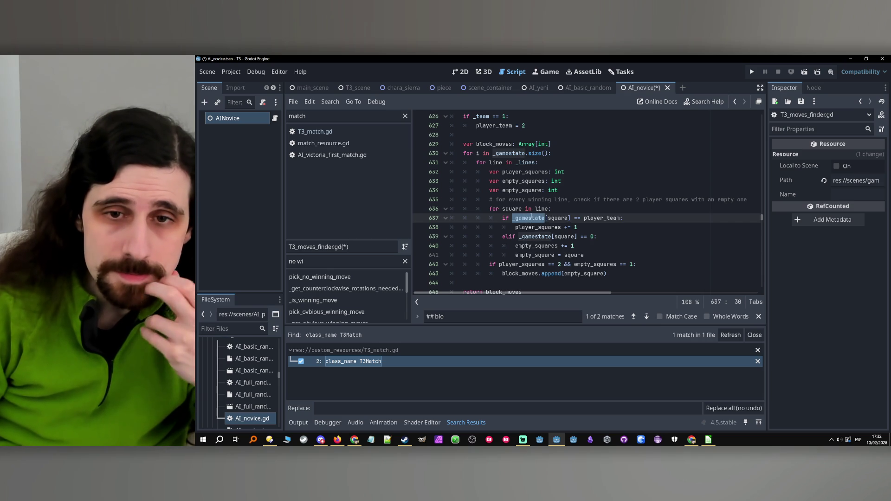
double_click(512, 209)
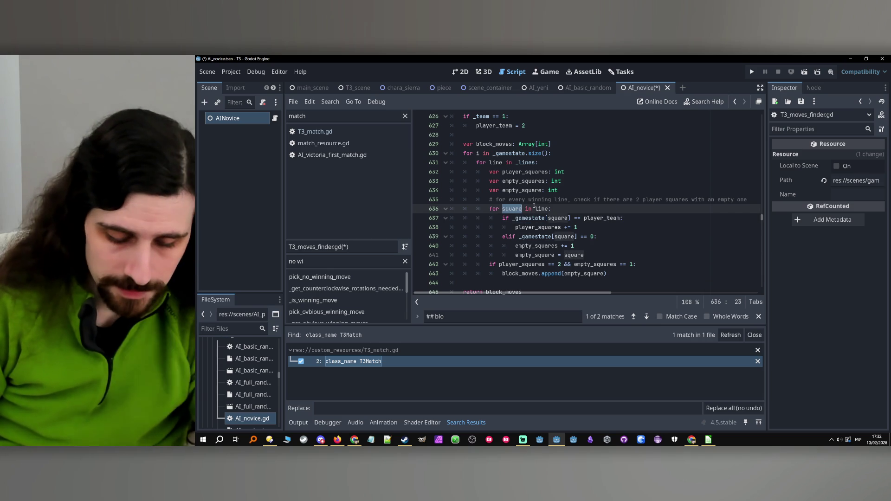
type("ine")
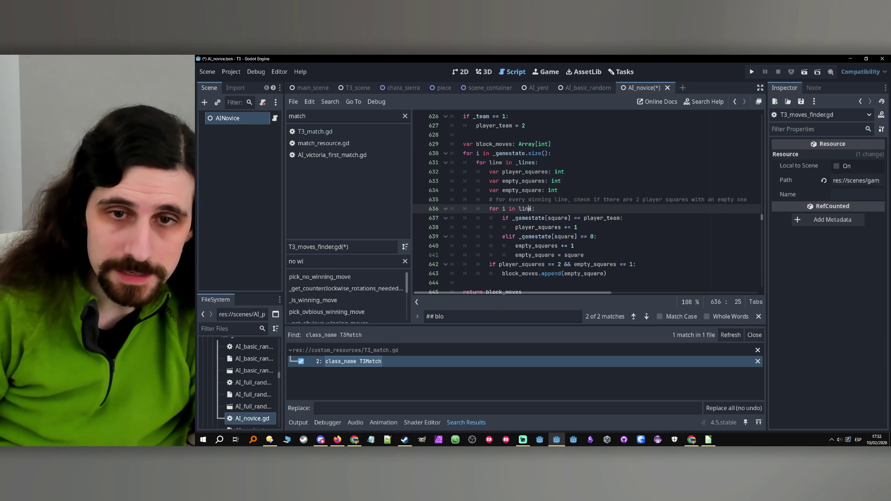
type(".seize")
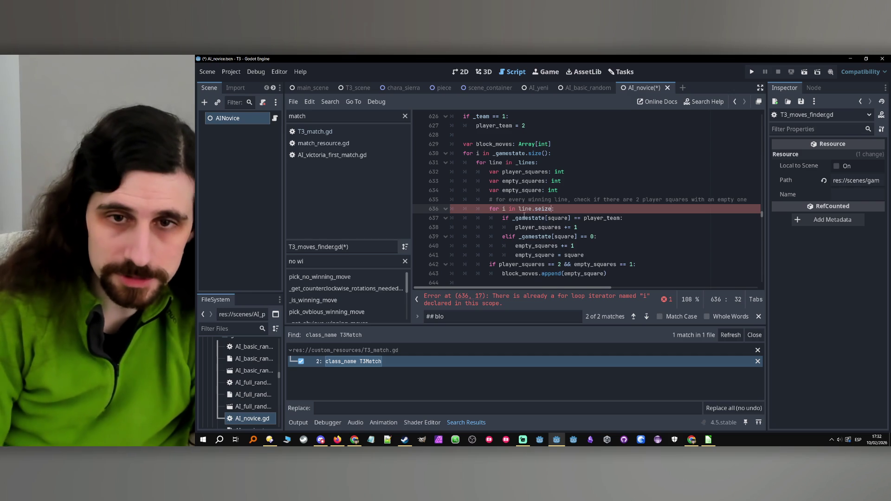
- Fix the inner loop header to read 'for i in line.size():'
key("BackSpace")
key("BackSpace")
key("BackSpace")
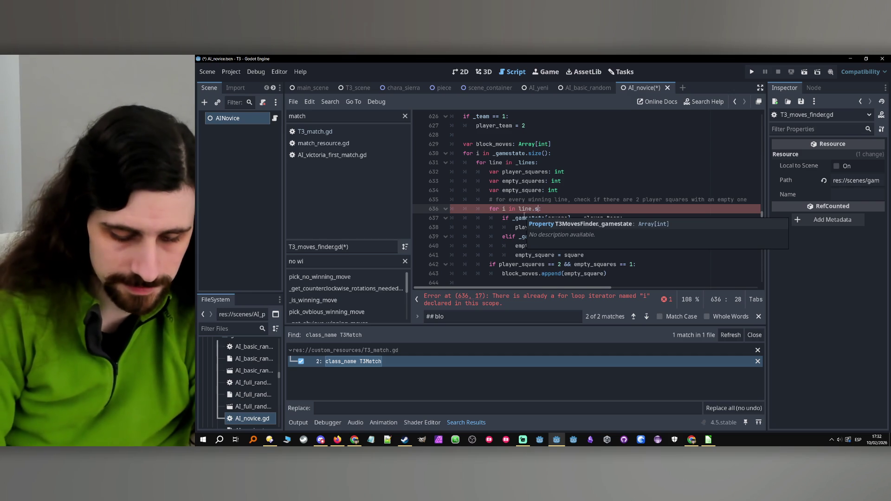
type("ize():")
key("Return")
key("Return")
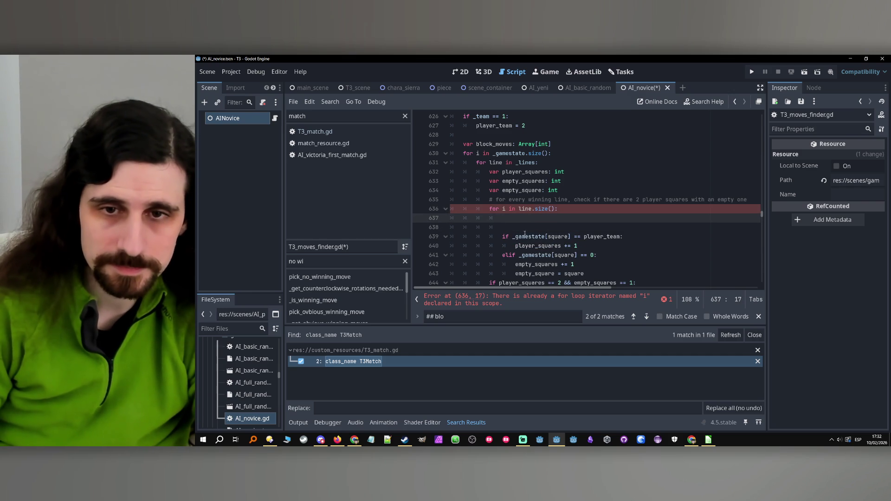
- Add an 'if _gamestate[line[i]]' line inside the index loop
left_click_drag(502, 237, 572, 237)
key("ctrl+c")
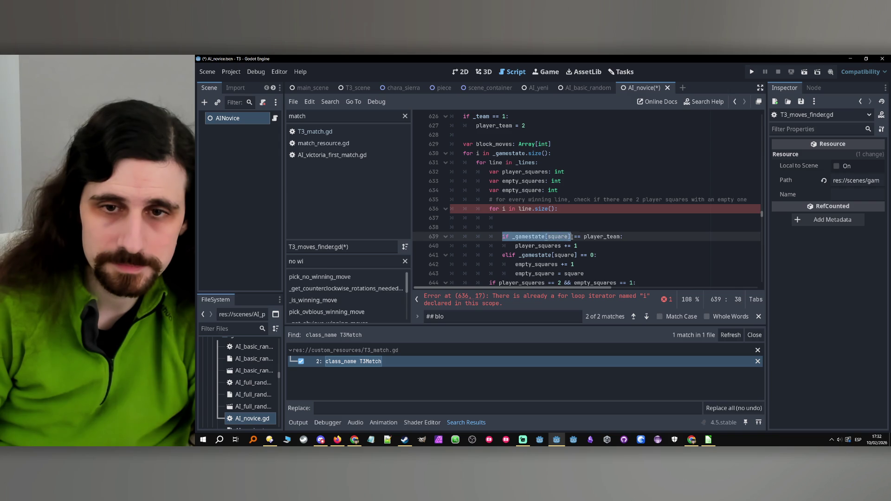
left_click(540, 217)
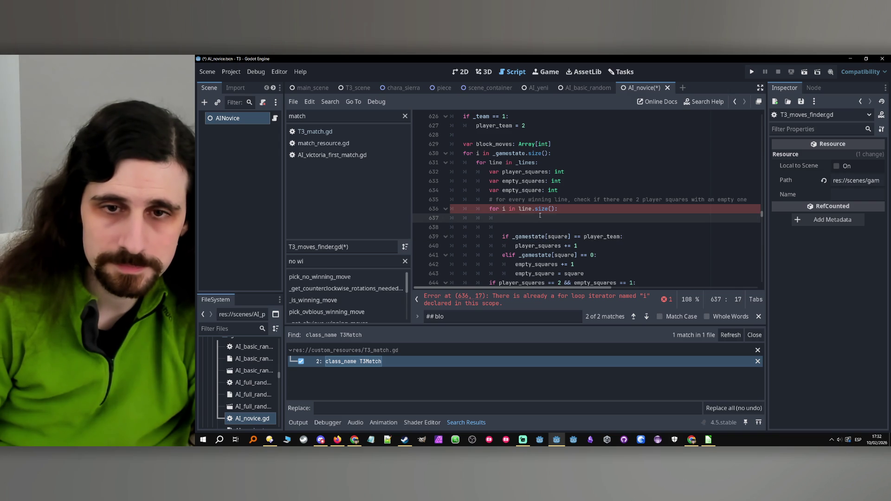
key("ctrl+v")
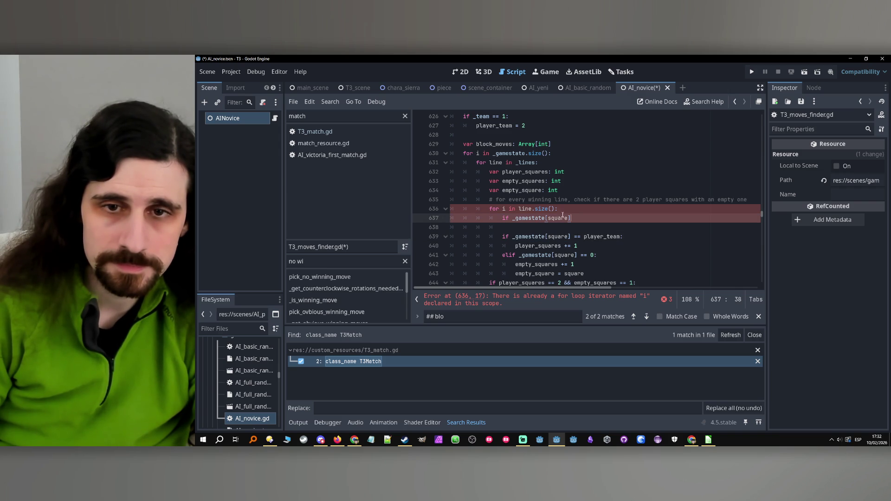
double_click(564, 217)
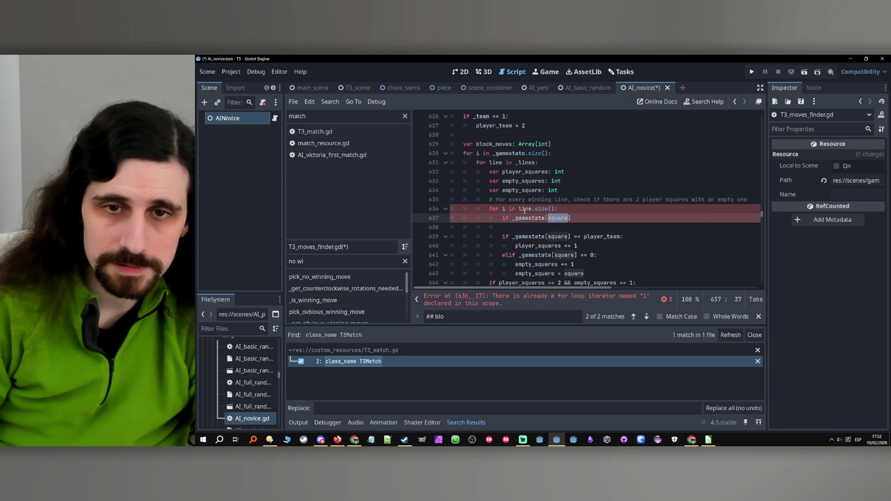
type("line")
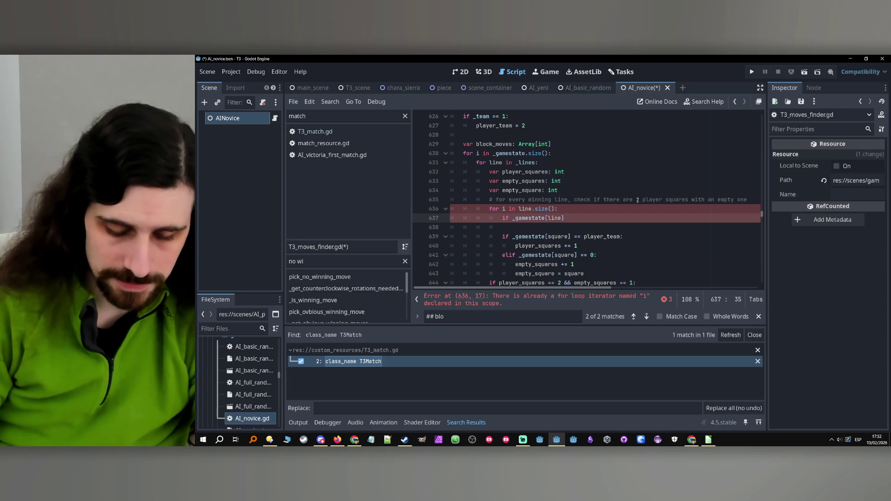
type("[i]")
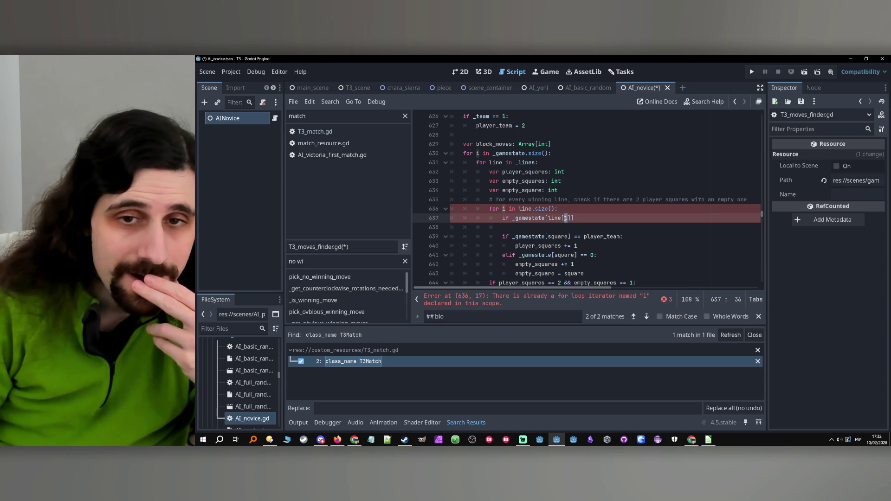
mouse_move(565, 219)
left_click(490, 210)
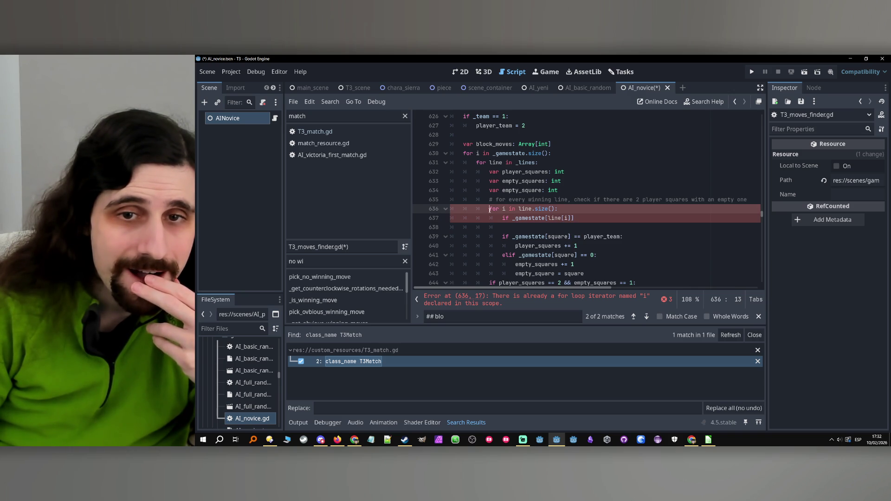
- Add 'if line[1] == 0: continue' above the index loop
key("Return")
key("Return")
key("Up")
key("Up")
key("Return")
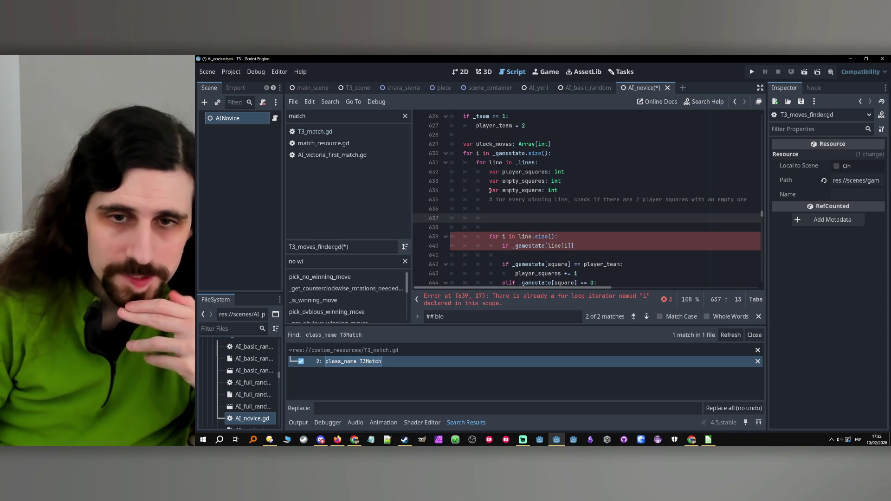
type("if line[1] ")
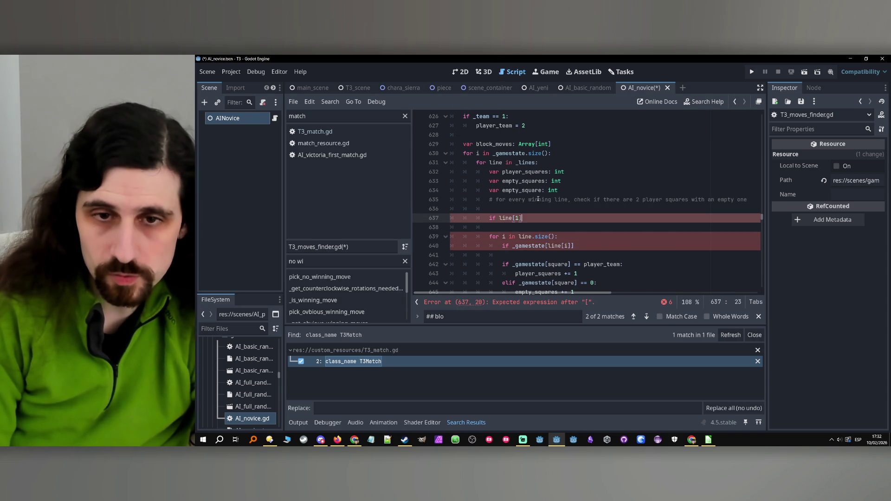
type("== 0:")
key("Return")
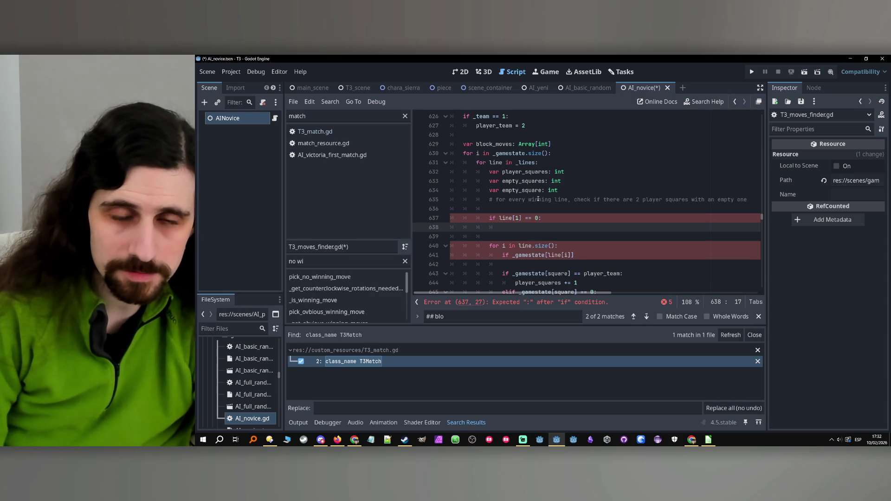
type("con")
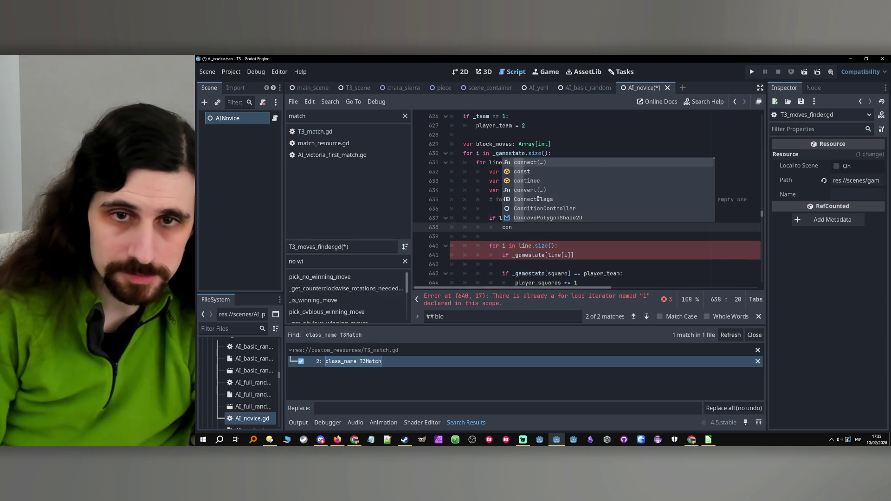
key("Down")
key("Down")
key("Return")
- Add the comment 'if the middle square of the line is empty, this is not an abvious block' above that check
left_click(527, 212)
key("Return")
type("if the middle")
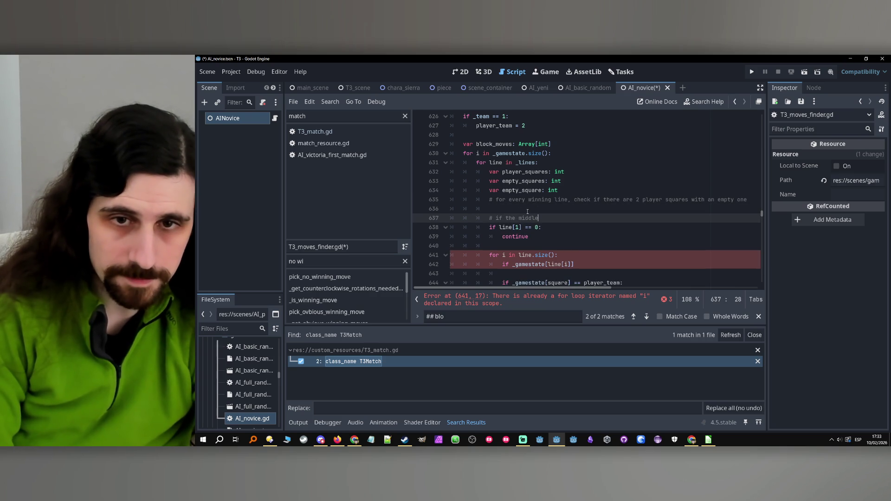
type(" square of the line is emp")
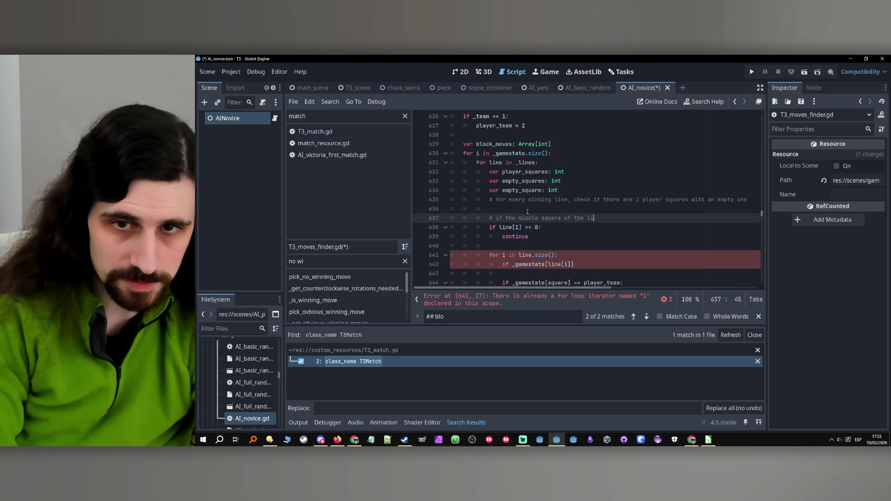
type("ty")
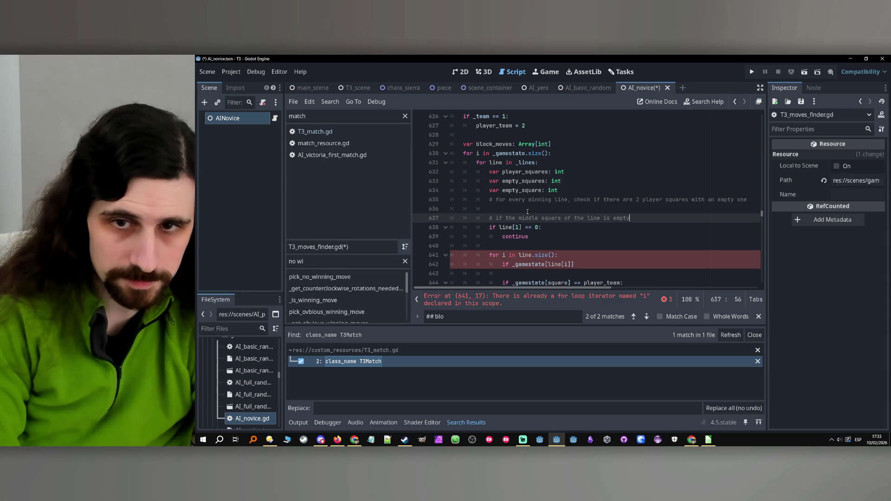
type(", this is not ")
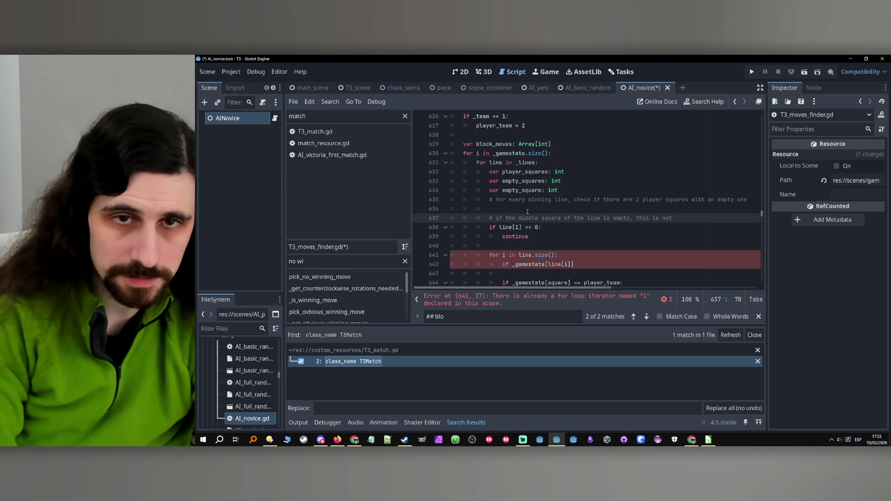
type("an ab")
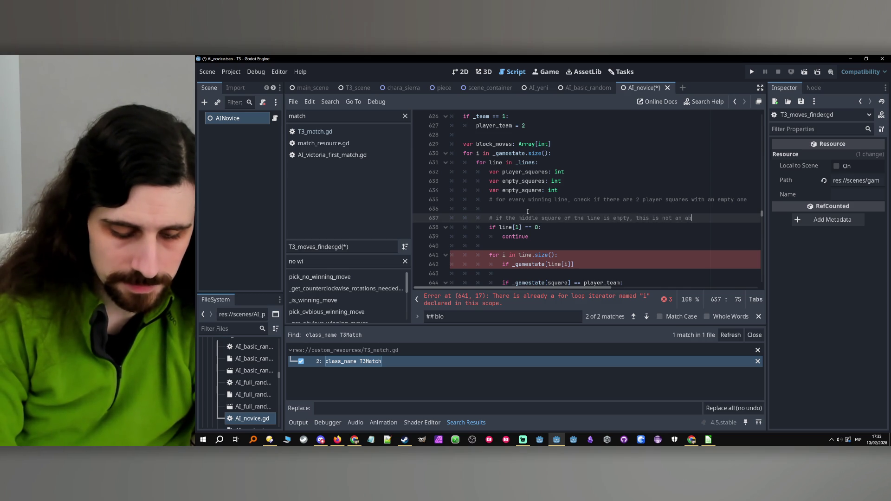
type("vious block")
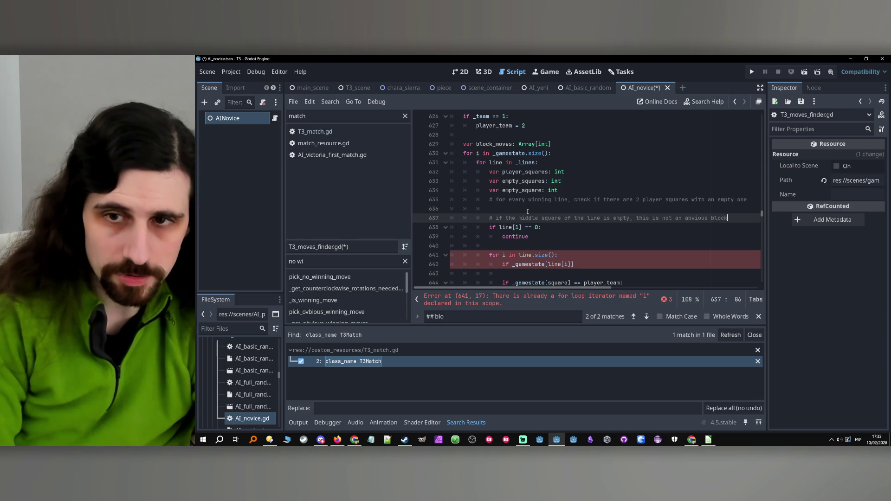
scroll(528, 212, "down", 2)
left_click(529, 191)
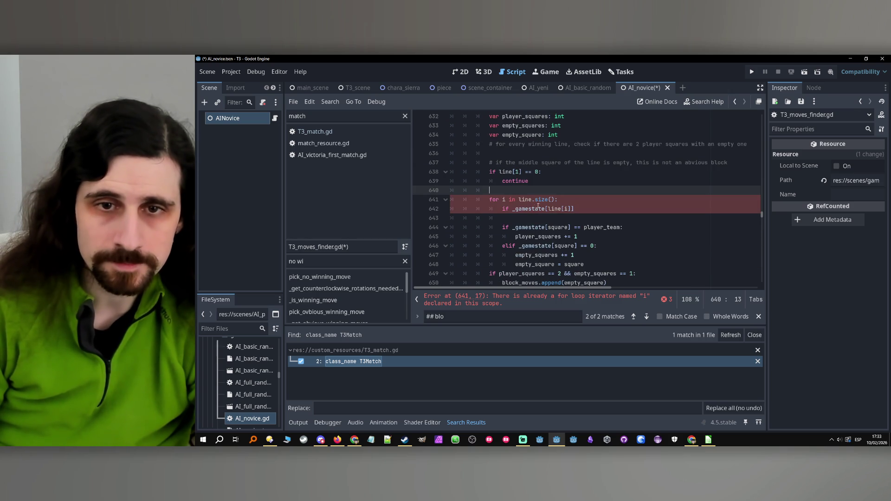
scroll(534, 203, "up", 5)
scroll(534, 203, "up", 9)
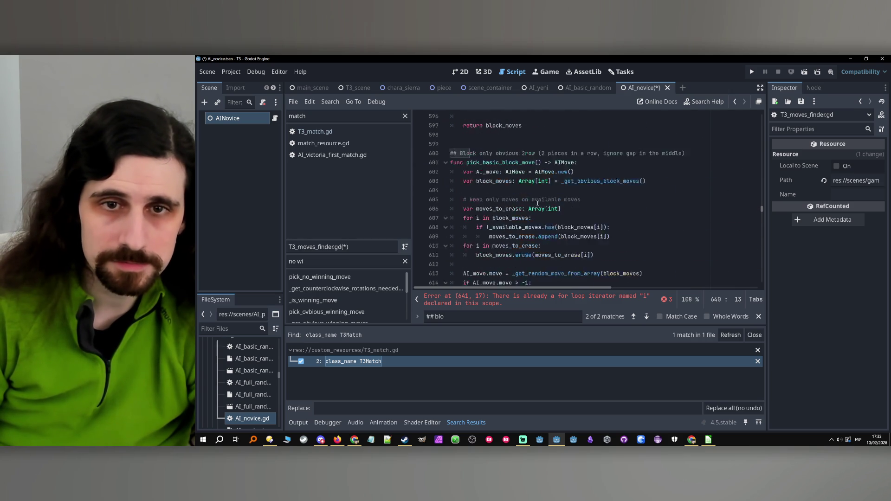
scroll(540, 191, "up", 2)
scroll(541, 192, "down", 16)
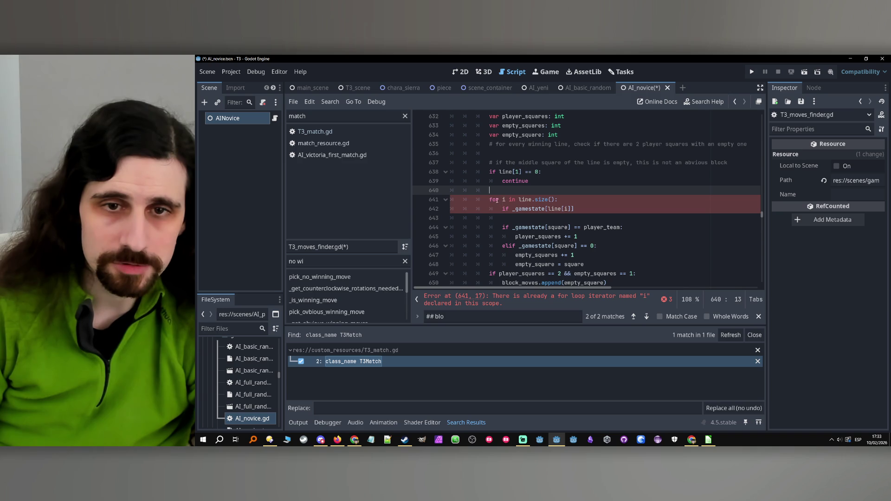
- Rename the loop variable to 'square', drop '.size()' from the loop header, and delete the broken if line
left_click(505, 200)
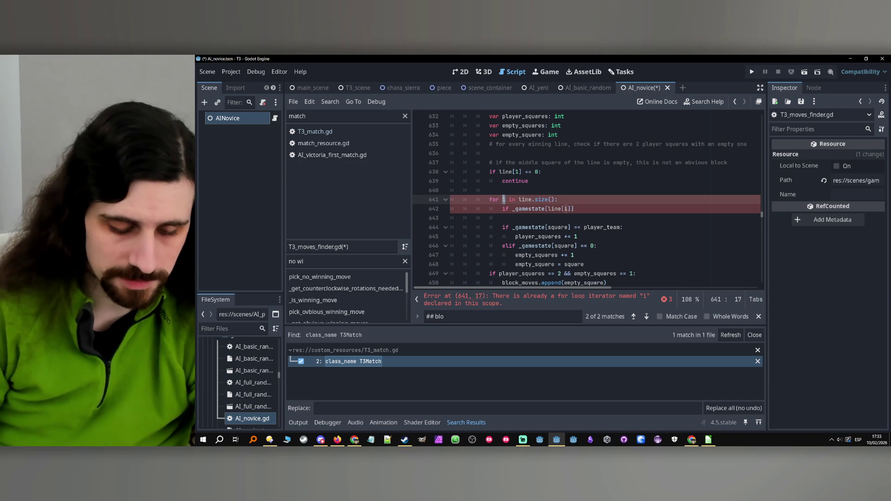
type("square")
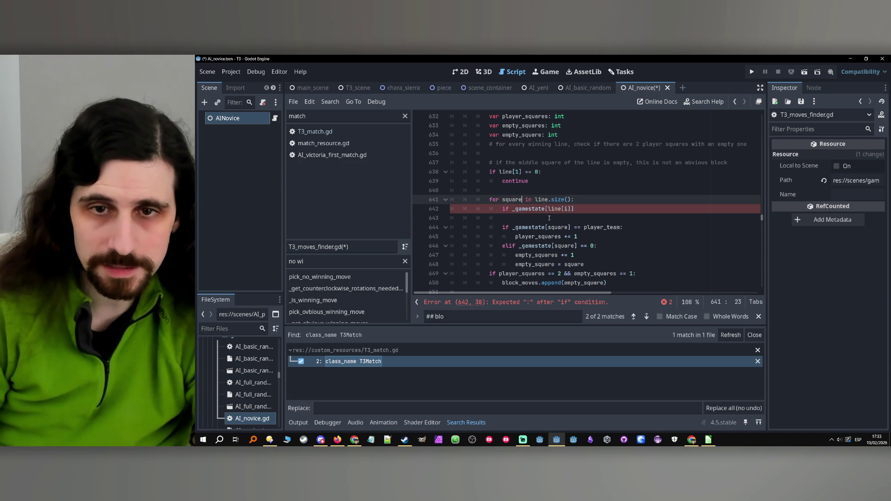
left_click_drag(572, 200, 548, 200)
key("BackSpace")
left_click_drag(503, 218, 395, 212)
key("BackSpace")
key("BackSpace")
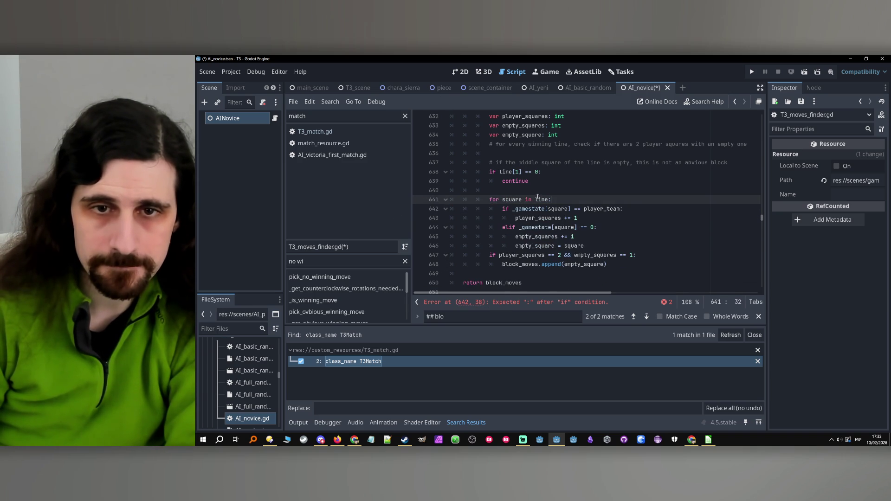
- Add a comment above the loop: otherwise, 2 rival pieces and one empty space form an obvious block
left_click(547, 187)
key("Return")
type("# otherwise, ")
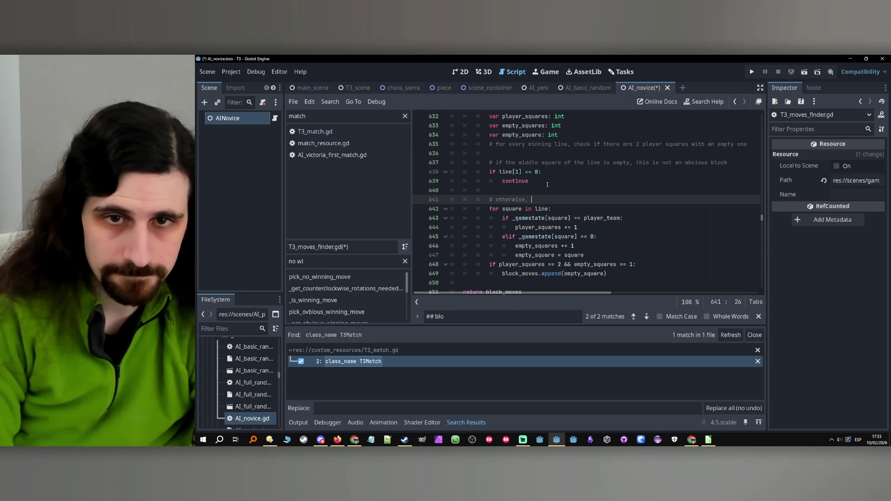
type("get i")
key("BackSpace")
key("BackSpace")
key("BackSpace")
type("t a")
type("s a block")
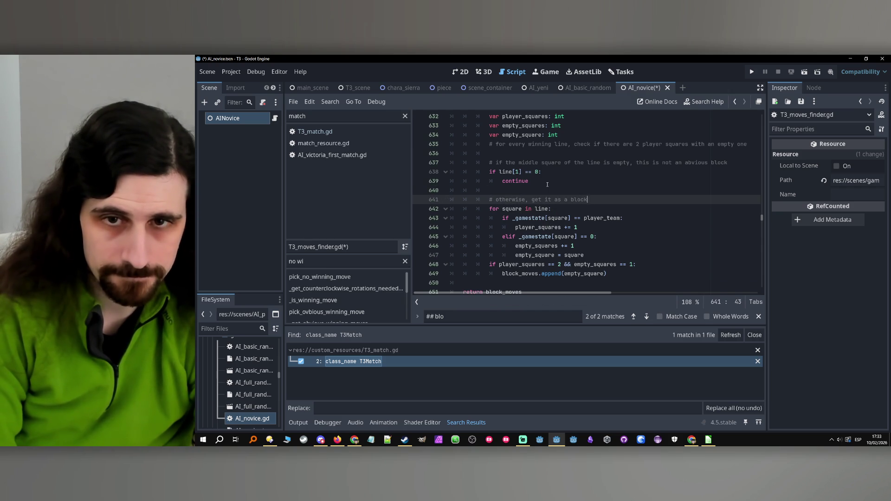
type(" iline has")
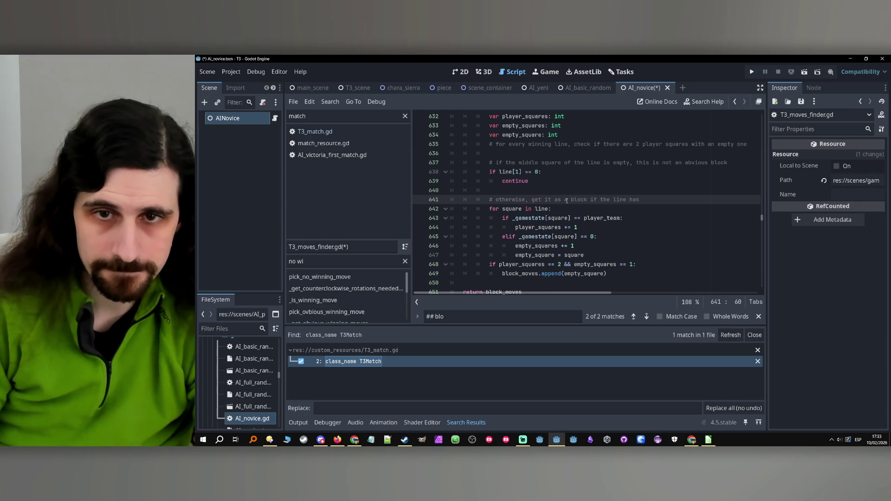
type("n obvious")
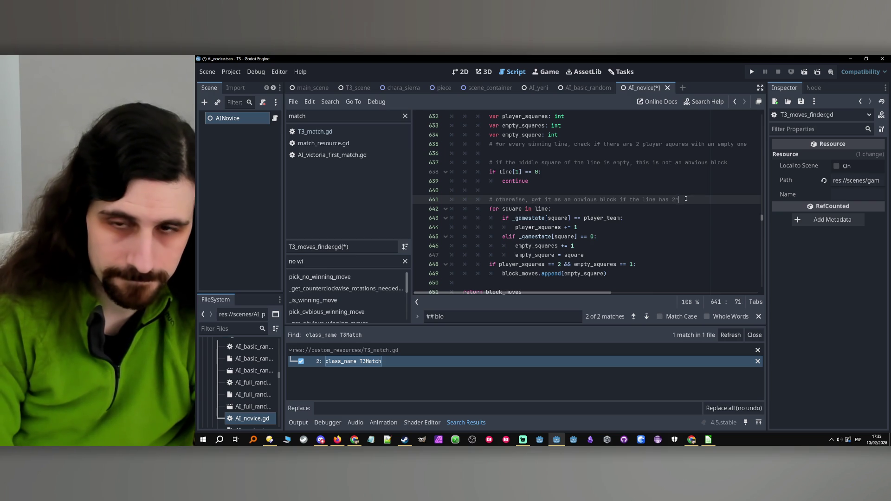
key("BackSpace")
key("BackSpace")
key("BackSpace")
type("pieces from the rival and one empty spac")
type("e")
scroll(556, 239, "left", 3)
left_click(592, 221)
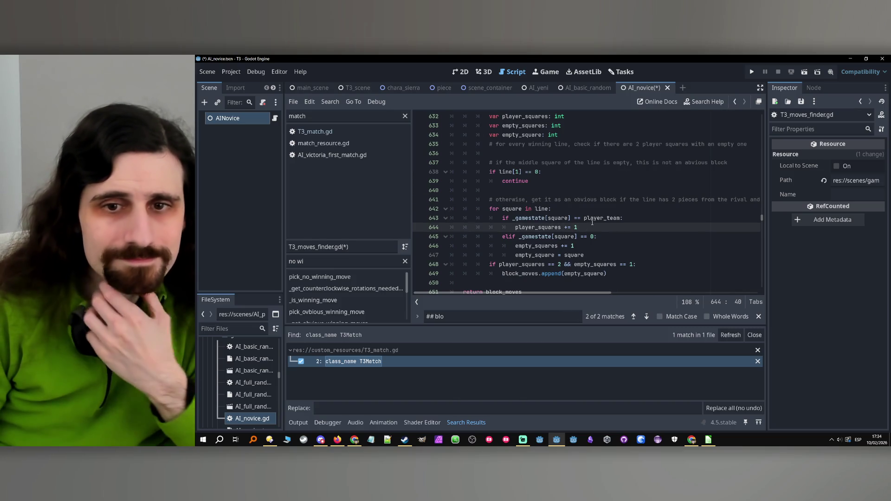
double_click(592, 220)
scroll(590, 232, "up", 5)
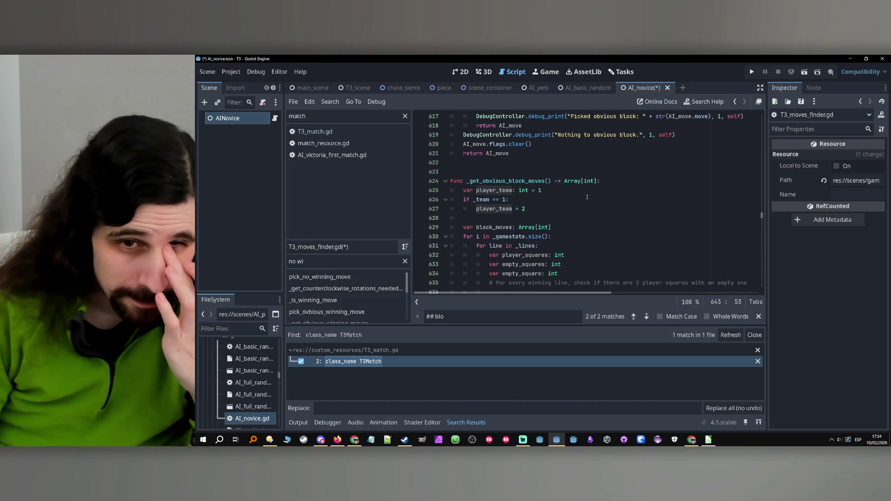
- Review the _get_obvious_block_moves code, save T3_moves_finder, and open AI_novice.gd from the FileSystem dock
scroll(589, 204, "down", 8)
scroll(576, 198, "up", 8)
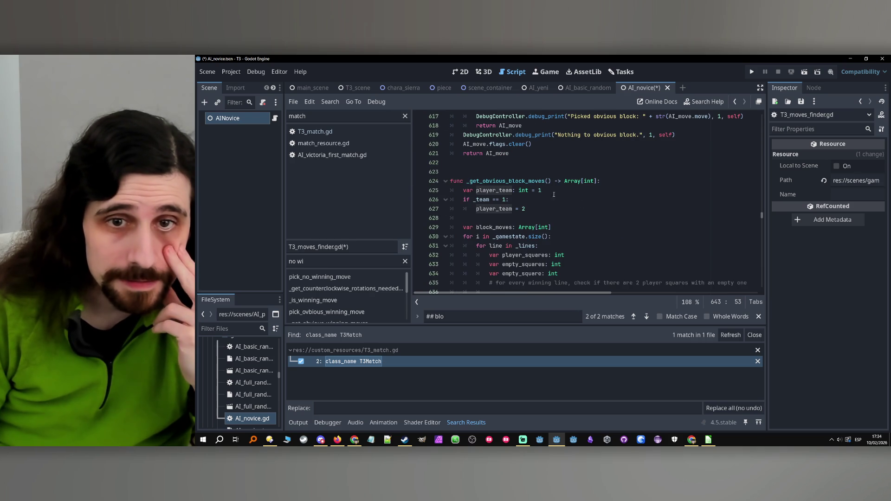
double_click(504, 180)
scroll(539, 186, "up", 6)
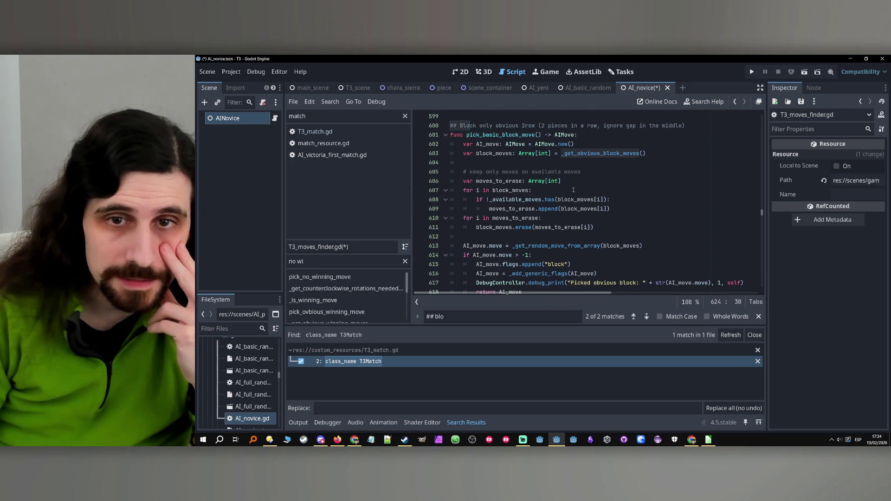
left_click(587, 180)
scroll(586, 179, "down", 2)
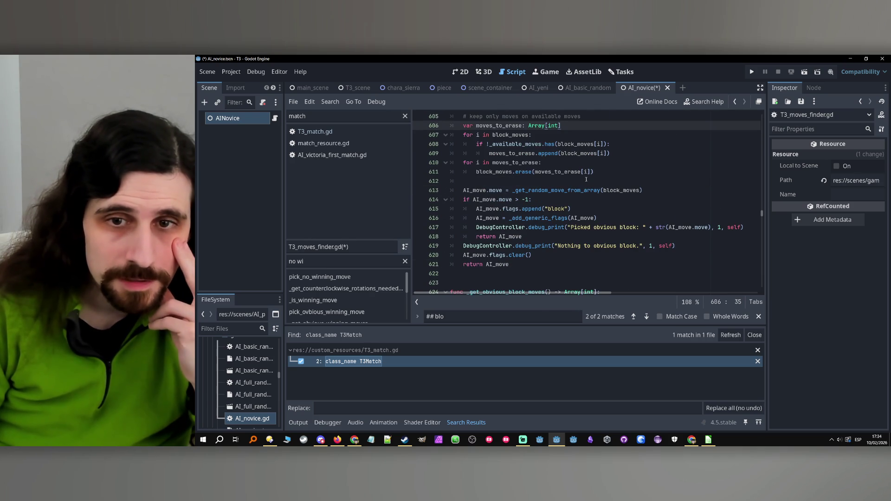
left_click(598, 211)
key("Down")
key("Down")
key("Down")
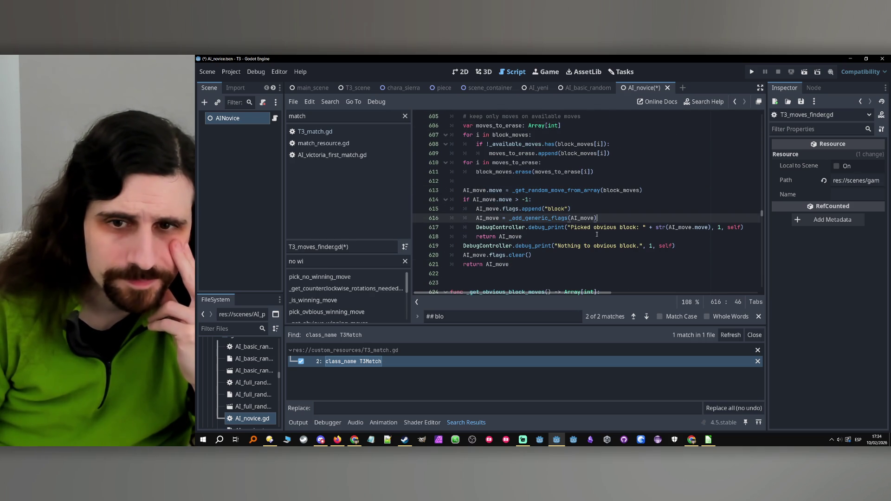
key("ctrl+s")
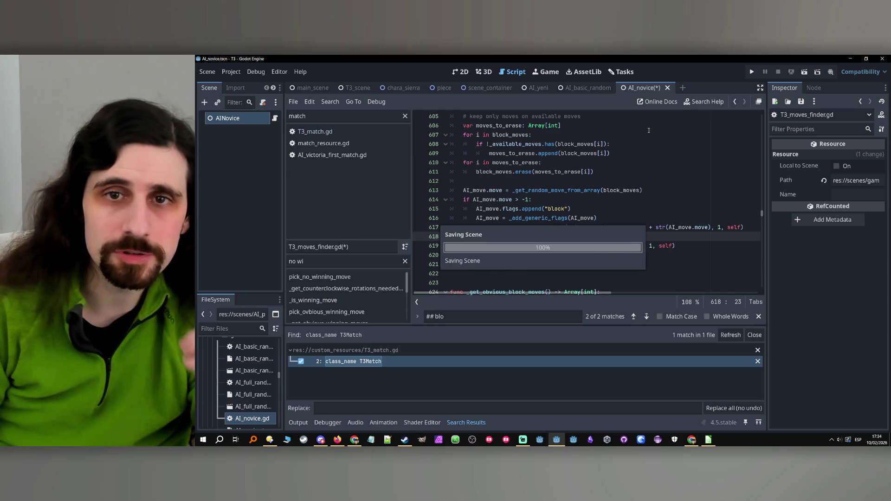
double_click(252, 418)
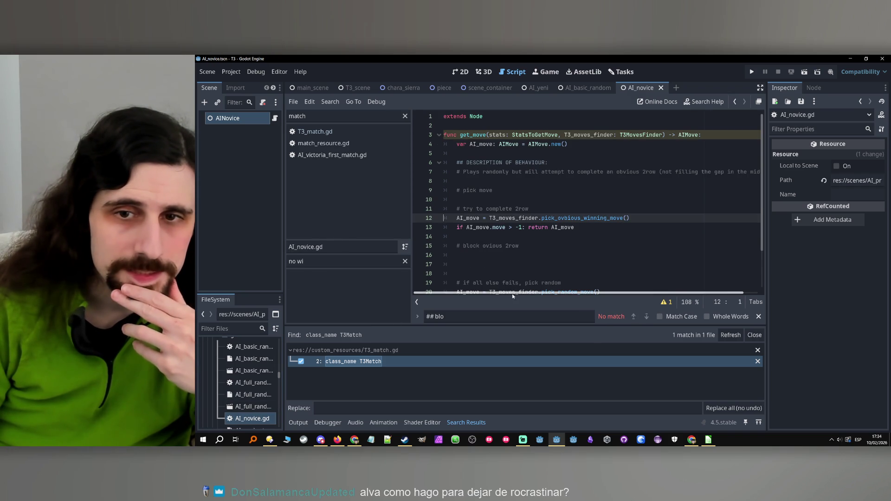
- Copy the winning-move pick and return lines and paste them under the block comment at line 16
left_click(529, 253)
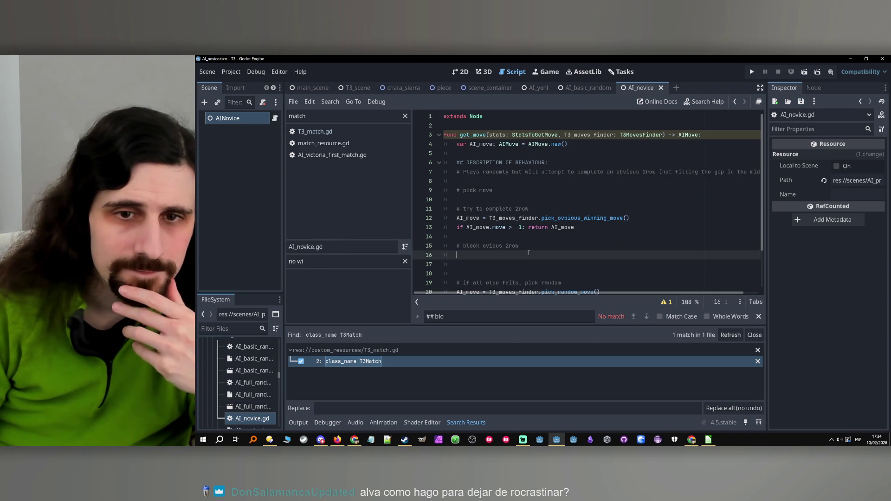
mouse_move(598, 227)
left_mouse_down()
mouse_move(456, 210)
mouse_move(457, 219)
left_mouse_up()
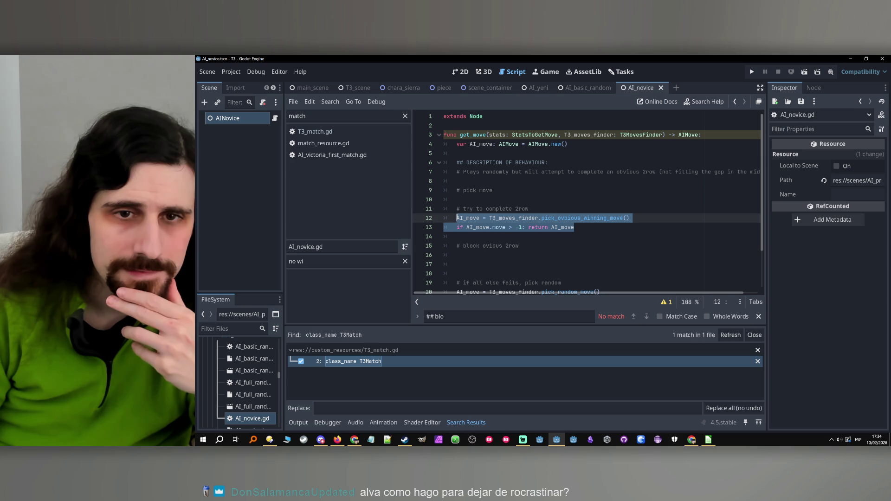
key("ctrl+c")
left_click(477, 257)
key("ctrl+v")
- Start retyping the pasted call as 'pick_ob' and jump to the pick_ovbious_winning_move definition
double_click(604, 255)
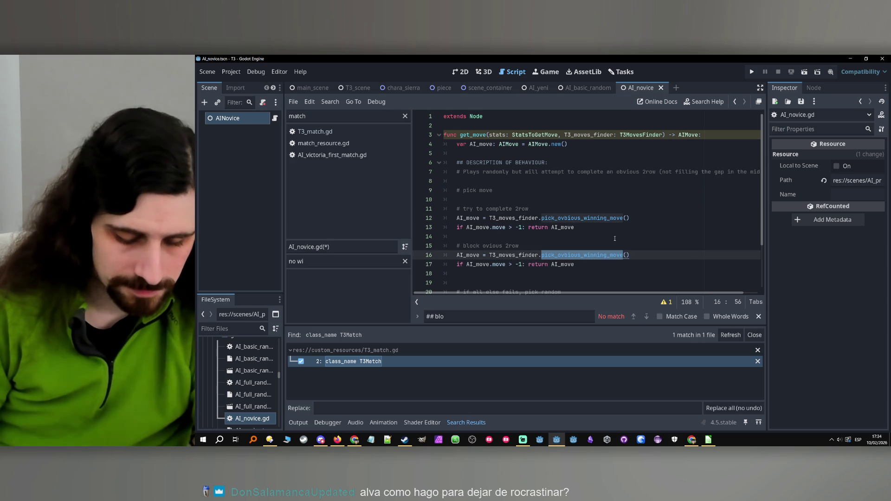
type("oblvious")
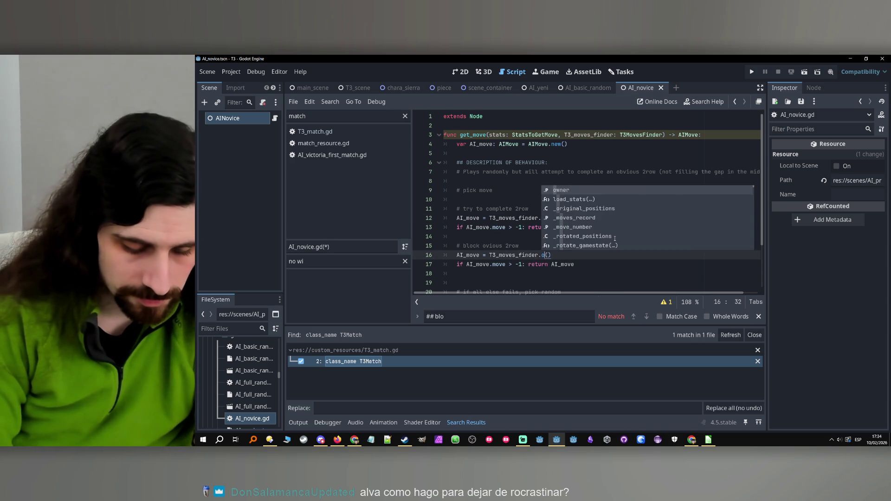
key("BackSpace")
key("BackSpace")
key("BackSpace")
type("pick")
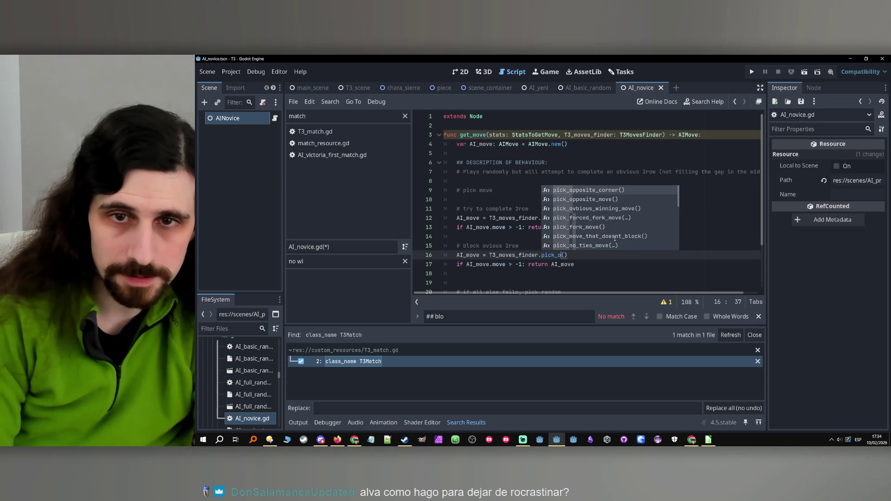
type("_ob")
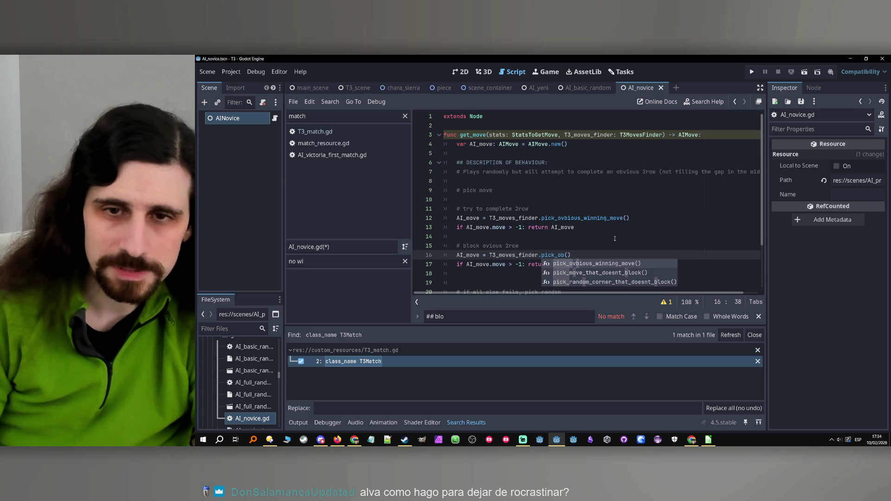
left_click(580, 218, "ctrl")
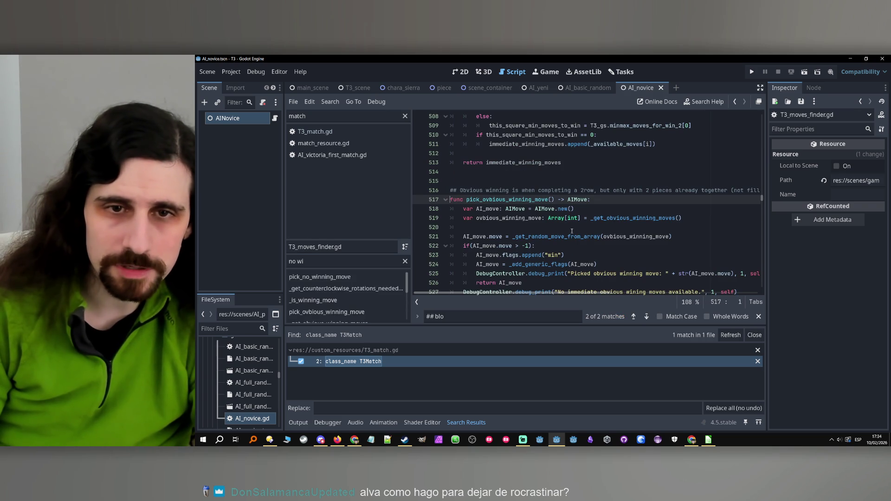
- Find pick_basic_block_move with the 'block' method filter and rename it to pick_obvious_block_move
double_click(515, 200)
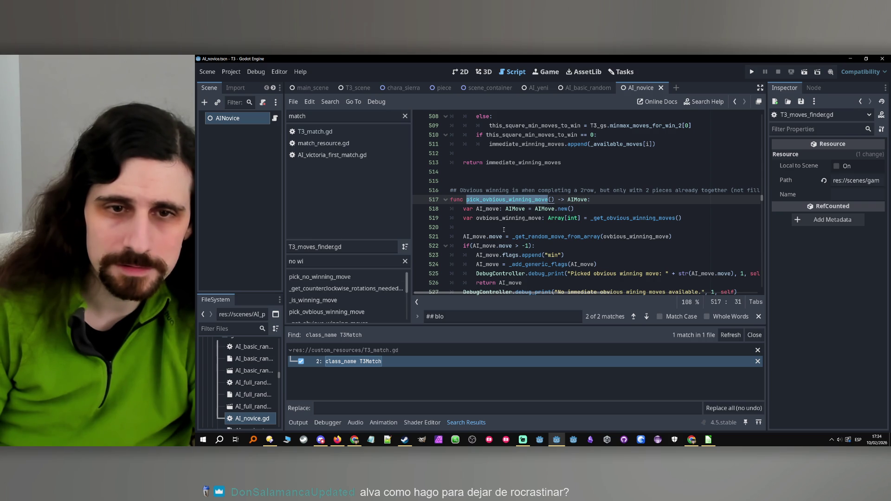
triple_click(343, 262)
type("block")
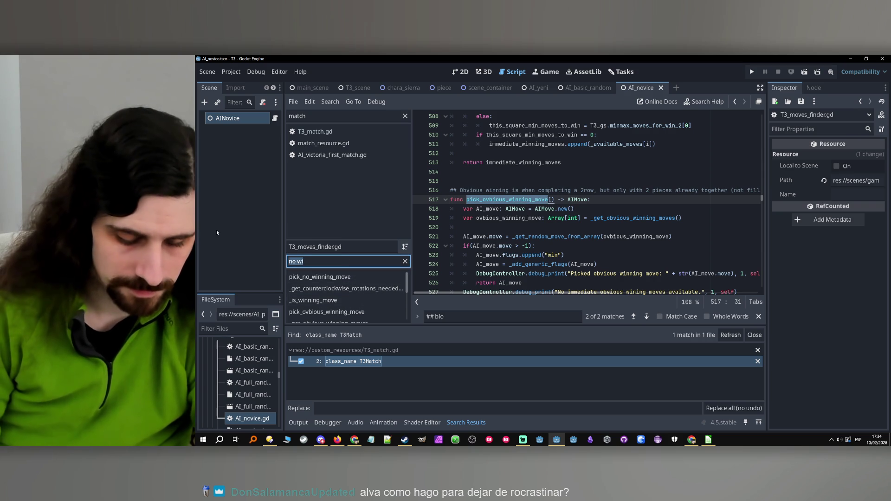
scroll(356, 299, "down", 2)
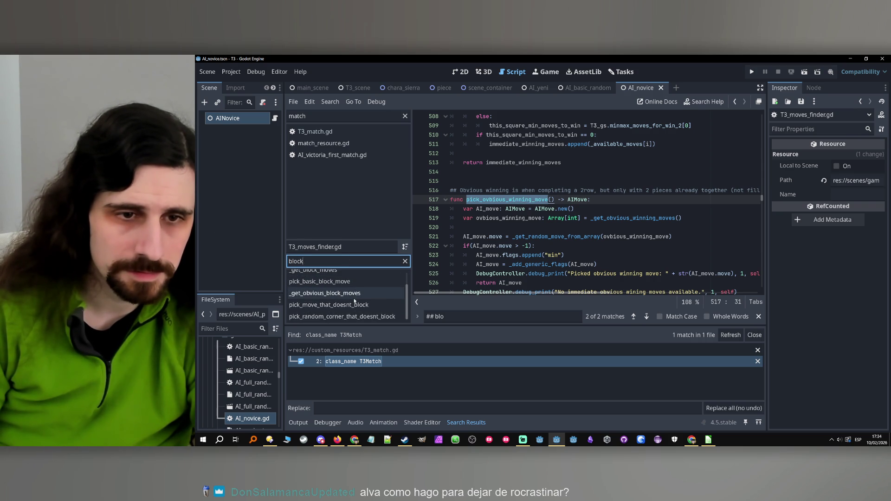
left_click(352, 284)
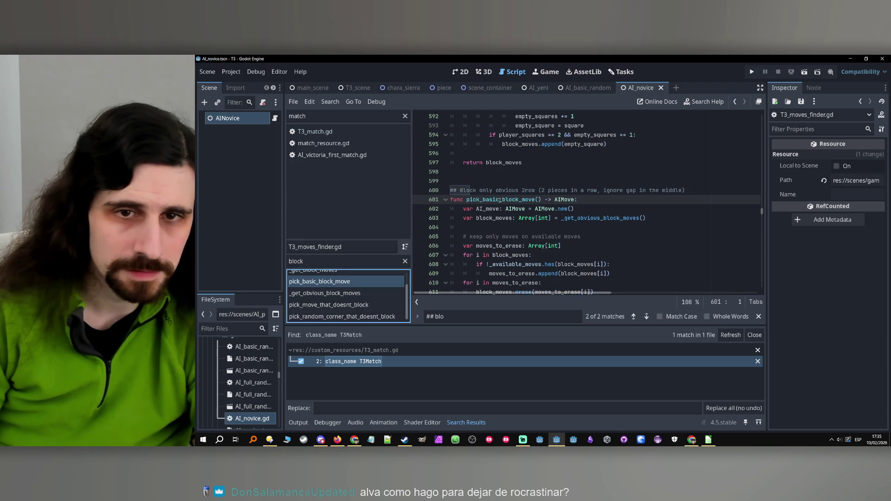
left_click_drag(499, 200, 483, 200)
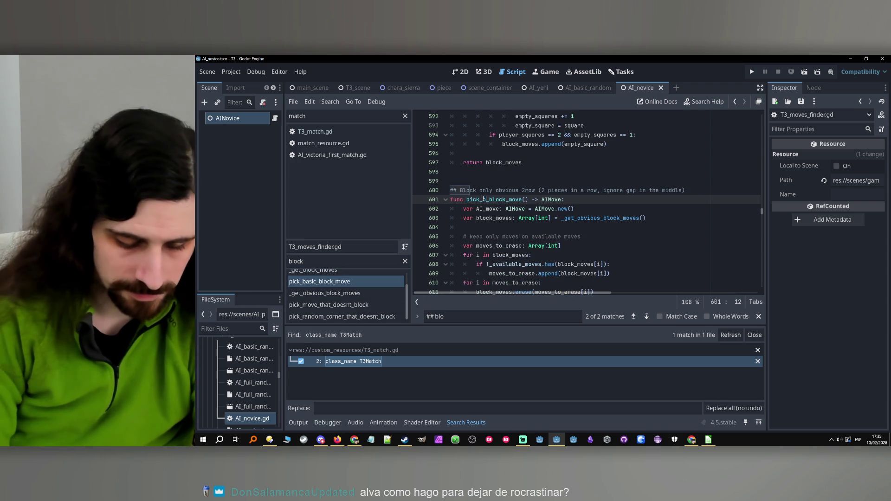
type("obvious")
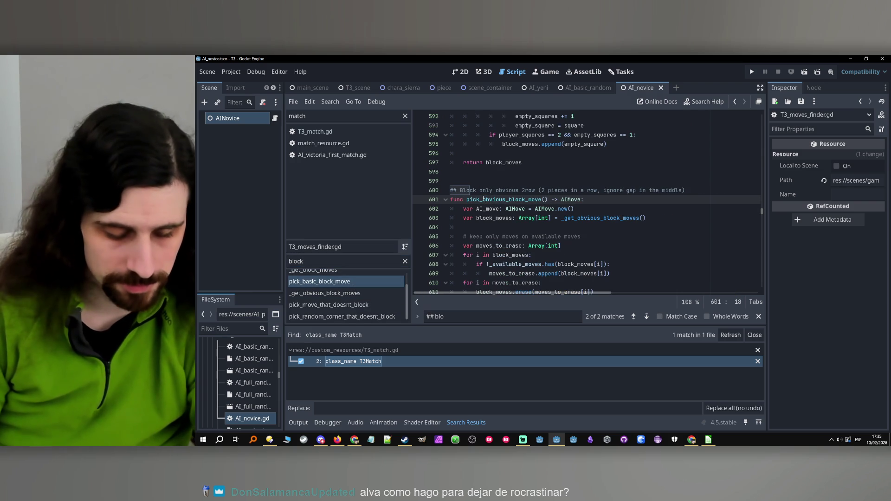
- Select the new pick_obvious_block_move name and switch back to the AI_novice.gd script
double_click(483, 199)
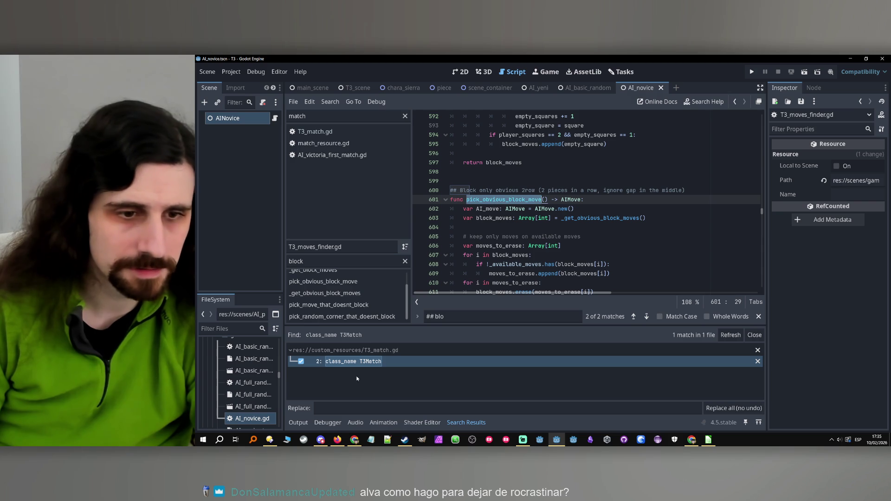
double_click(252, 418)
double_click(574, 218)
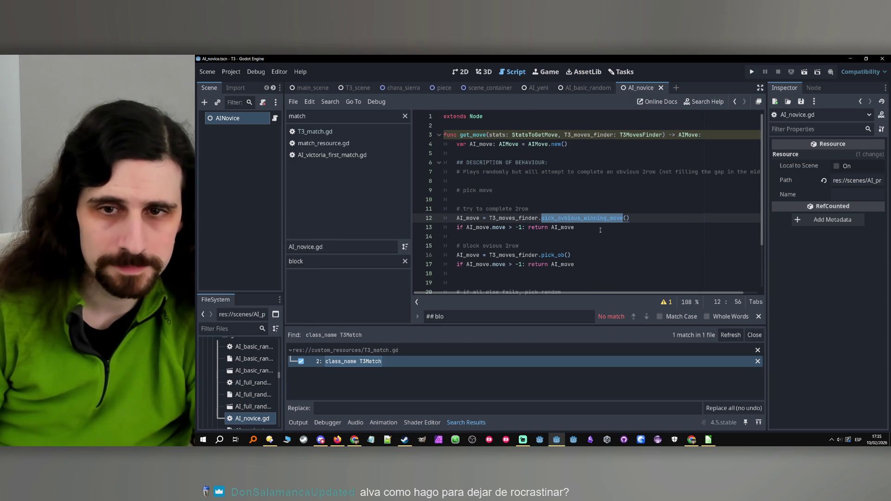
- Replace the partial 'pick_ob' call on line 16 with T3_moves_finder.pick_obvious_block_move()
double_click(549, 256)
key("ctrl+v")
left_click(598, 255)
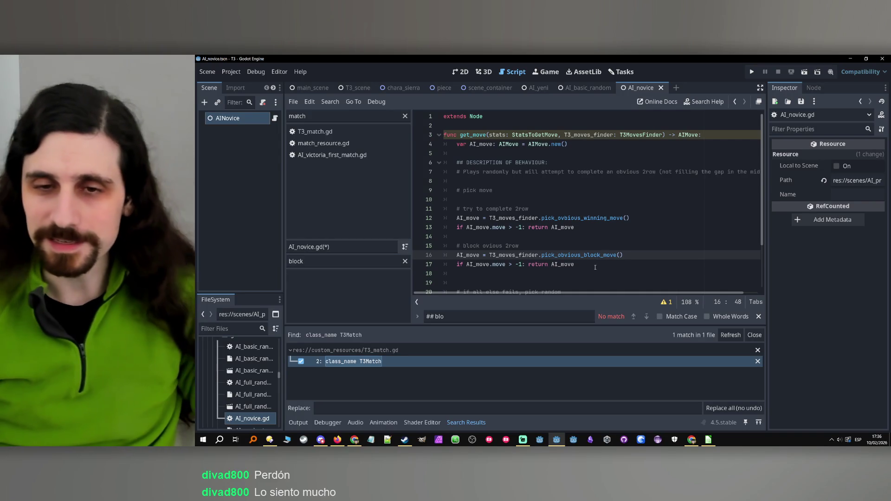
left_click(595, 267)
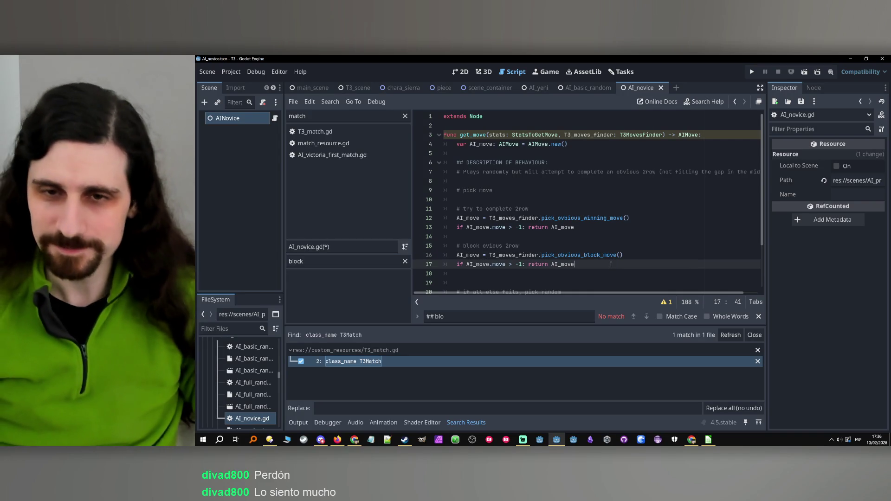
- Save AI_novice.gd and scroll T3_moves_finder.gd to where valid_2row_moves is returned
key("ctrl+s")
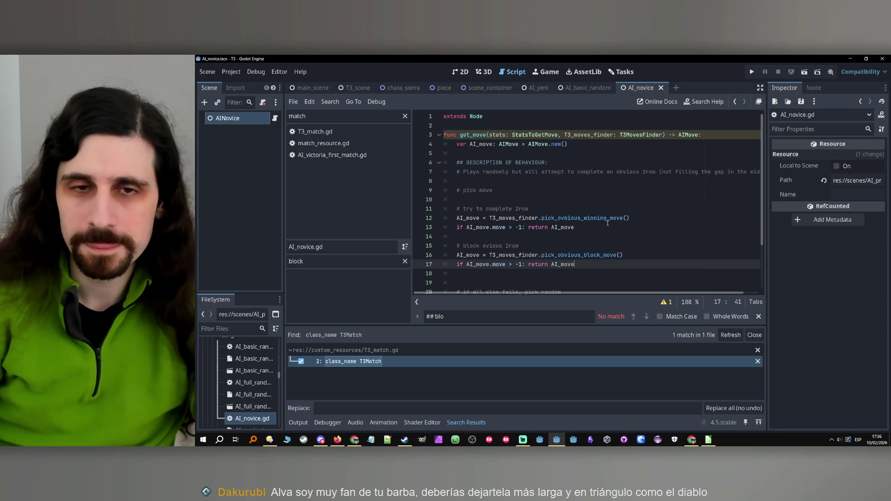
scroll(608, 223, "down", 1)
scroll(597, 232, "down", 1)
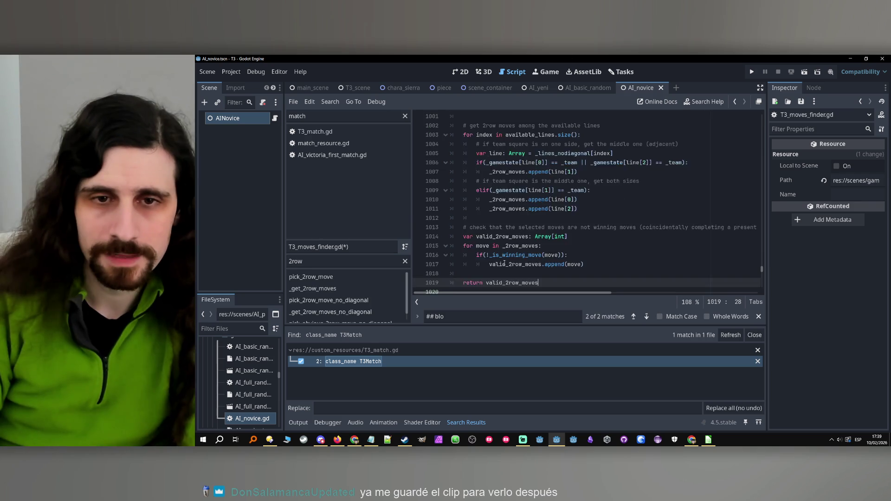
- Rename the duplicate function on line 986 to _get_obvious_2row_moves_no_diagonal
scroll(511, 257, "up", 1)
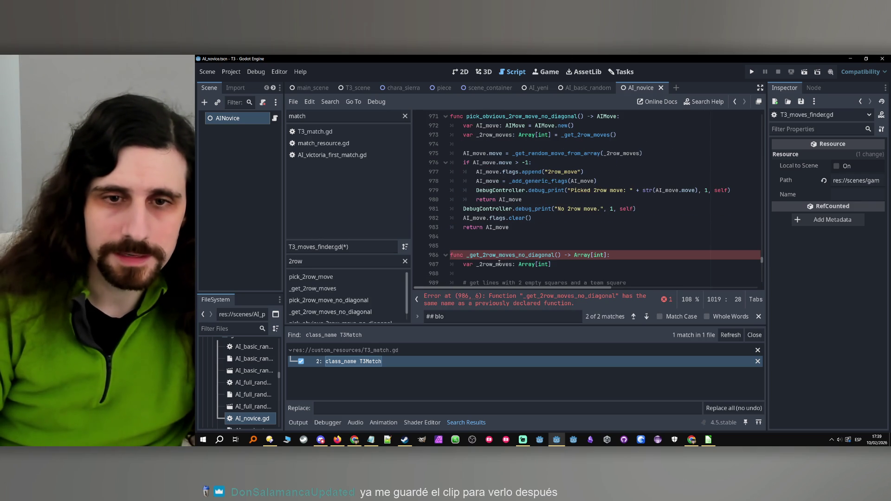
left_click(484, 255)
type("obvious")
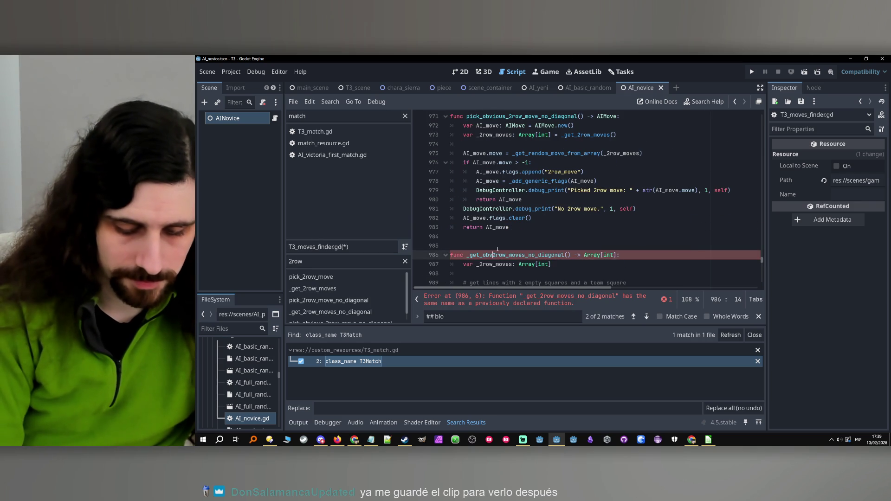
type("_")
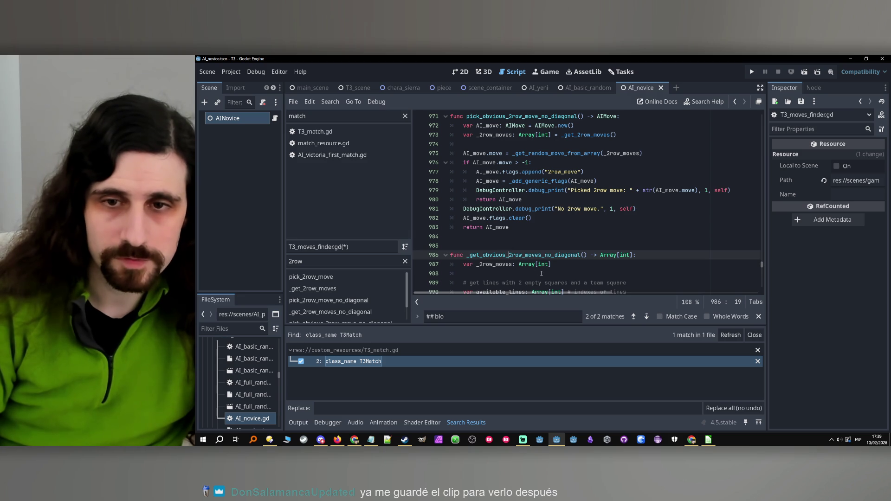
left_click(545, 273)
scroll(545, 273, "down", 1)
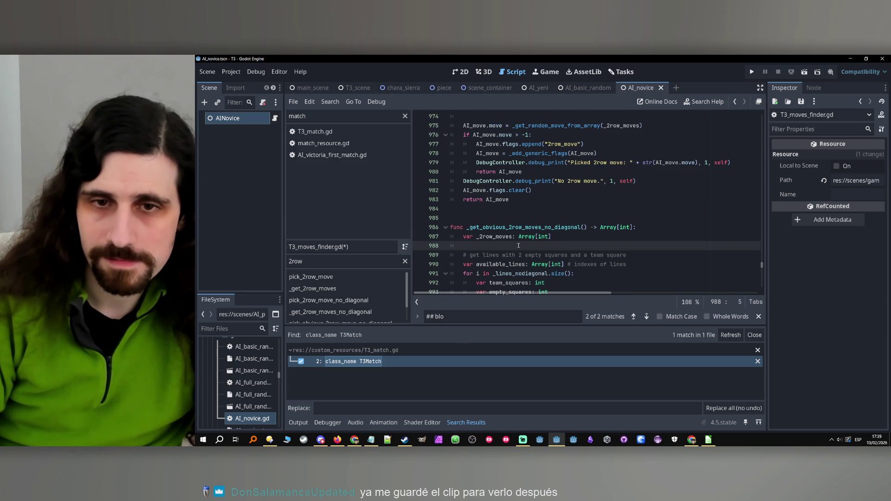
- Replace the _get_2row_moves call on line 973 with _get_obvious_2row_moves_no_diagonal
double_click(505, 227)
scroll(614, 248, "up", 4)
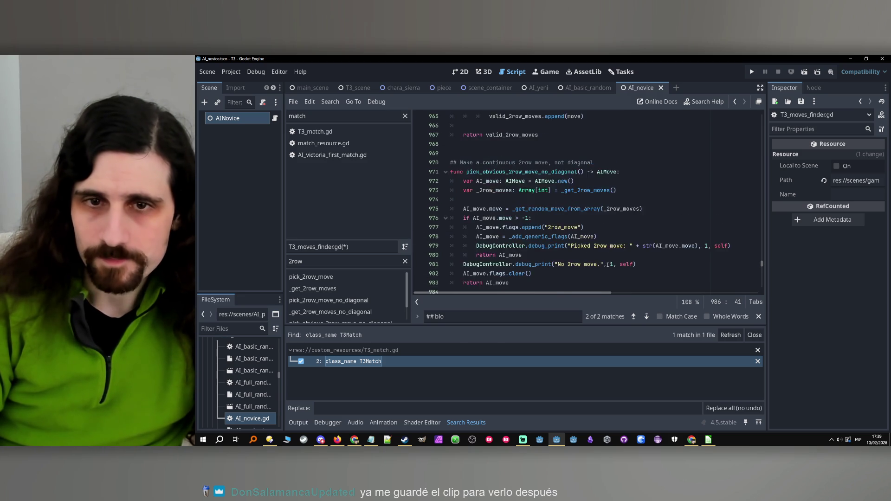
double_click(582, 217)
key("ctrl+v")
scroll(615, 232, "down", 2)
scroll(615, 232, "down", 1)
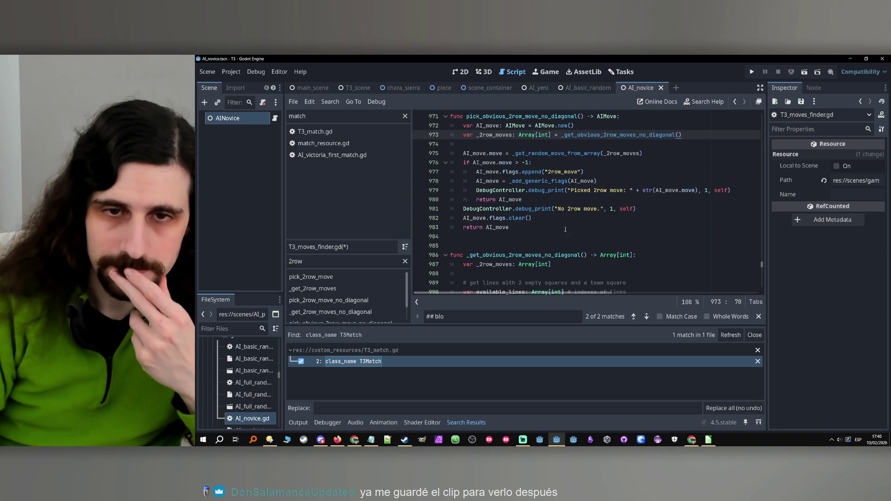
scroll(609, 232, "down", 3)
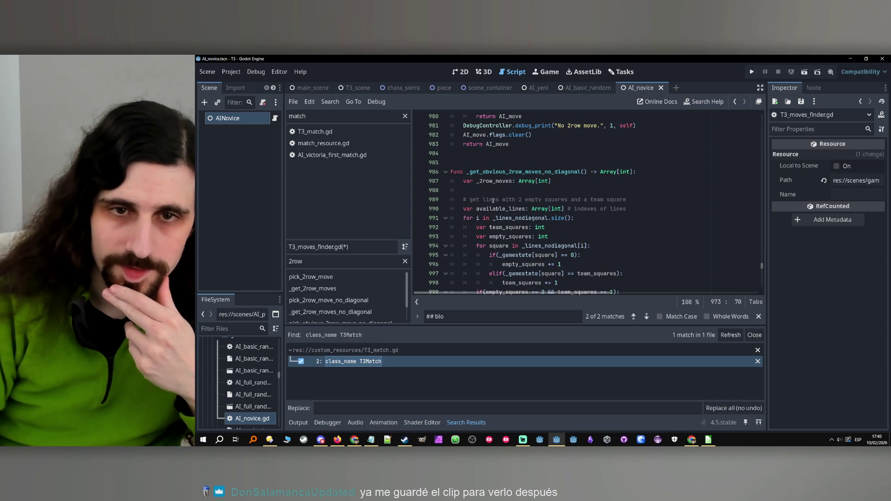
double_click(491, 199)
double_click(499, 209)
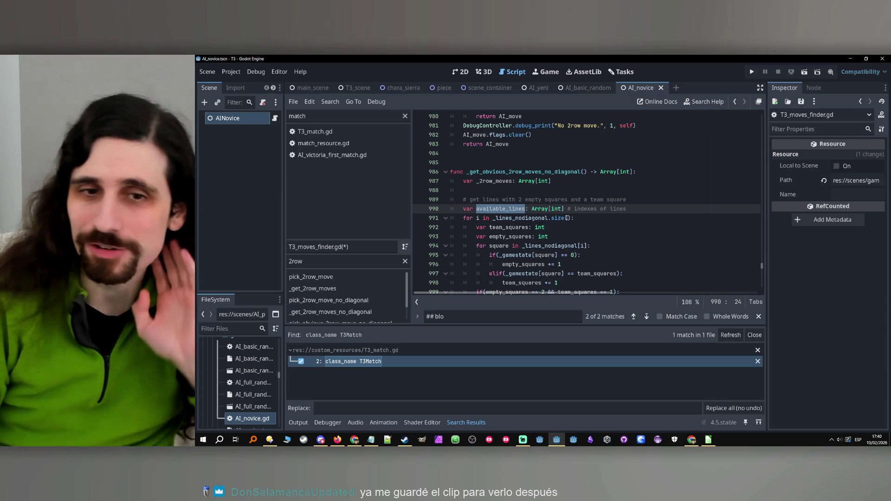
scroll(564, 221, "down", 3)
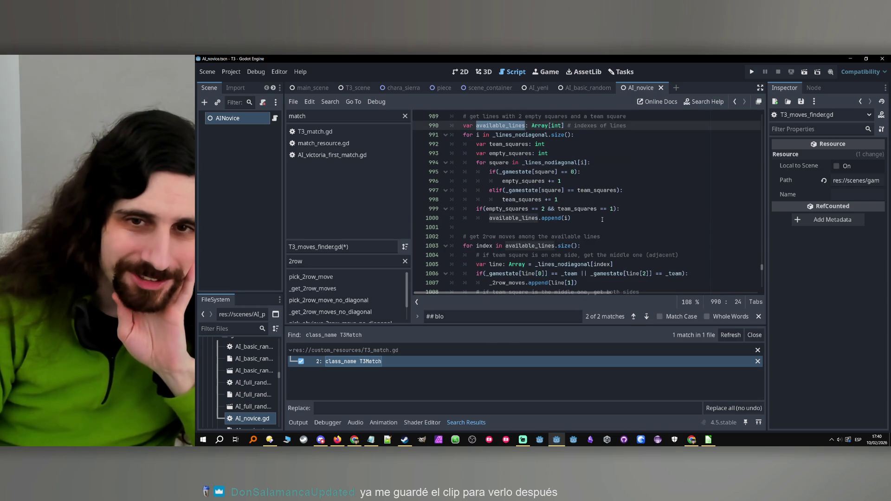
scroll(600, 224, "down", 1)
scroll(600, 223, "up", 3)
scroll(600, 224, "up", 2)
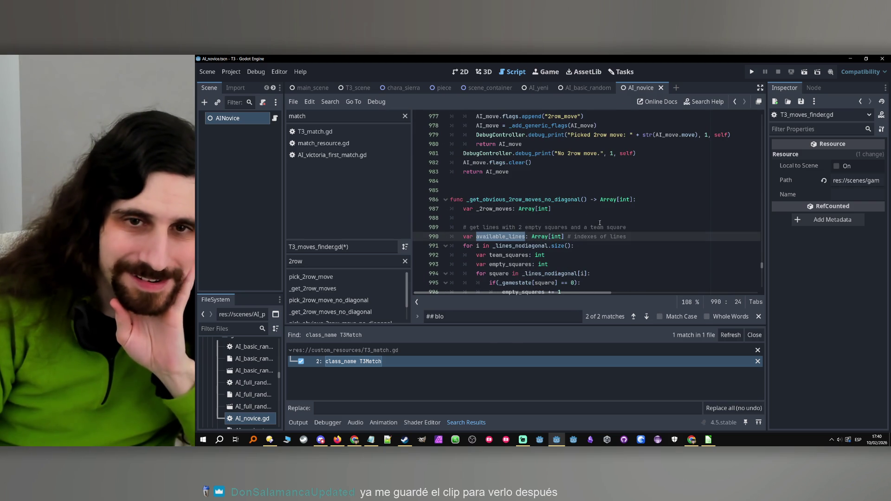
scroll(600, 223, "down", 2)
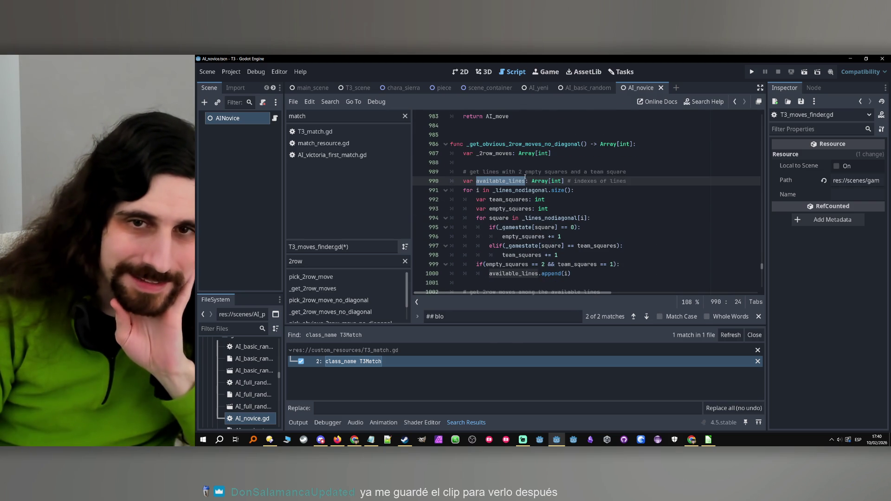
double_click(526, 174)
double_click(562, 174)
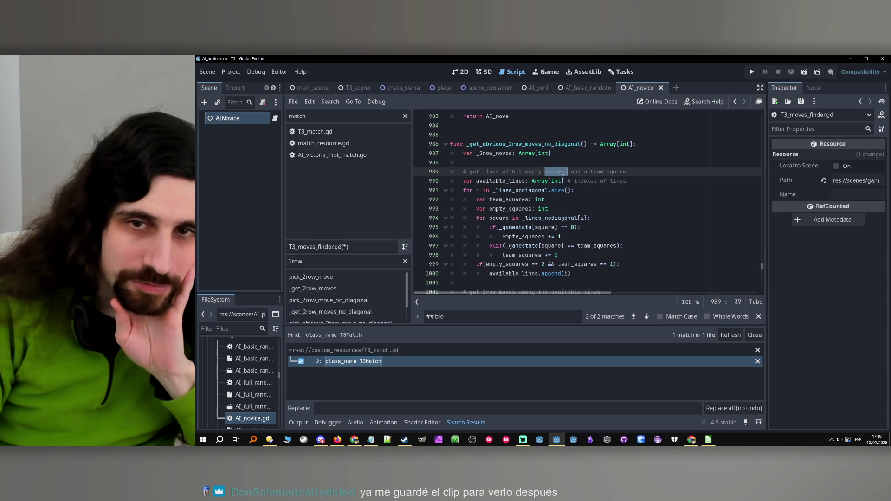
double_click(615, 172)
left_click(625, 200)
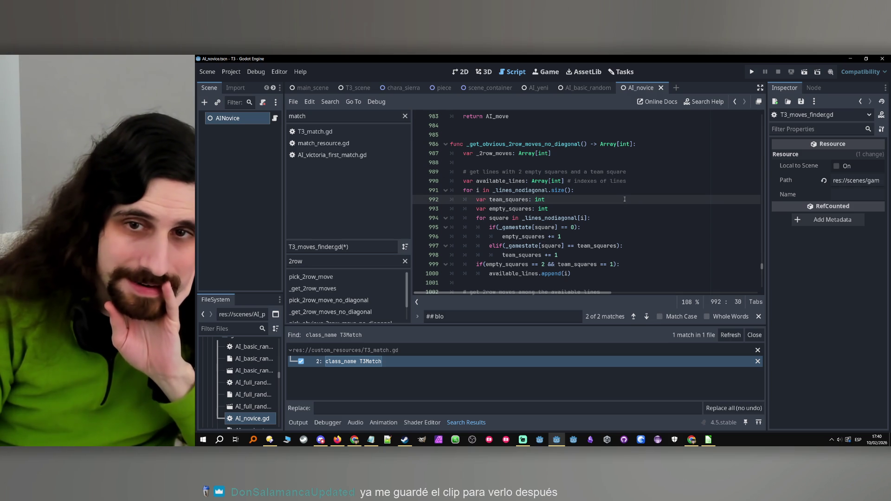
scroll(623, 200, "down", 3)
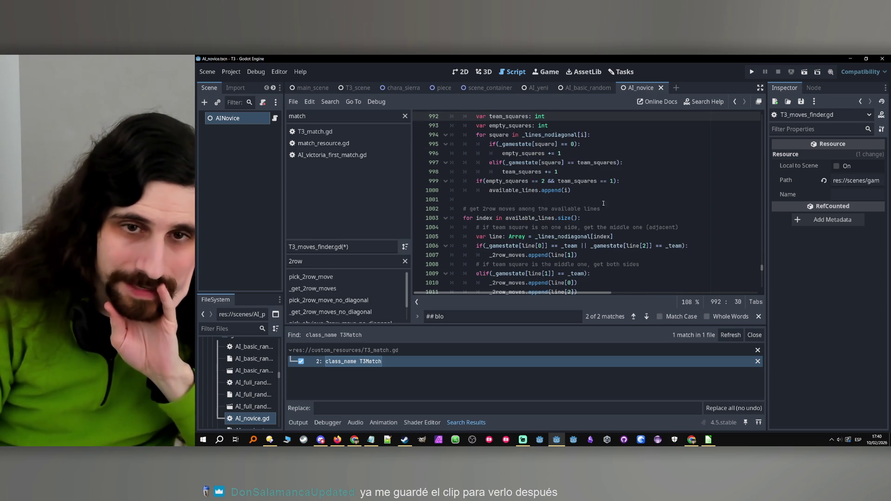
left_click(502, 209)
double_click(503, 209)
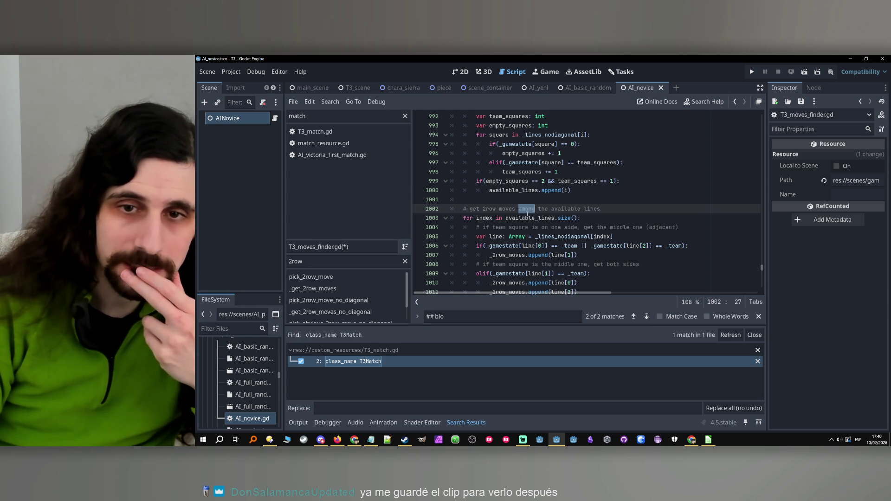
left_click(599, 210)
scroll(599, 212, "down", 4)
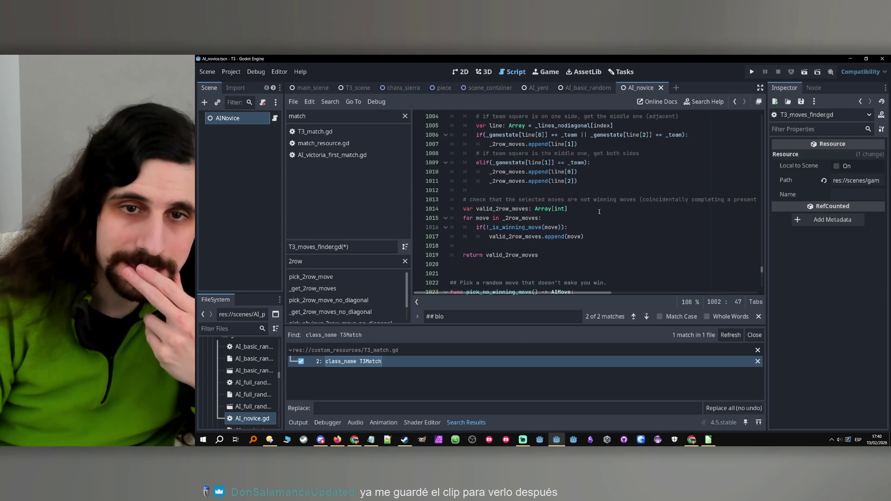
mouse_move(584, 295)
left_mouse_down()
mouse_move(637, 293)
mouse_move(573, 293)
left_mouse_up()
scroll(639, 193, "up", 1)
scroll(638, 193, "up", 2)
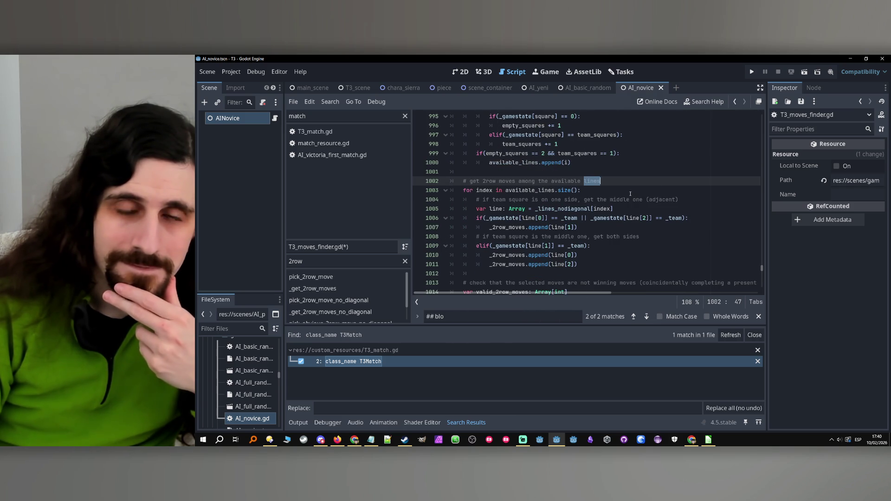
left_click(602, 181)
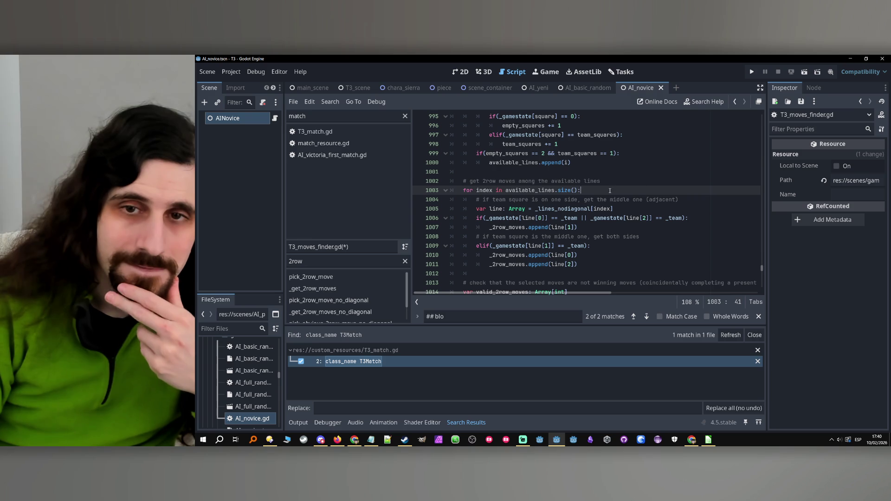
scroll(603, 182, "up", 4)
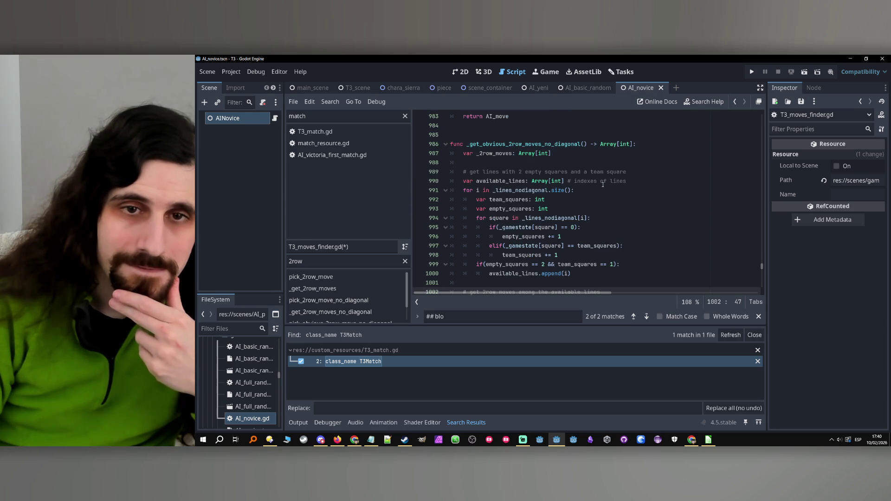
scroll(601, 187, "down", 2)
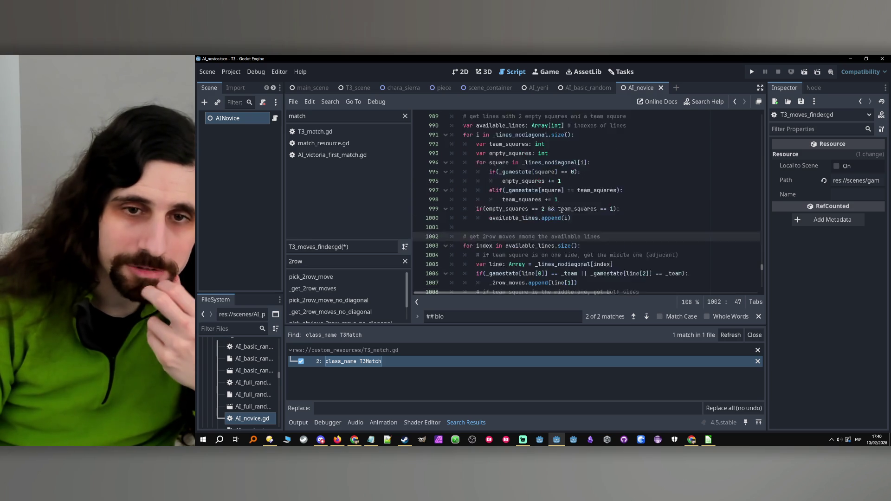
scroll(561, 211, "up", 2)
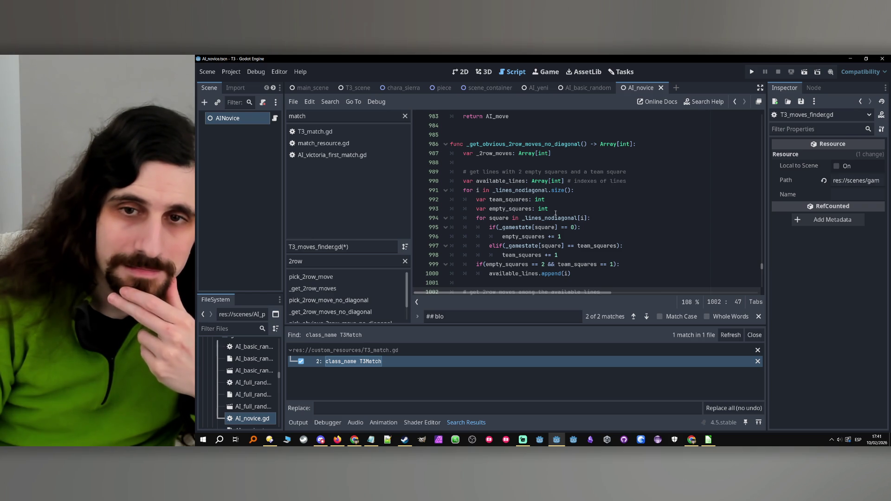
- Remove the parentheses from the if/elif conditions on lines 995–999, ending line 995 with a colon
left_click(501, 227)
key("BackSpace")
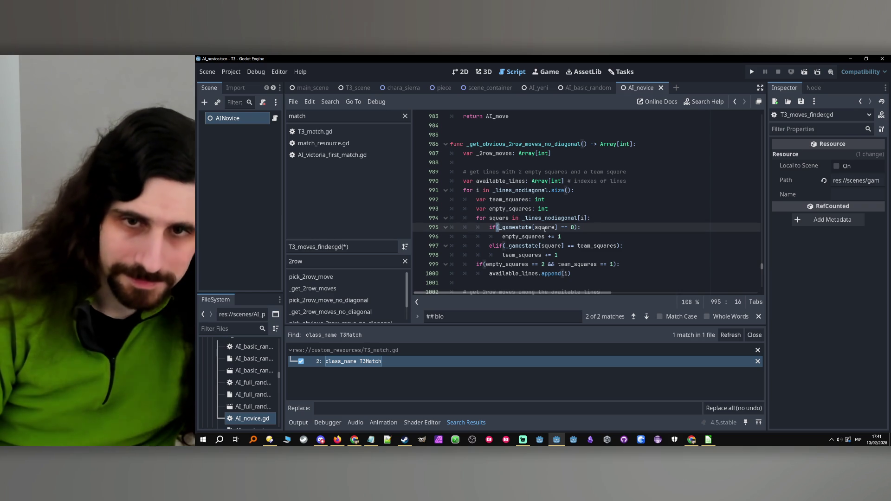
left_click(506, 245)
key("BackSpace")
left_click(486, 264)
key("BackSpace")
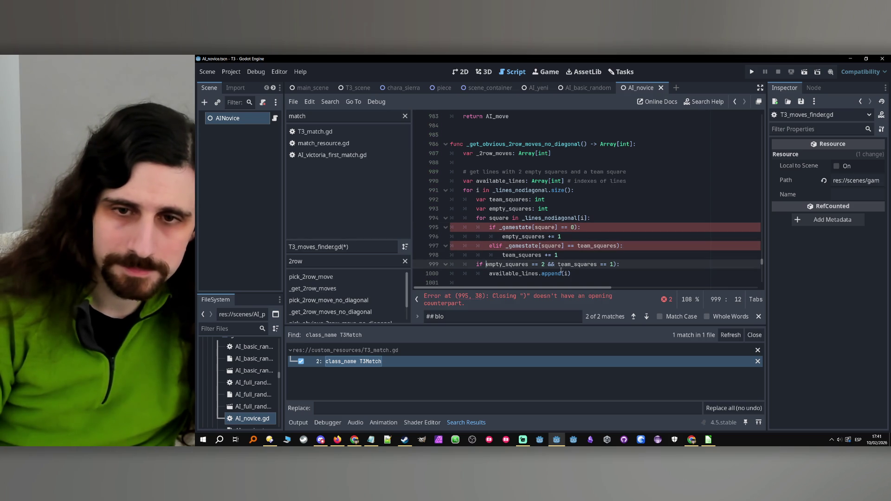
left_click(618, 264)
key("BackSpace")
left_click(621, 246)
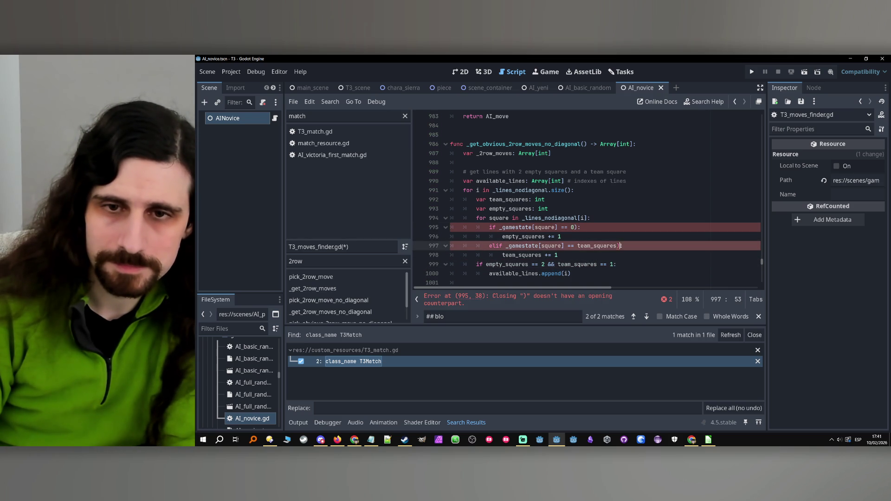
left_click(579, 226)
key("BackSpace")
type(":")
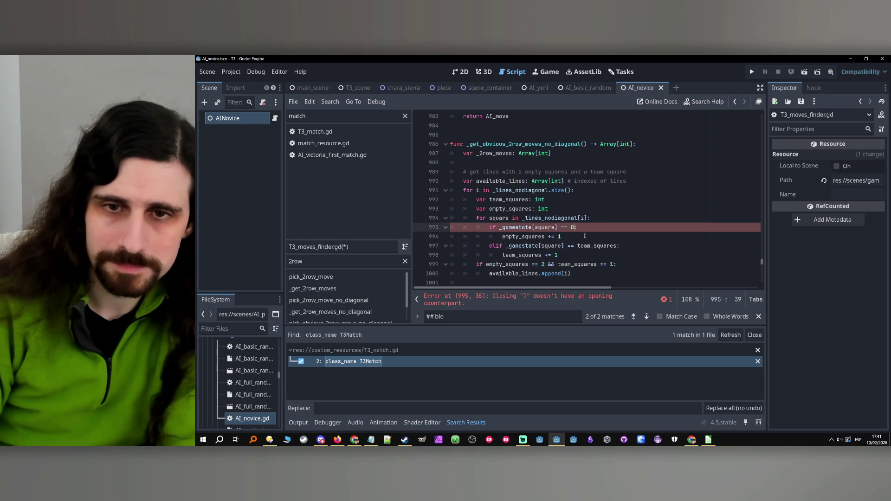
left_click(569, 236)
scroll(566, 240, "down", 3)
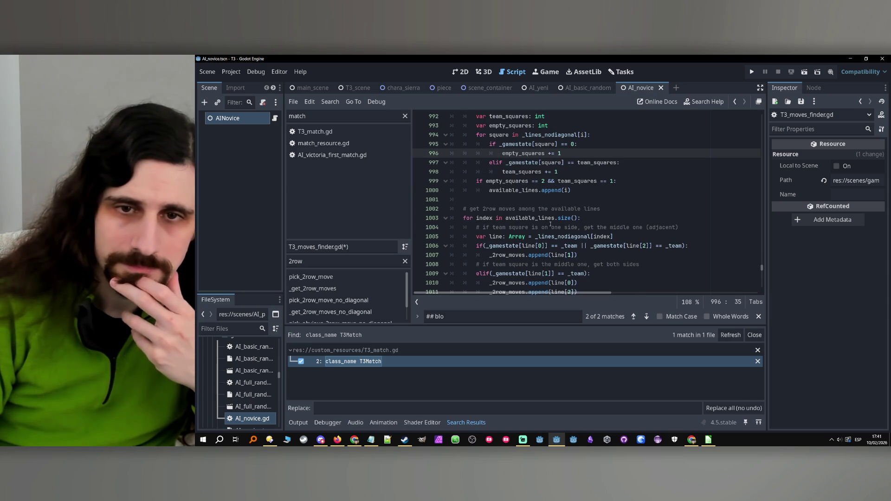
scroll(551, 224, "down", 1)
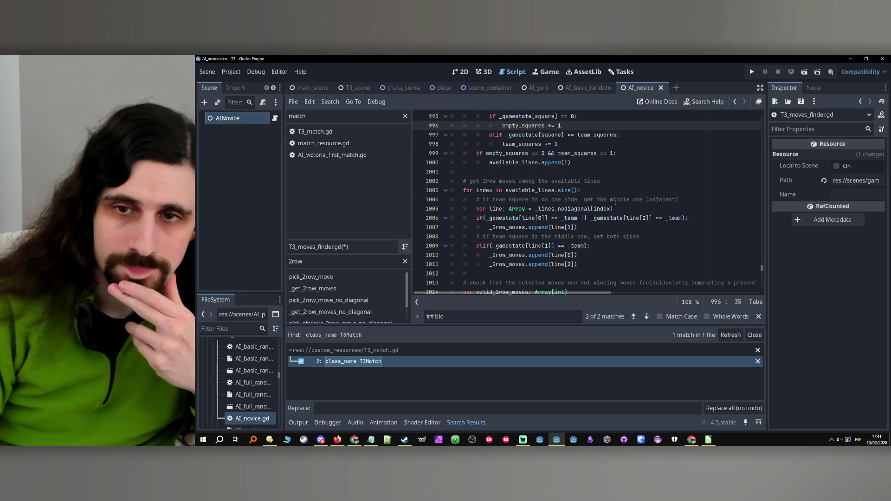
- Remove the parentheses from the if and elif conditions on lines 1006–1009
left_click(485, 218)
key("BackSpace")
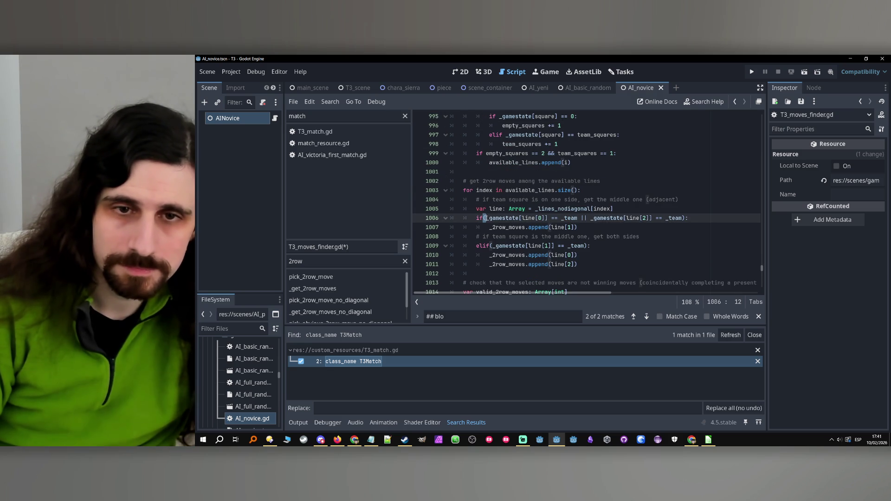
left_click(685, 219)
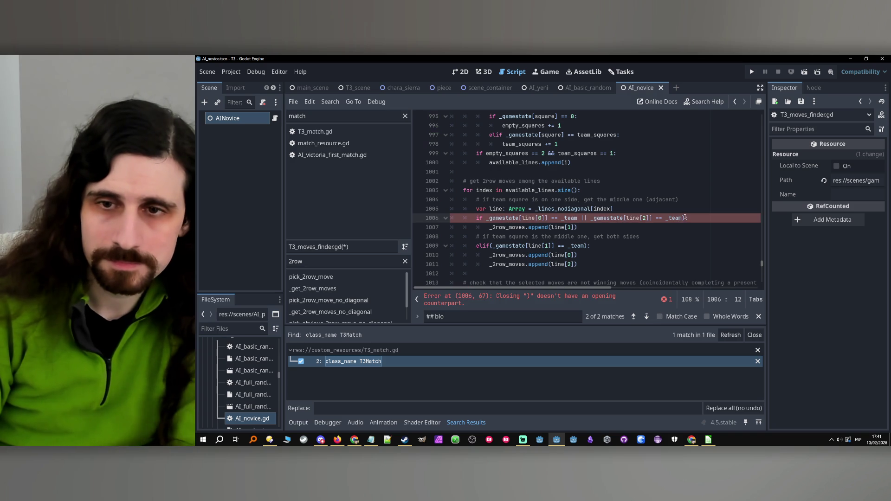
type(":")
left_click(588, 246)
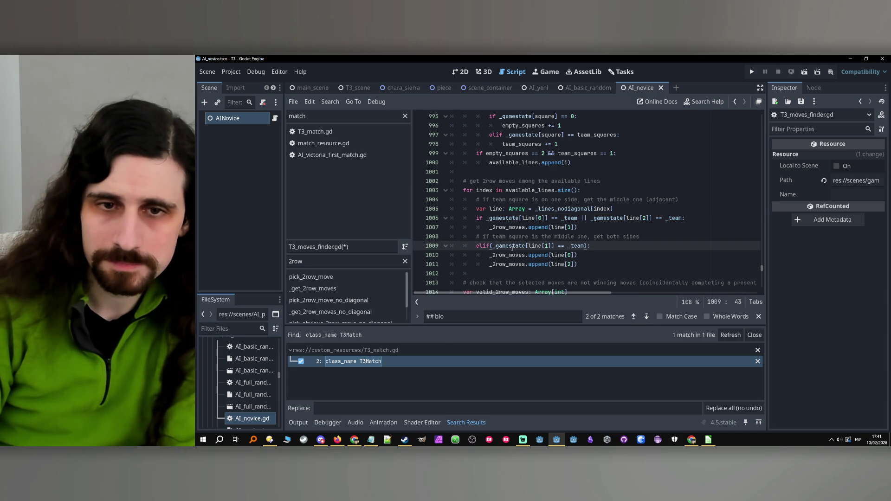
key("BackSpace")
left_click(490, 246)
key("BackSpace")
left_click(598, 253)
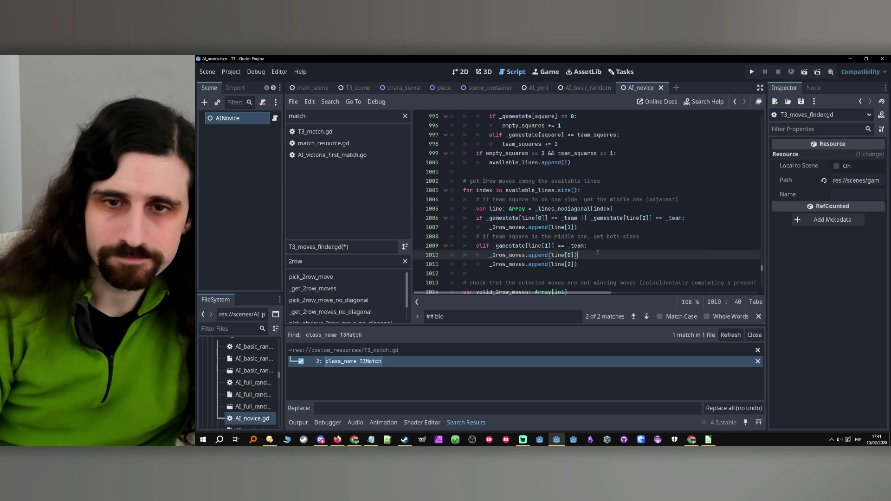
left_click(601, 246)
left_click(605, 230)
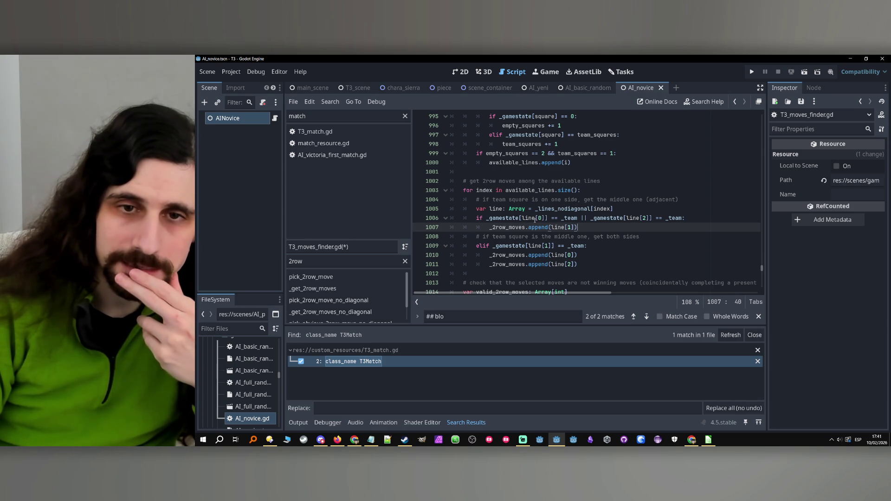
- Delete the middle-square comment and its elif branch on lines 1008–1011
left_click(496, 236)
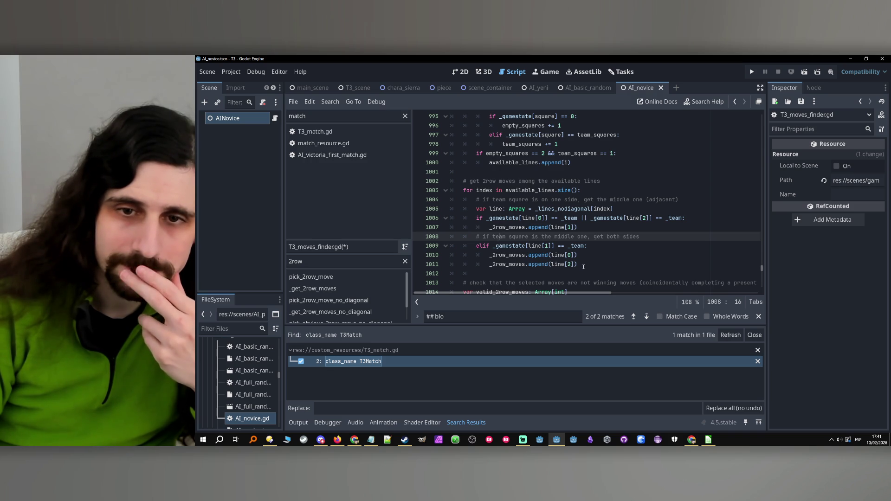
left_click_drag(578, 265, 428, 248)
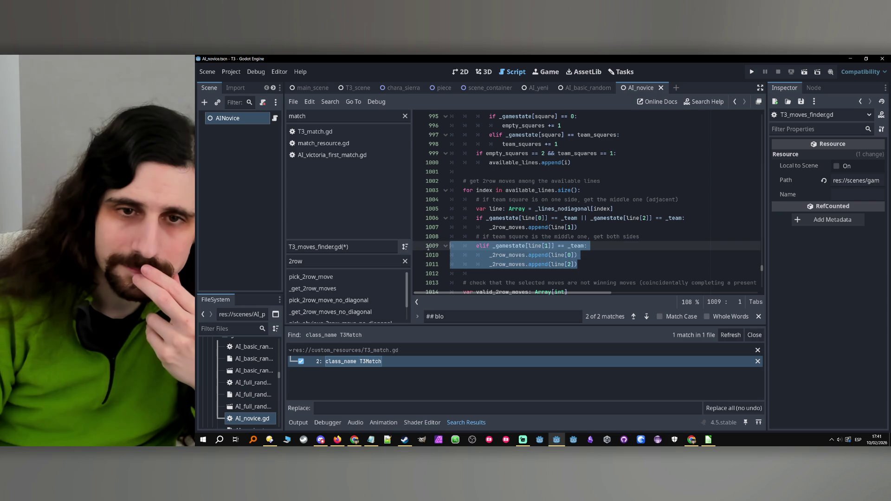
left_click(619, 251)
left_click_drag(577, 265, 429, 246)
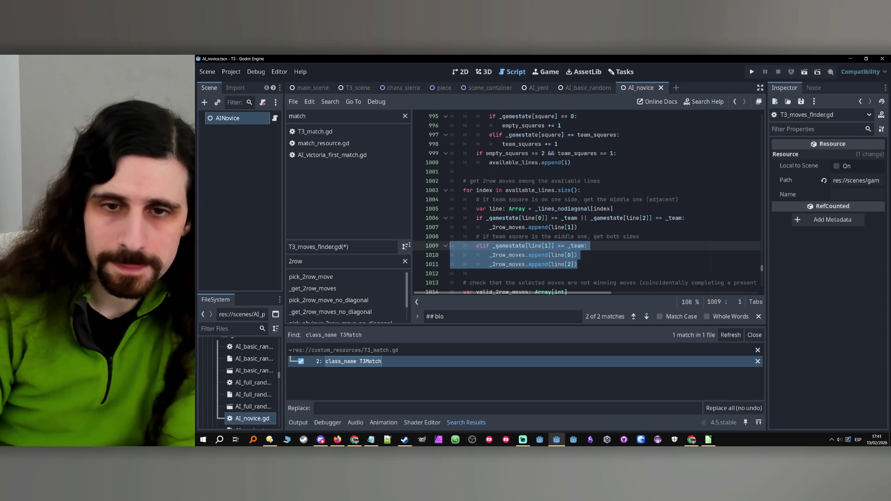
key("shift+Up")
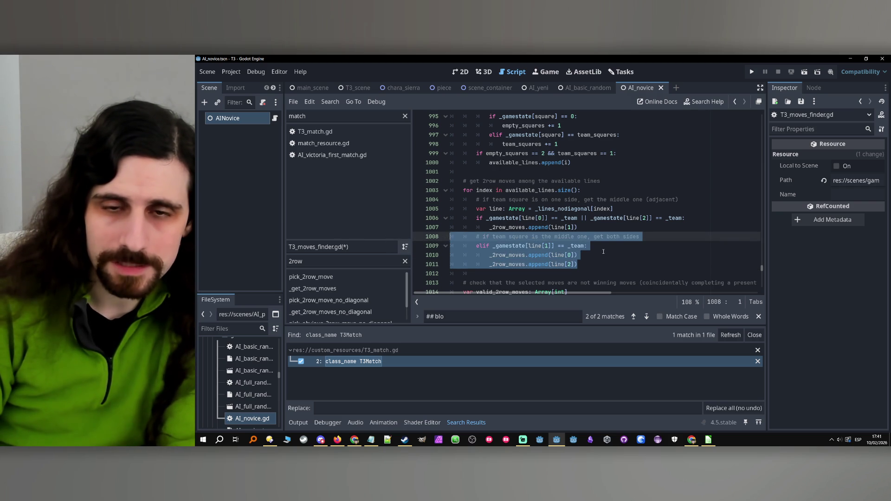
key("Delete")
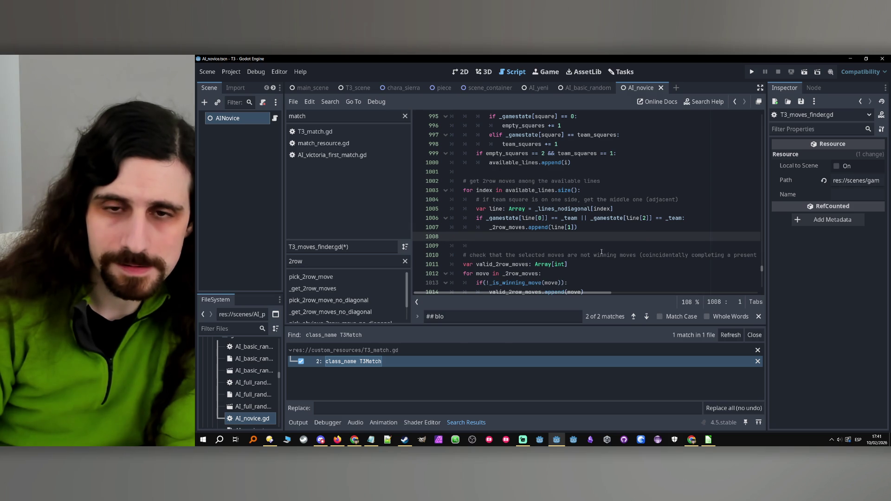
key("Delete")
key("Tab")
key("Tab")
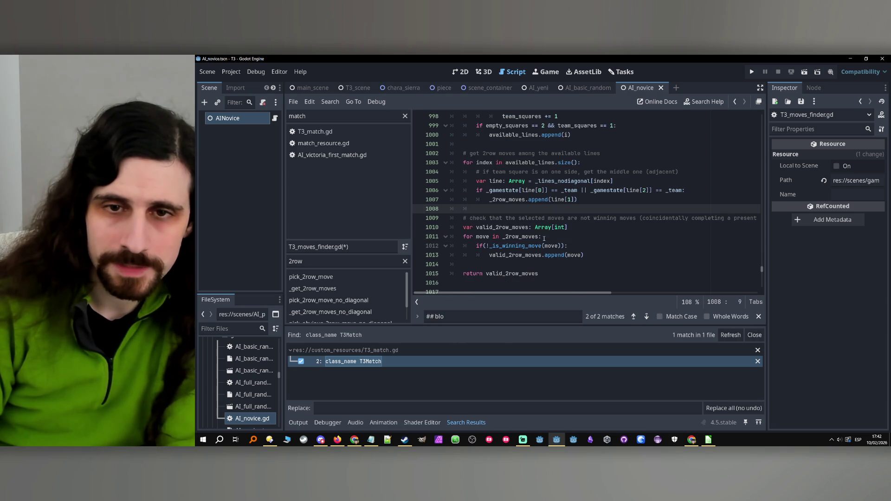
- Rewrite line 1012 as 'if !_is_winning_move(move):' without parentheses
scroll(583, 238, "down", 1)
left_click_drag(591, 293, 625, 293)
scroll(490, 231, "left", 3)
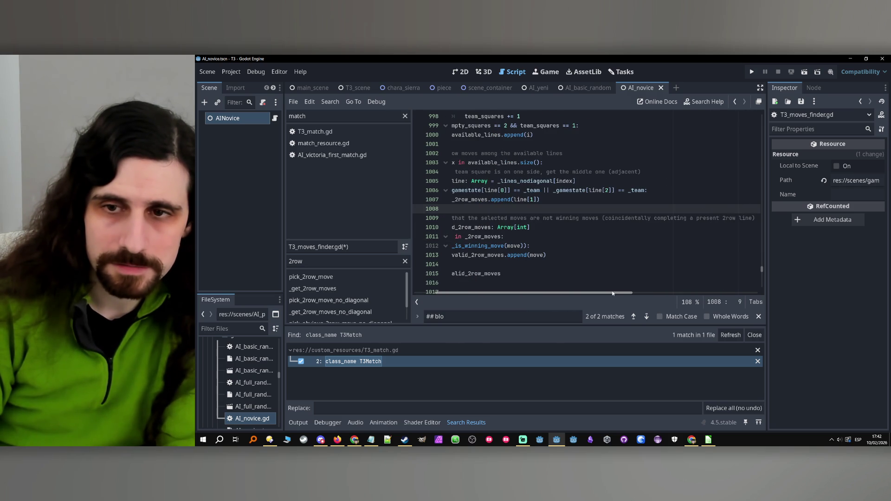
left_click(489, 229)
left_click(511, 245)
left_click(484, 246)
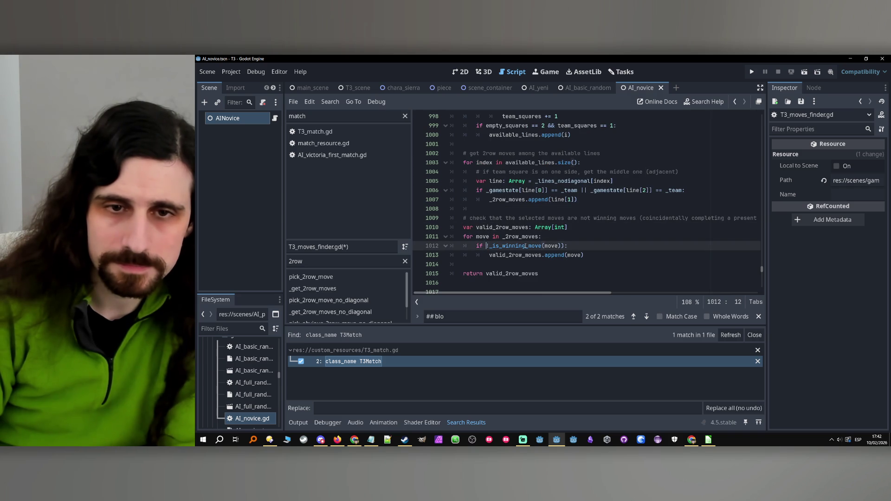
key("Delete")
key("End")
key("Left")
key("BackSpace")
key("Down")
key("End")
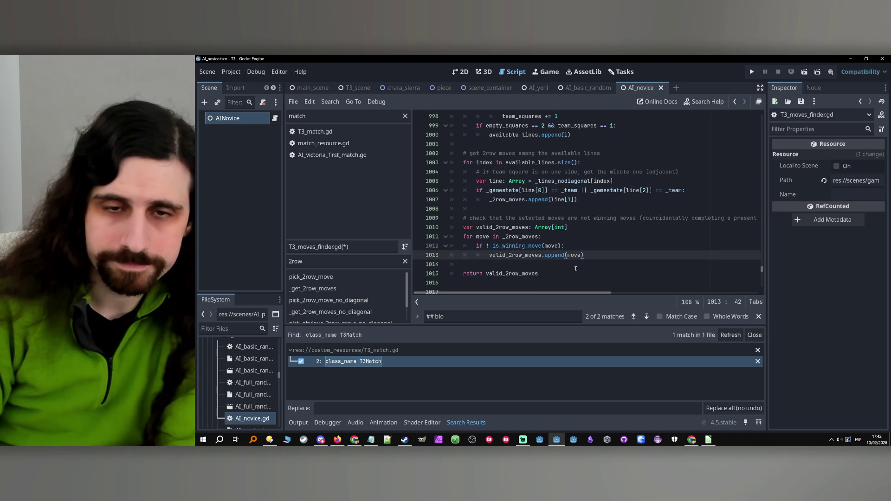
left_click(577, 268)
scroll(576, 251, "up", 3)
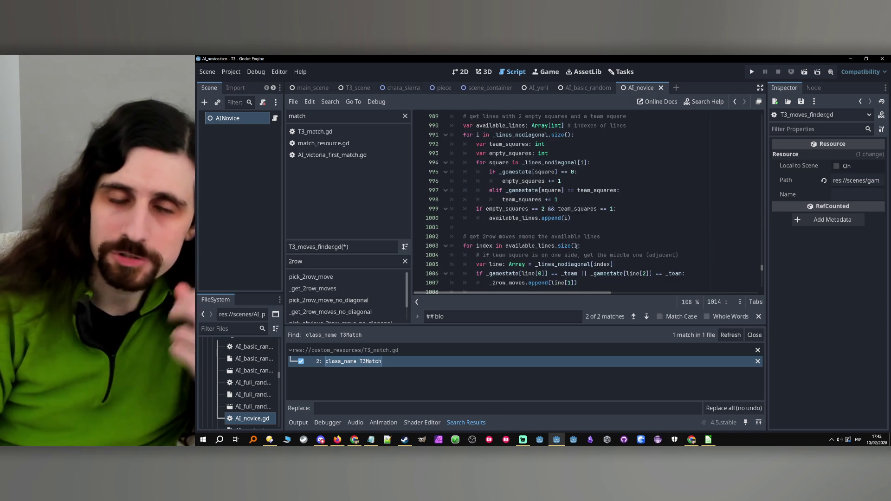
- Remove the parentheses from the if/elif conditions on lines 943–947
scroll(576, 246, "up", 9)
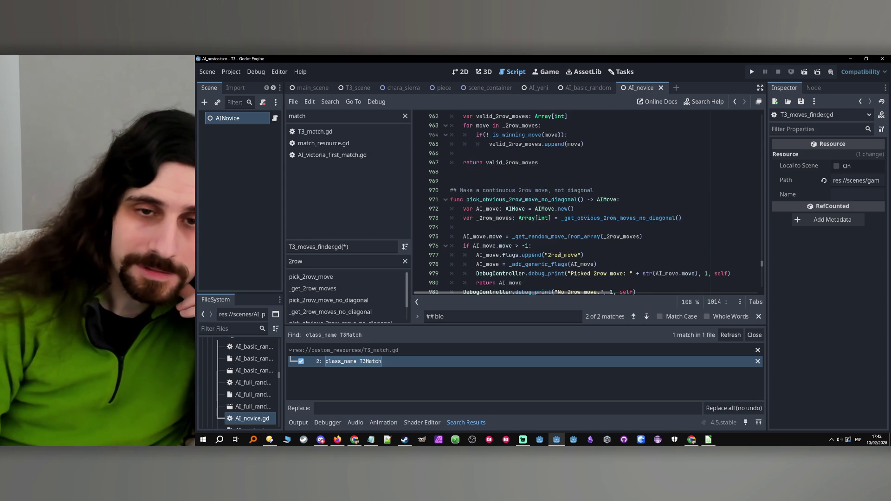
scroll(558, 259, "up", 9)
scroll(556, 262, "up", 3)
scroll(552, 263, "down", 1)
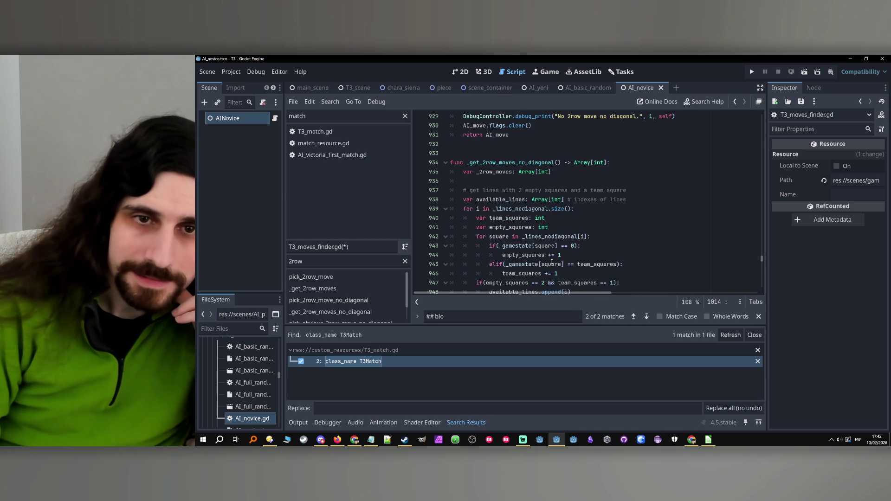
scroll(483, 228, "down", 1)
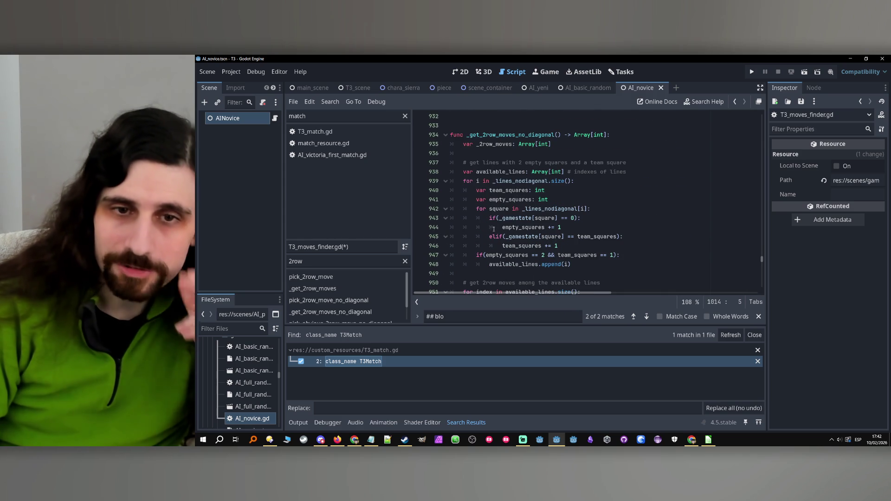
left_click(500, 218)
key("BackSpace")
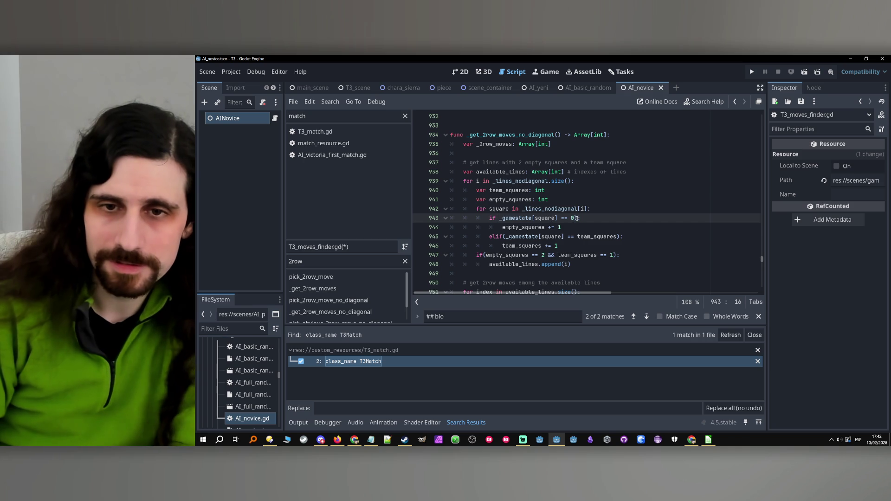
left_click(504, 237)
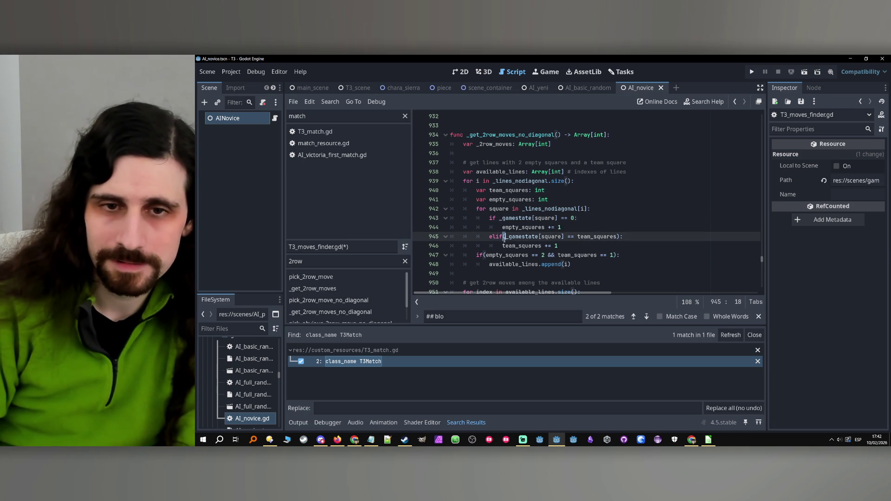
key("BackSpace")
left_click(620, 238)
key("BackSpace")
left_click(617, 255)
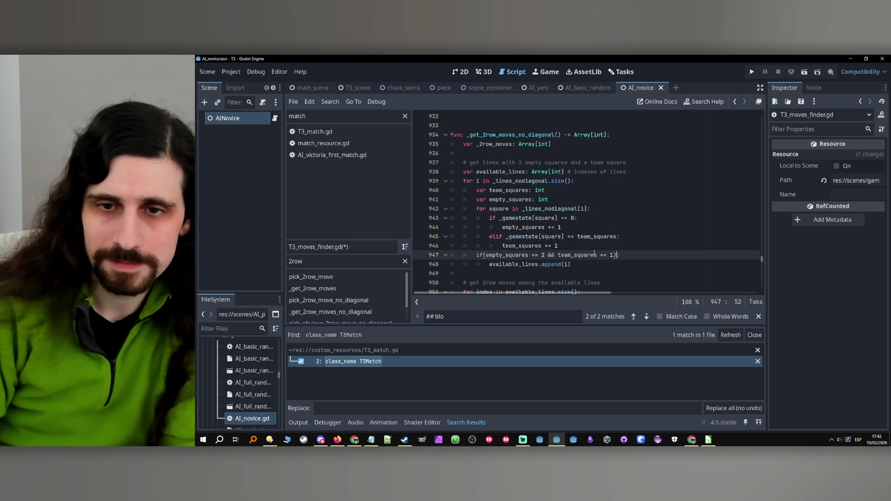
key("BackSpace")
key("BackSpace")
type(":")
- Strip the parentheses from the conditions on lines 954, 957 and 964, ending line 957 with a colon
scroll(487, 256, "down", 2)
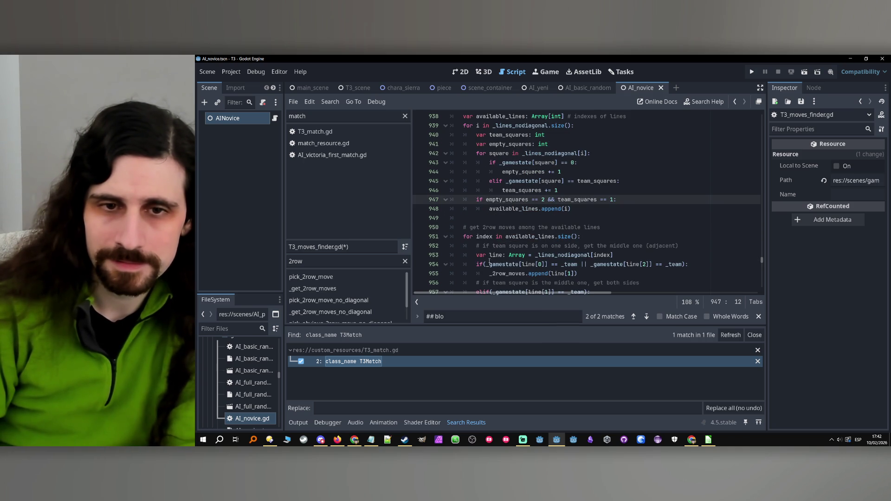
left_click(484, 264)
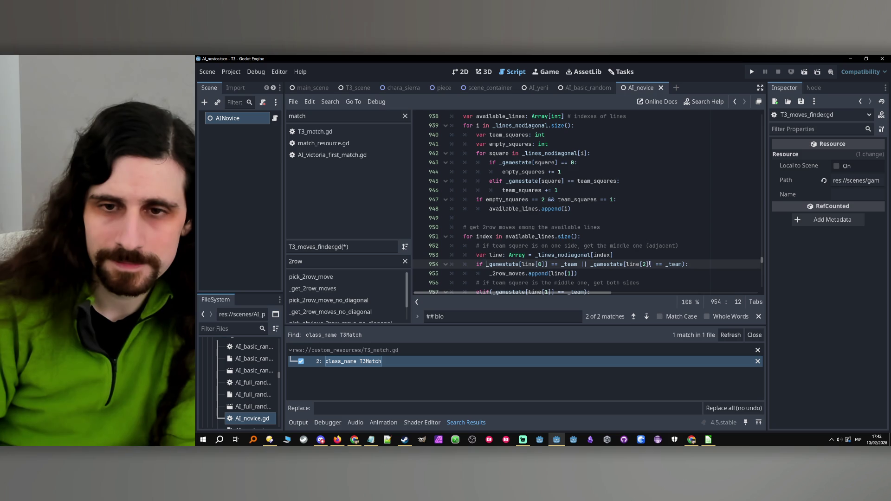
left_click(689, 264)
key("BackSpace")
scroll(500, 239, "down", 2)
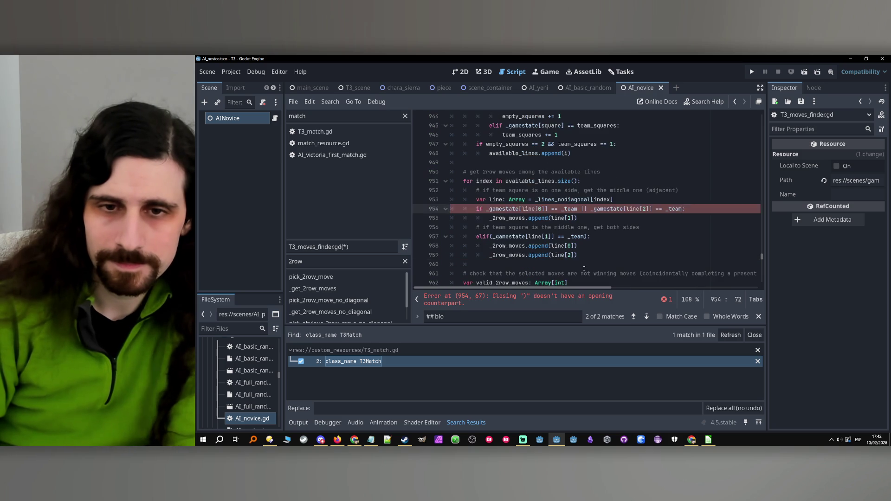
type(":")
left_click(486, 237)
key("Delete")
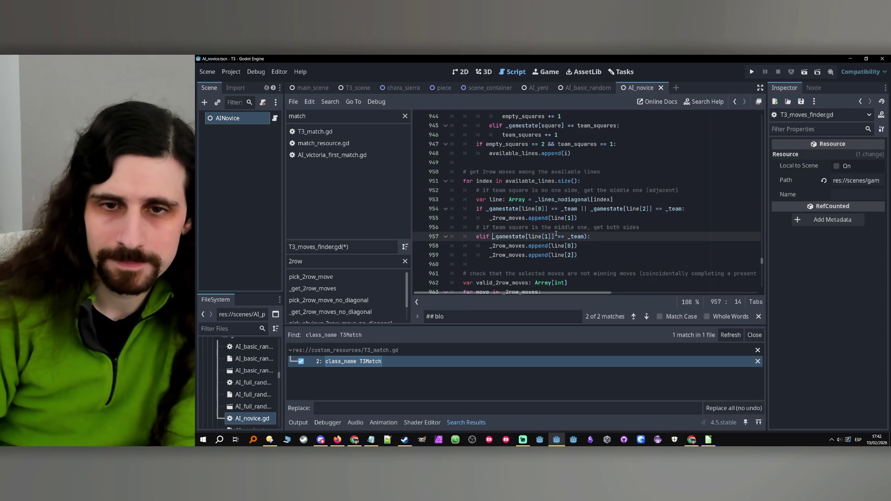
left_click(588, 237)
key("BackSpace")
type(":")
key("Down")
key("Down")
scroll(484, 246, "down", 2)
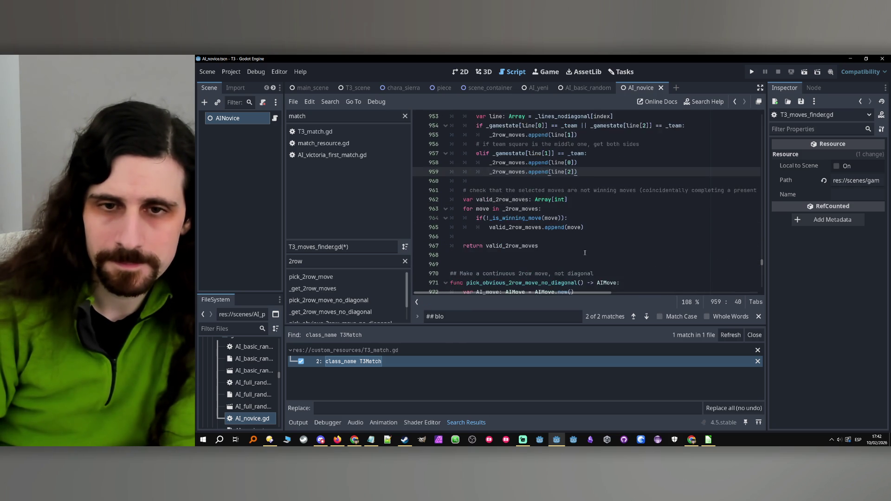
left_click(484, 246)
key("Delete")
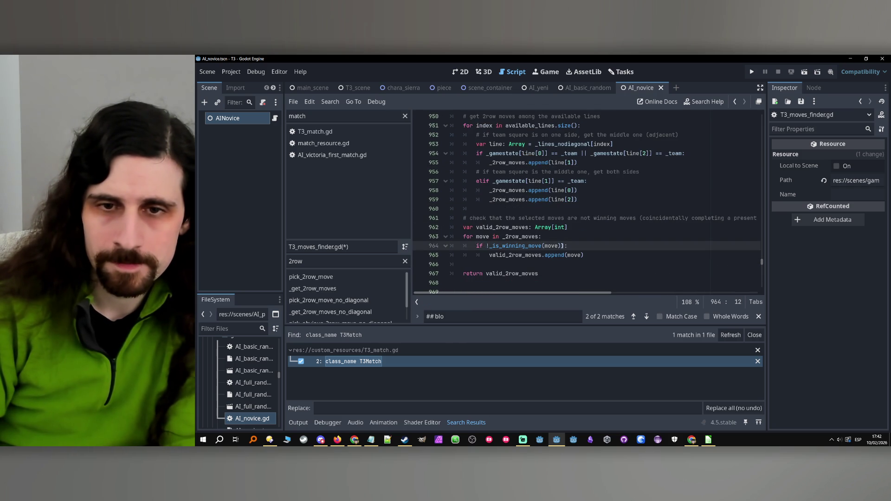
left_click(577, 248)
scroll(577, 248, "up", 8)
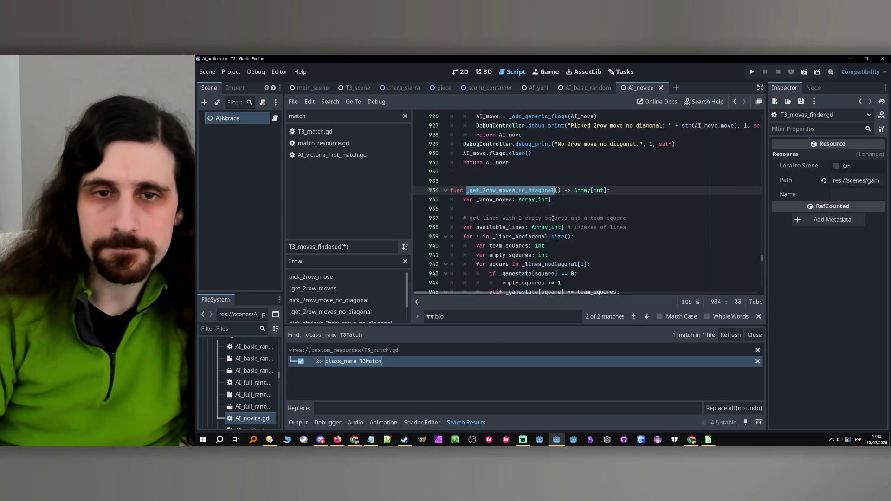
scroll(549, 215, "up", 2)
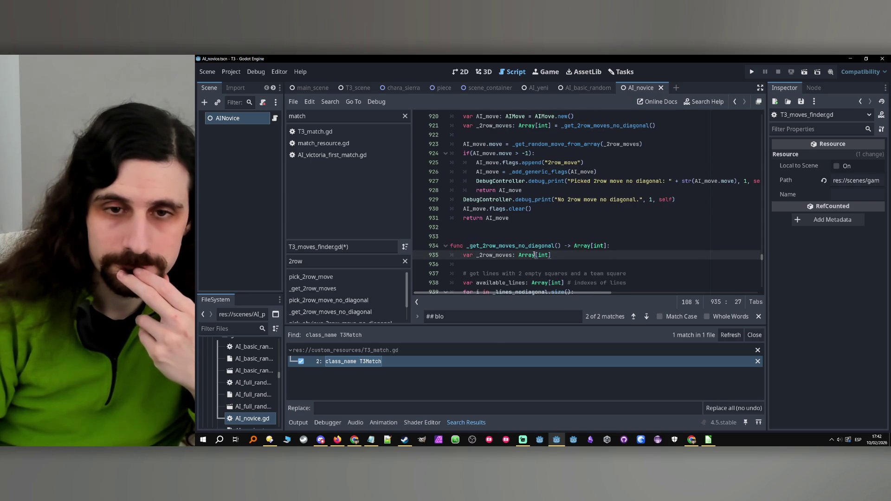
scroll(604, 213, "up", 2)
scroll(603, 213, "up", 2)
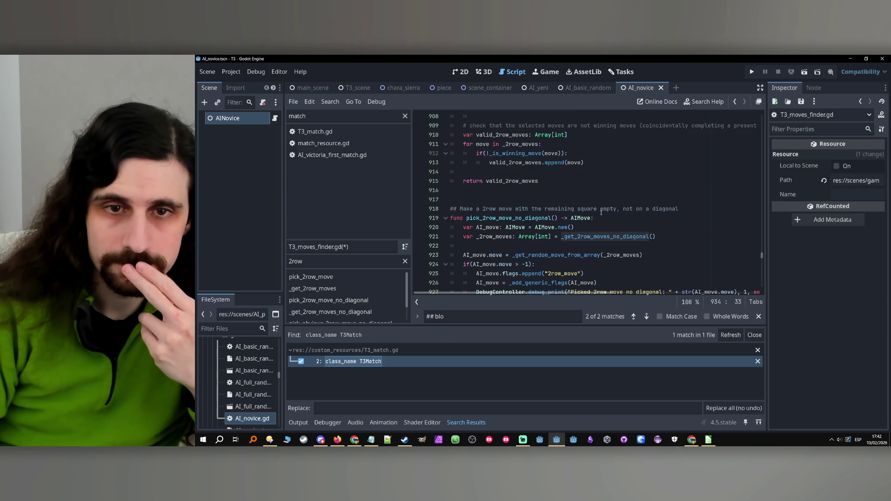
scroll(589, 213, "up", 12)
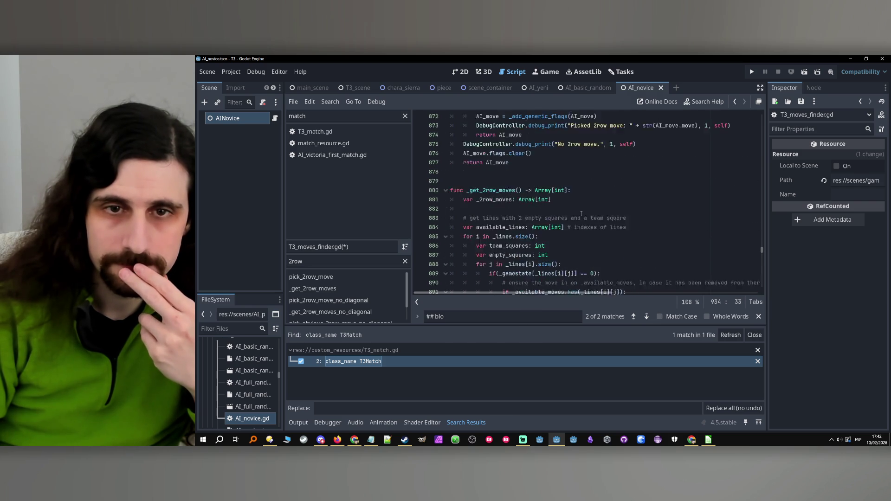
scroll(581, 214, "down", 3)
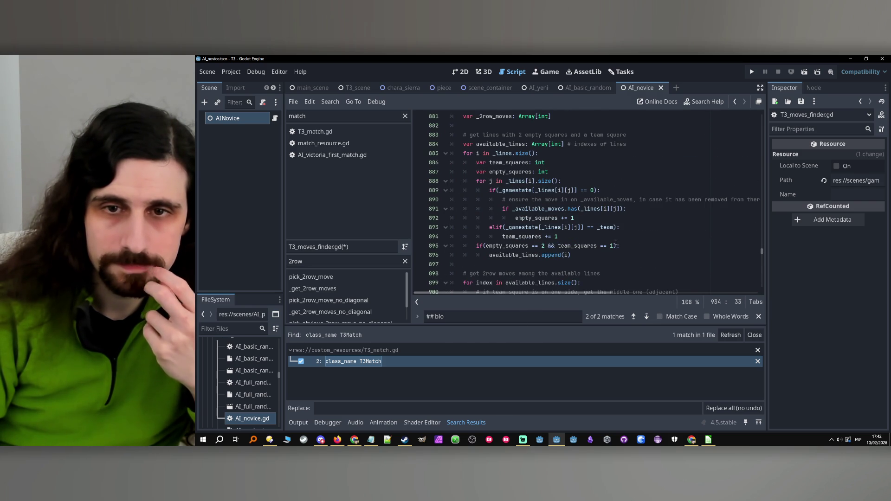
scroll(619, 295, "right", 3)
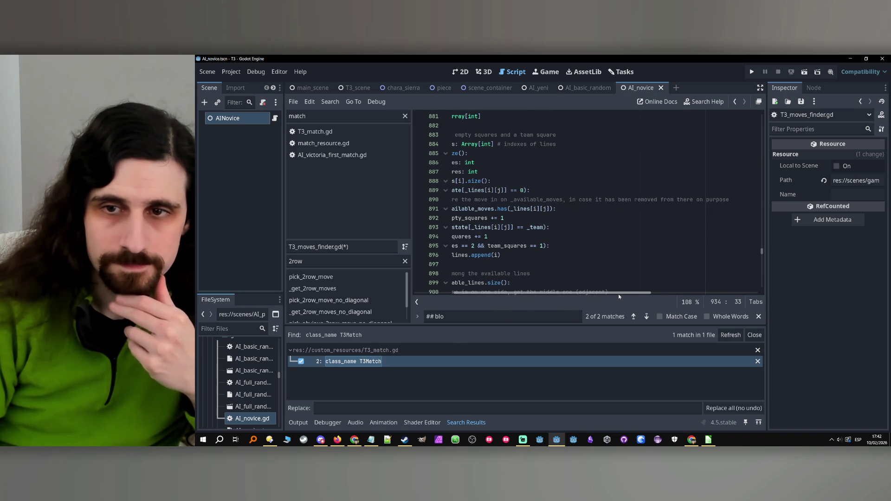
scroll(619, 294, "left", 3)
scroll(599, 269, "down", 2)
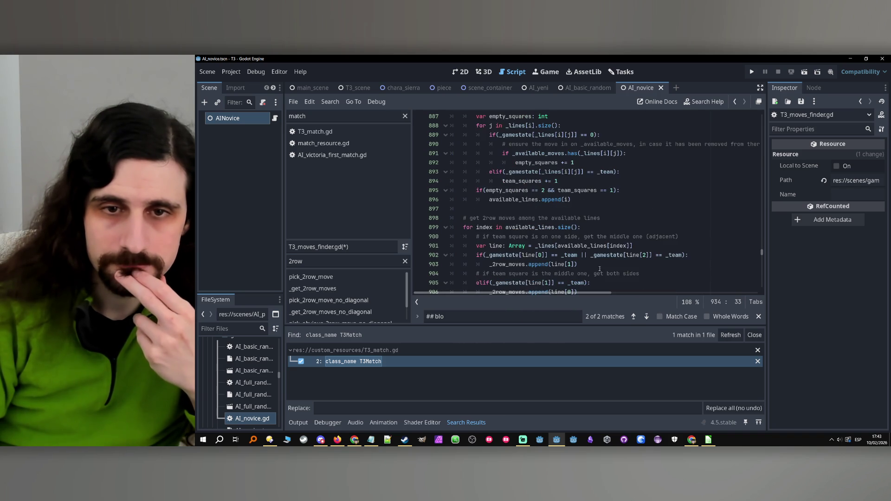
scroll(591, 265, "down", 2)
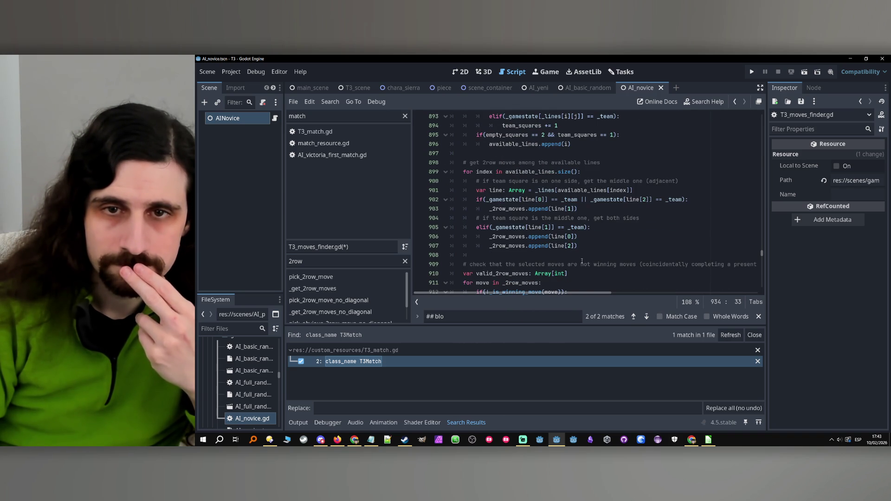
scroll(581, 262, "down", 3)
scroll(567, 259, "down", 9)
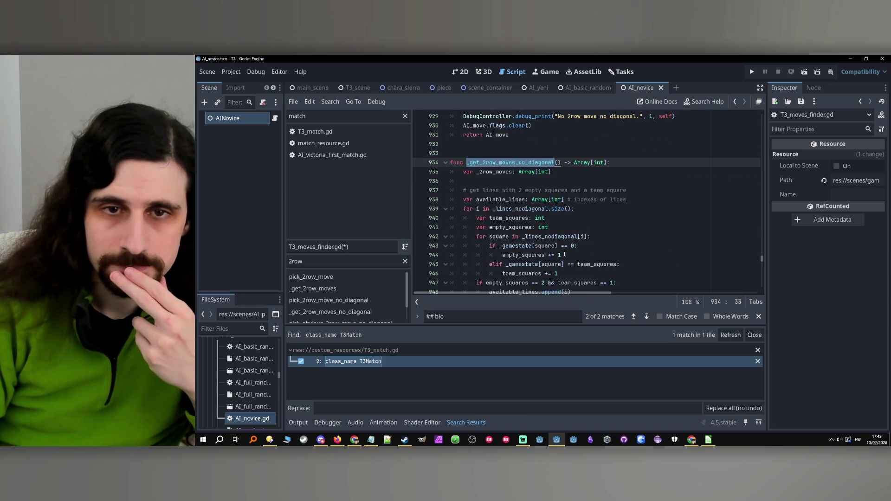
scroll(481, 181, "down", 1)
left_click(494, 177)
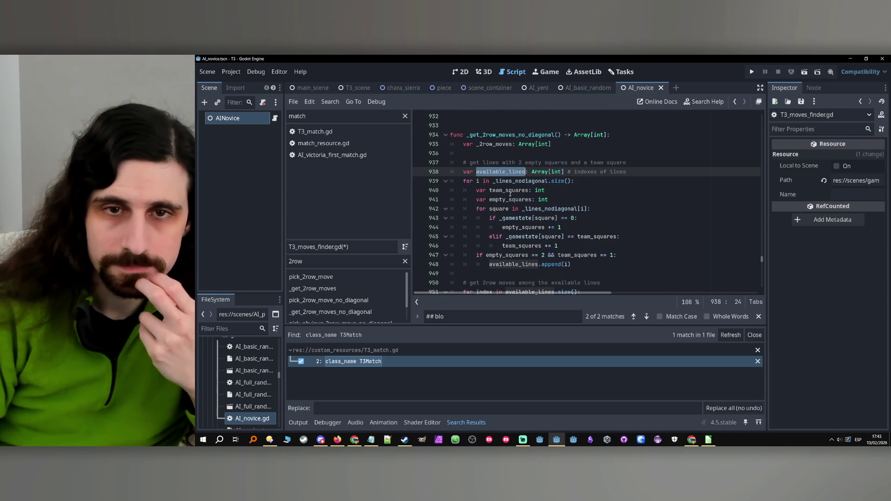
double_click(510, 181)
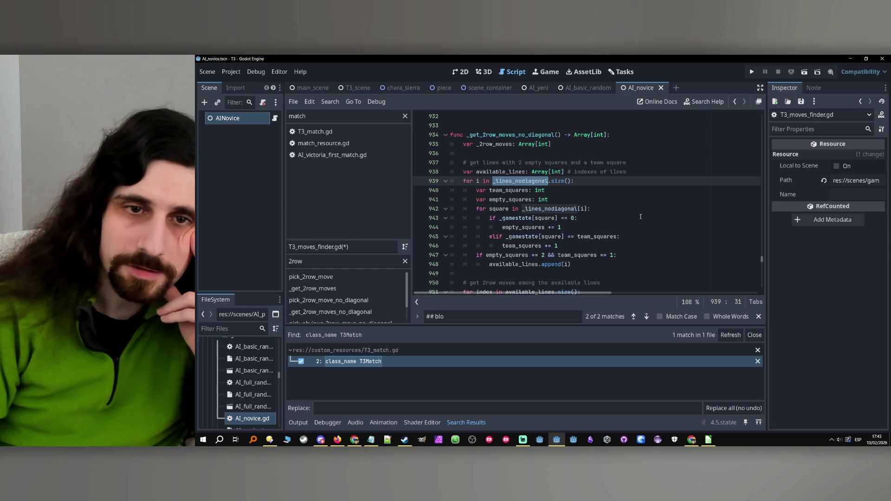
scroll(519, 189, "up", 2)
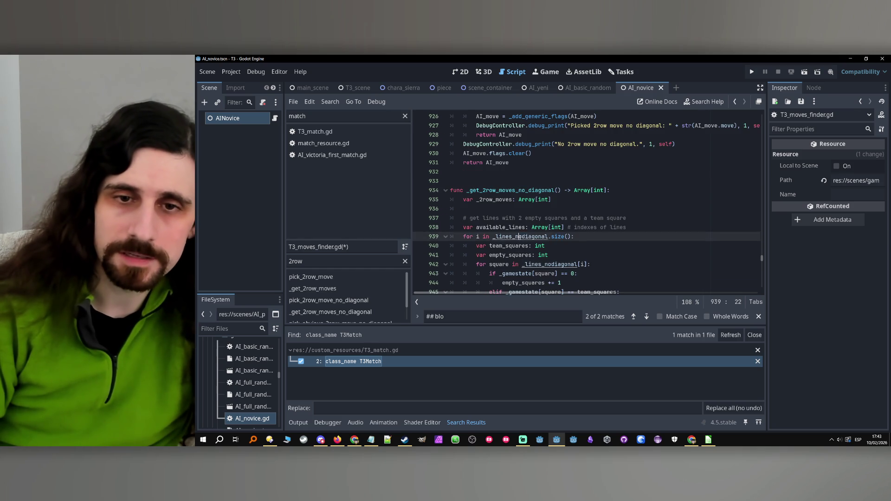
left_click(519, 236, "ctrl")
left_click(736, 103)
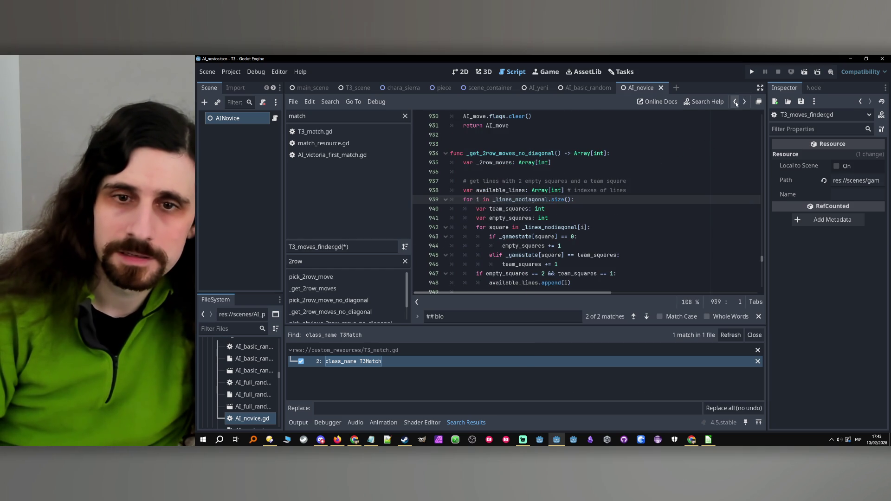
double_click(530, 199)
scroll(552, 209, "down", 12)
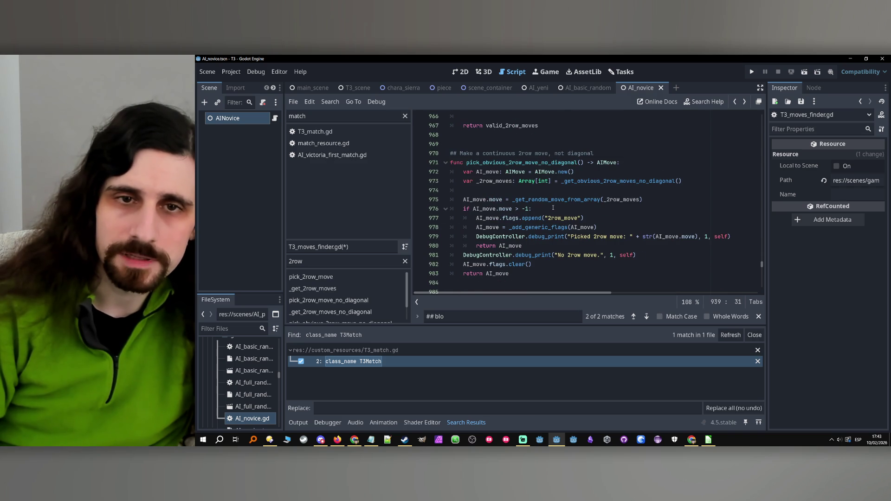
scroll(553, 208, "down", 4)
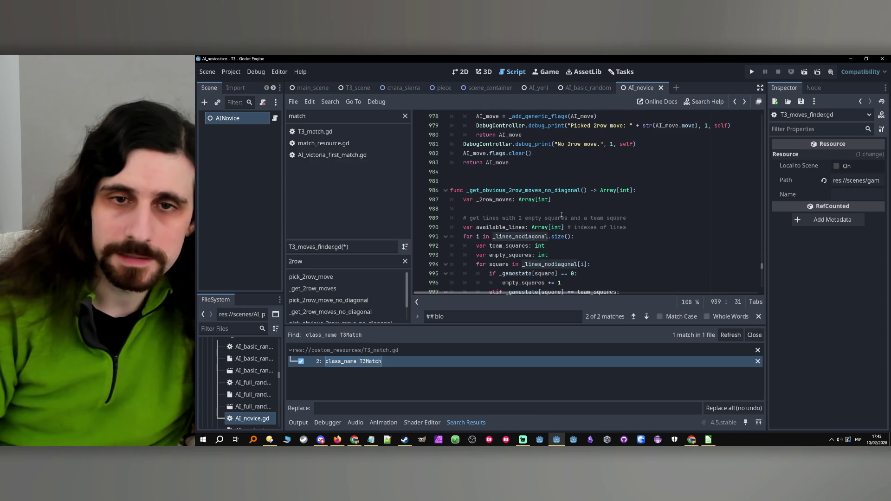
scroll(558, 214, "down", 2)
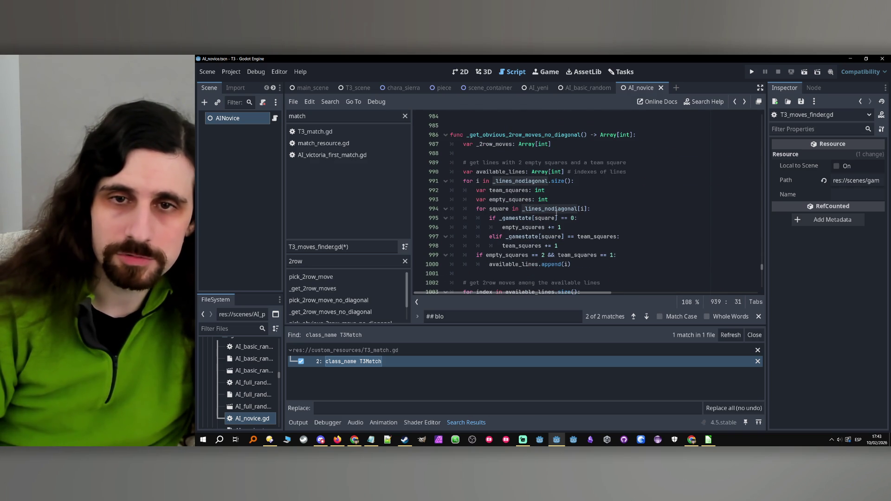
double_click(520, 180)
double_click(550, 212)
scroll(505, 233, "down", 7)
scroll(505, 233, "up", 10)
double_click(487, 218)
scroll(534, 218, "up", 4)
left_click(592, 217)
double_click(579, 211)
key("Right")
left_click(523, 221)
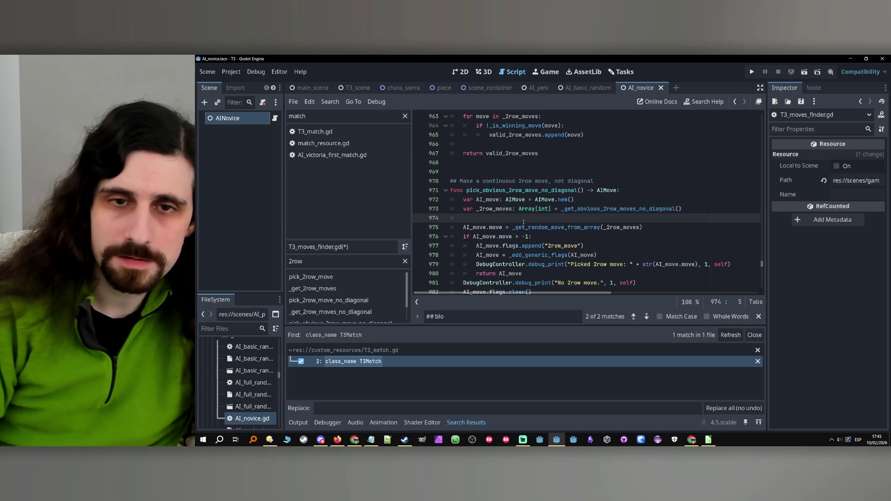
scroll(529, 225, "up", 20)
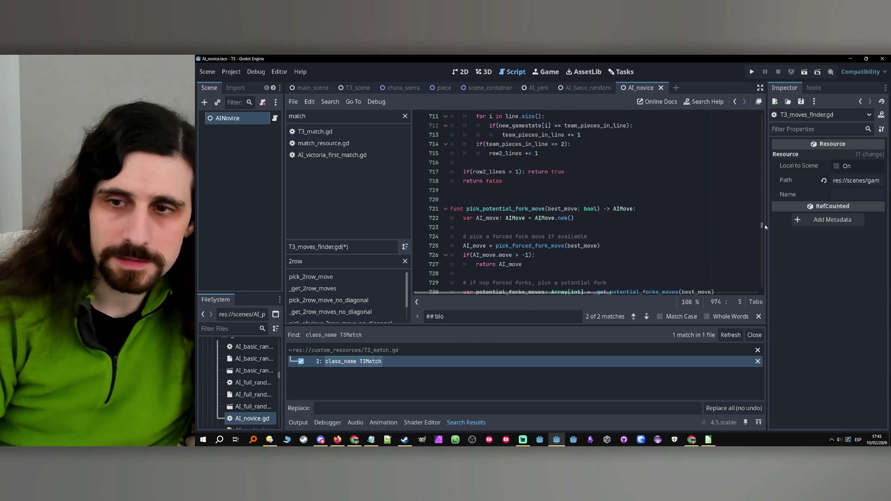
- Scroll to the UTILITIES section and put the caret on the blank line under its header
scroll(606, 185, "up", 20)
scroll(605, 185, "down", 11)
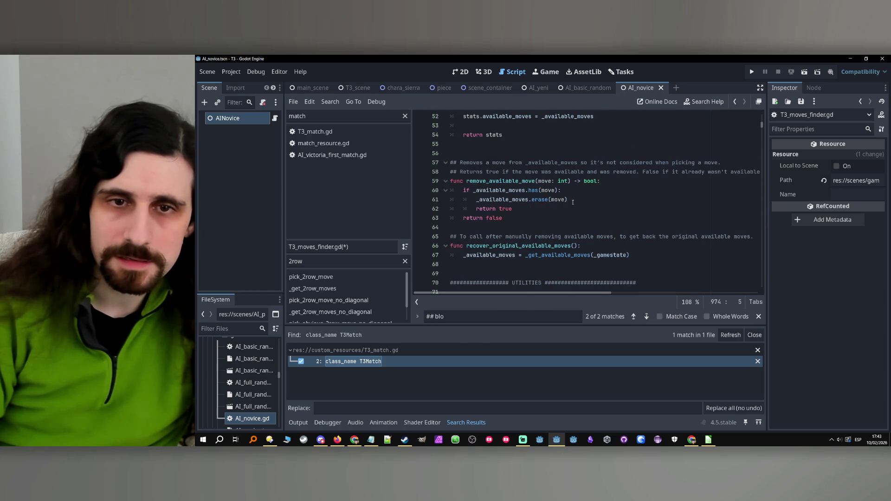
scroll(566, 200, "down", 2)
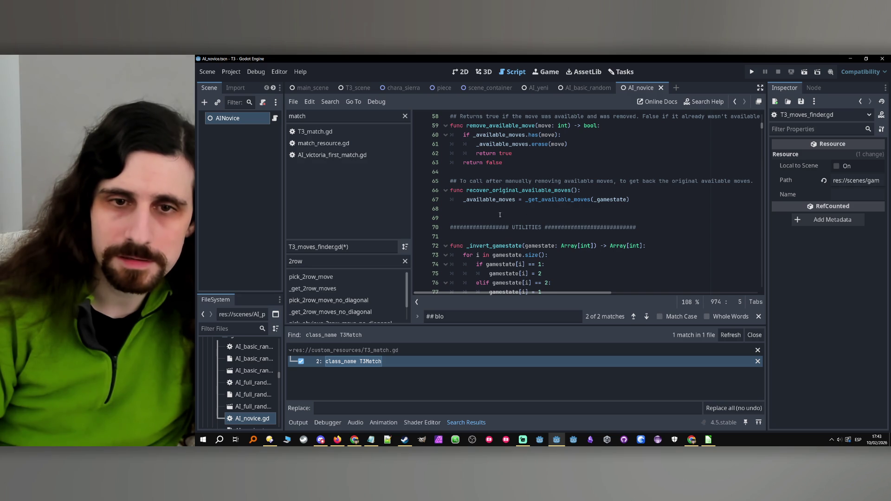
scroll(500, 215, "down", 4)
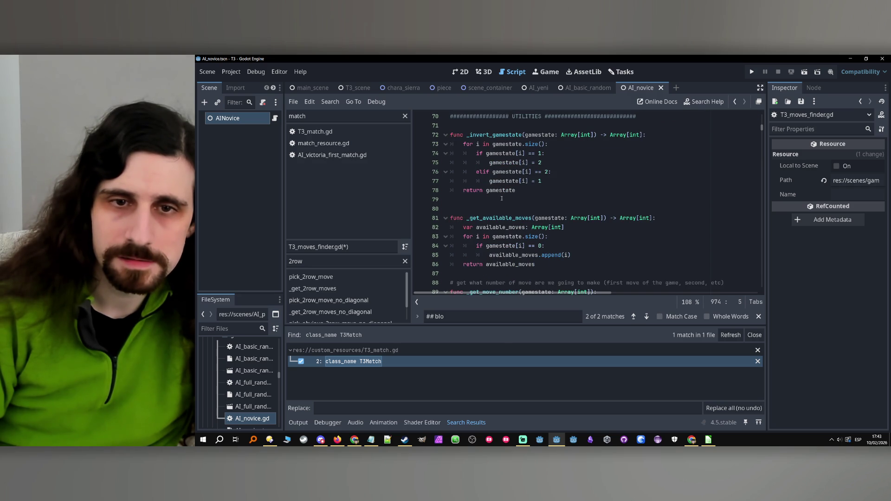
scroll(495, 209, "down", 2)
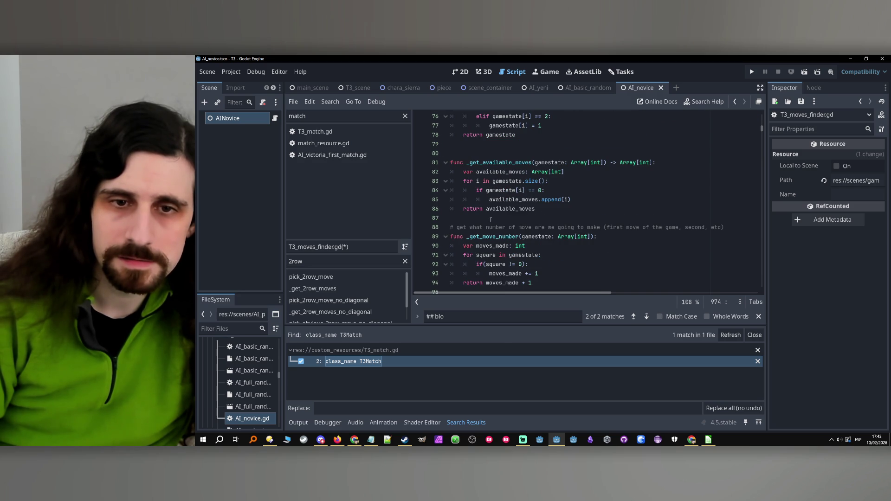
scroll(478, 164, "up", 4)
left_click(466, 179)
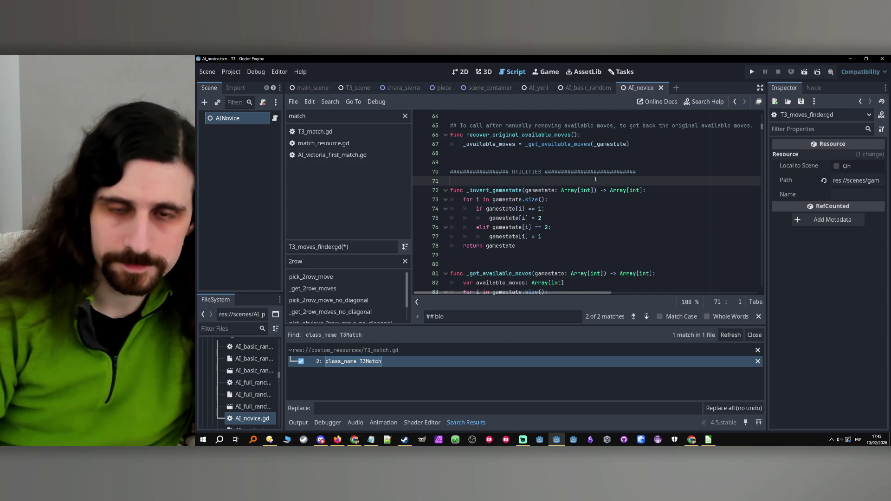
- Add the signature func _remove_non_available_moves_from_array(array: Array[int]) -> Array[int] above _invert_gamestate
key("Return")
key("Return")
key("Up")
key("Up")
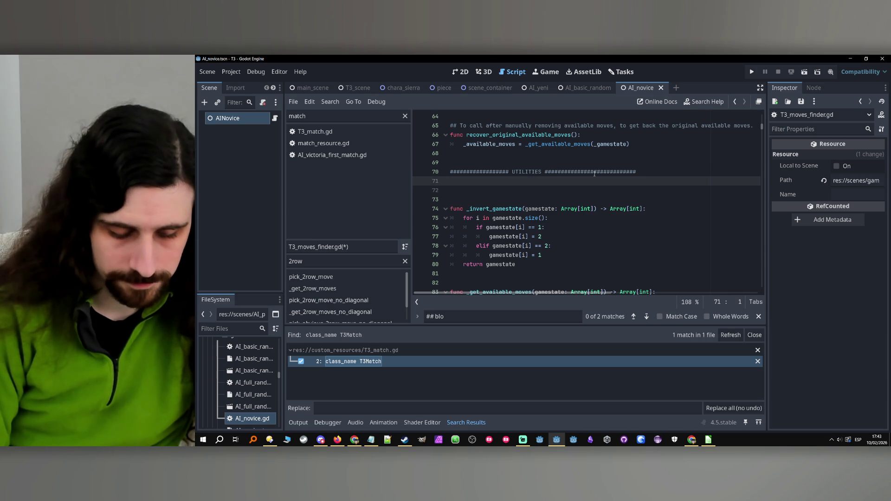
key("Return")
type("func _remove_non_a")
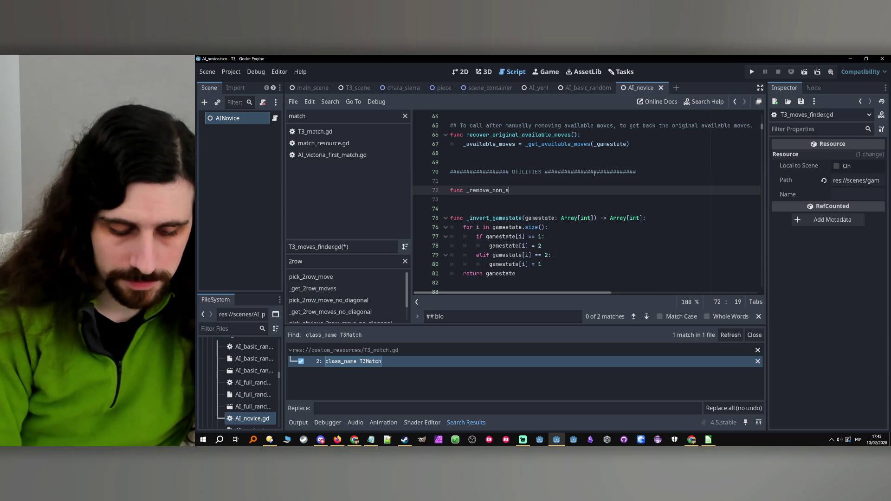
type("vailable_moves_fro")
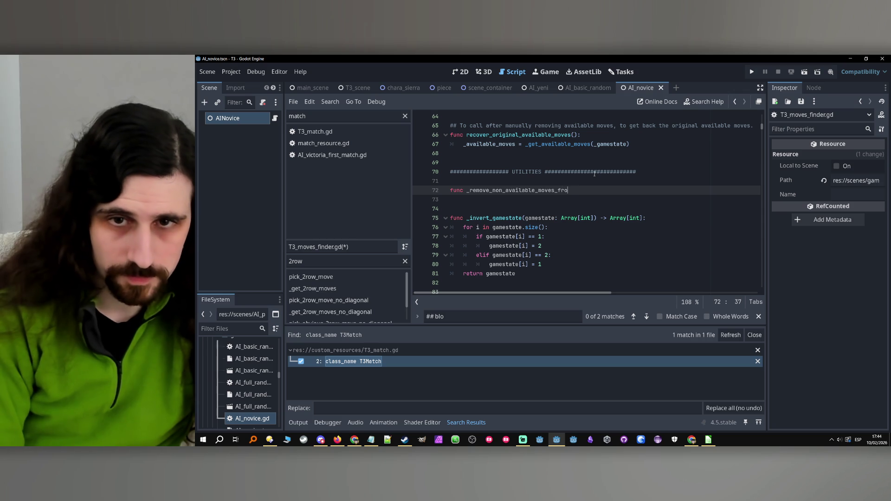
type("m_ara")
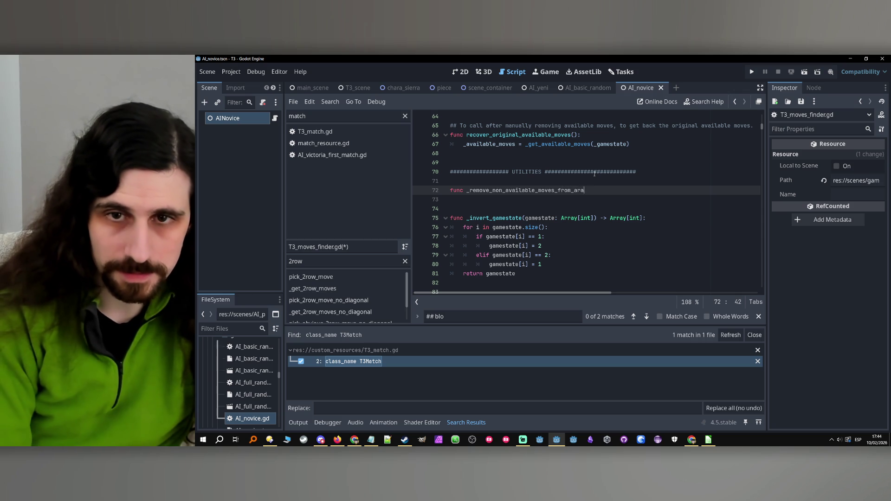
key("BackSpace")
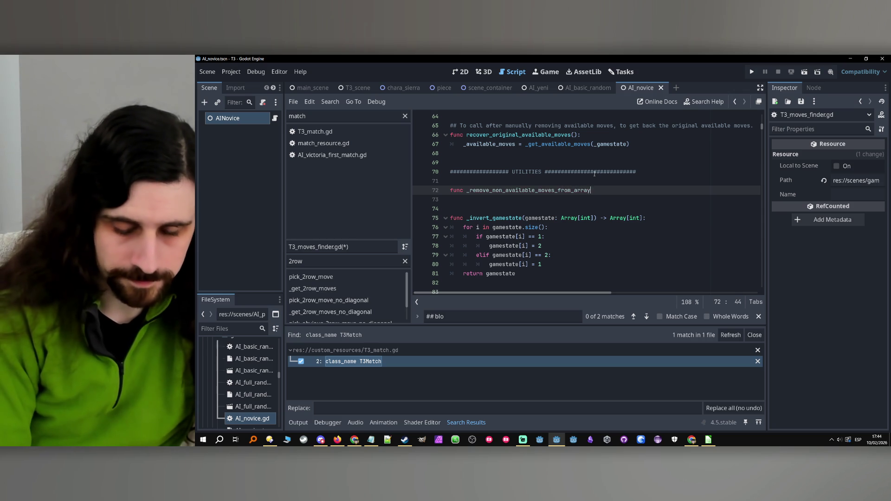
type("ay() -")
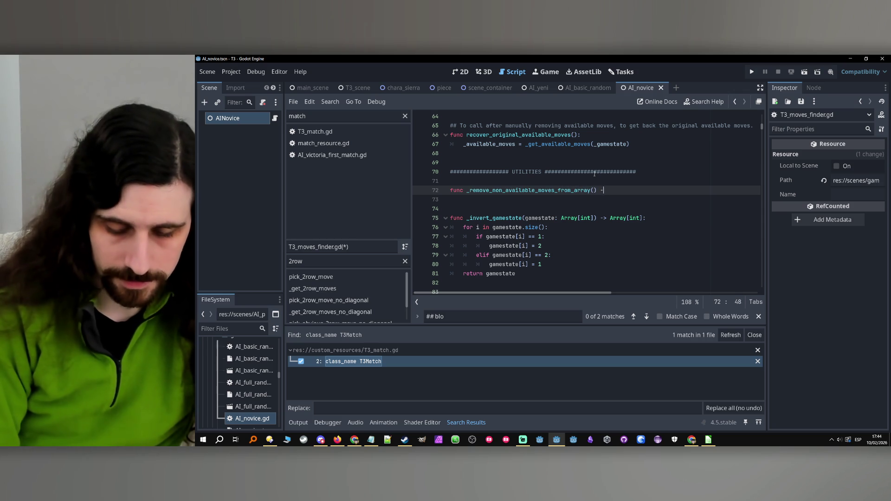
type("> Array")
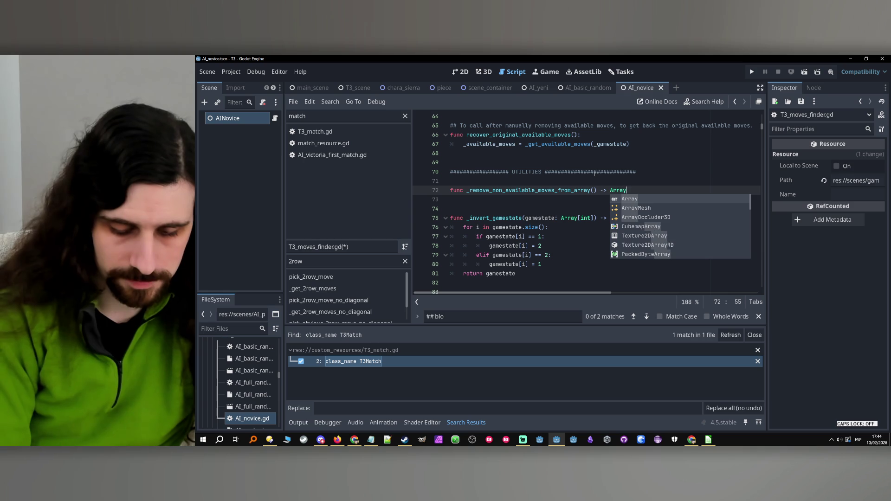
mouse_move(522, 218)
left_mouse_down()
mouse_move(646, 218)
mouse_move(592, 191)
left_mouse_up()
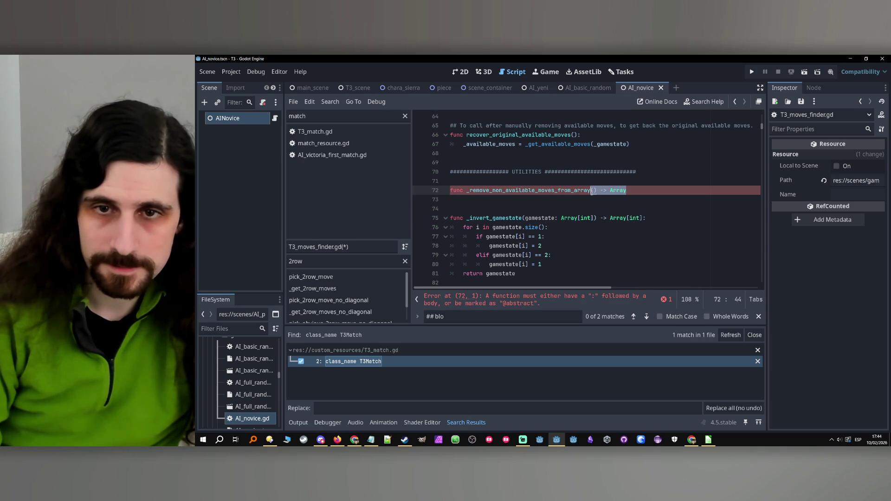
type("(gamestate: Array[int]) -> Array[int]:")
double_click(602, 190)
type("arra")
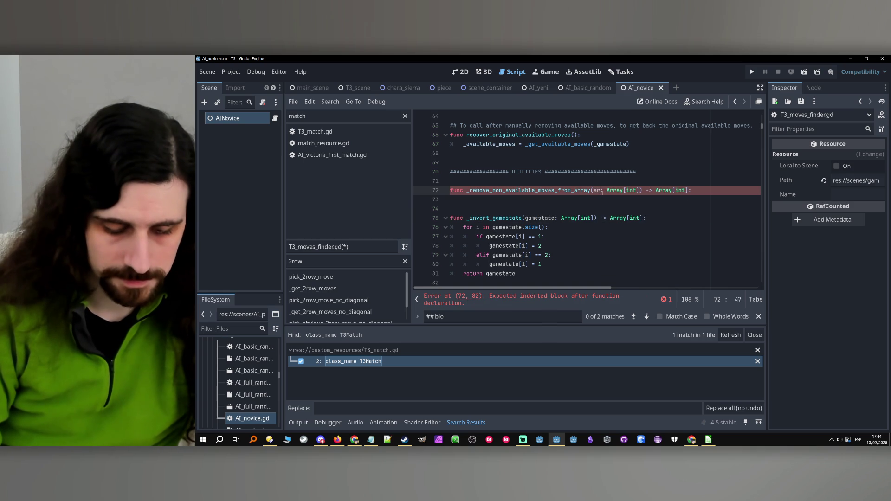
type("y")
- Declare var moves_to_remove: Array[int] and add a for loop iterating over array
key("Return")
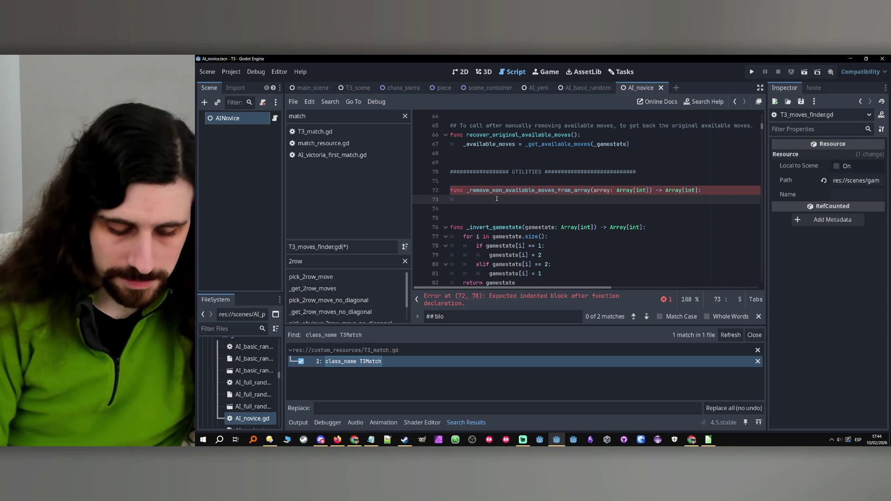
type("var m")
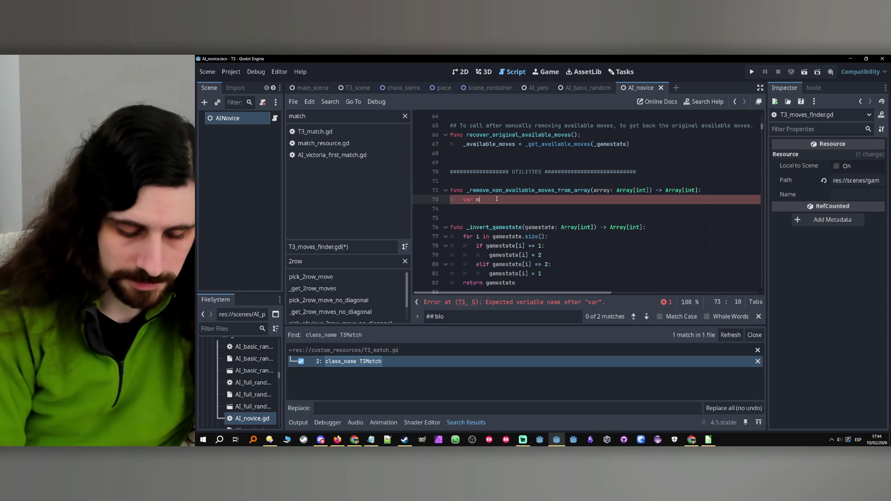
type("oves_to_remov")
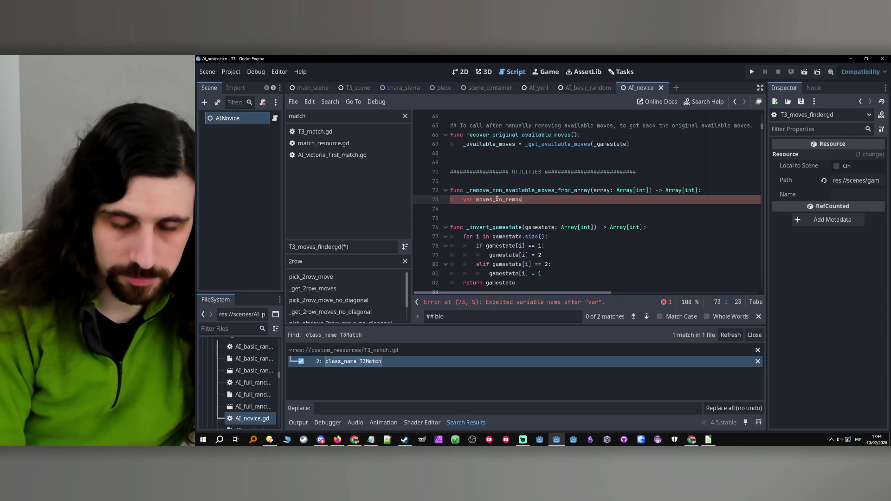
type("e: A")
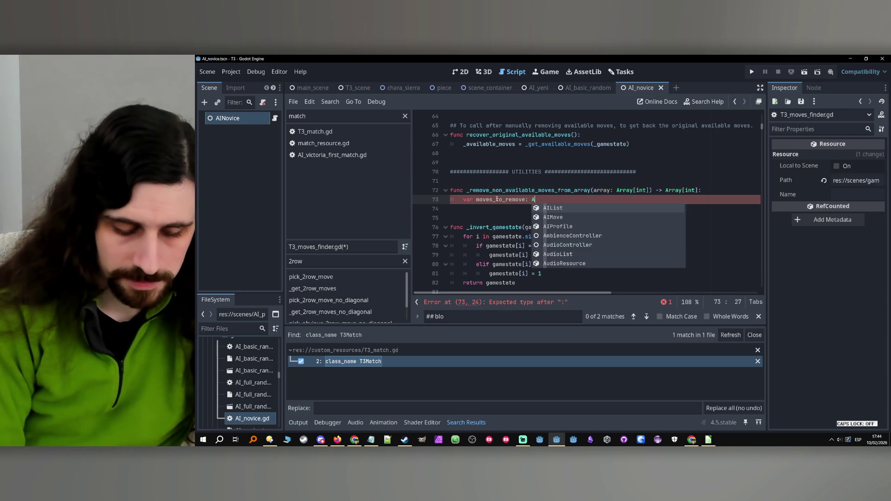
type("rray[int]")
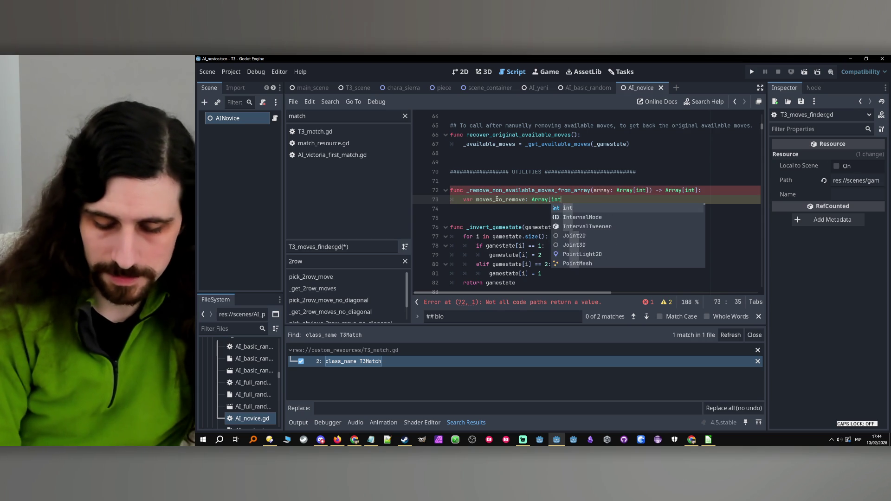
key("Return")
type("for i")
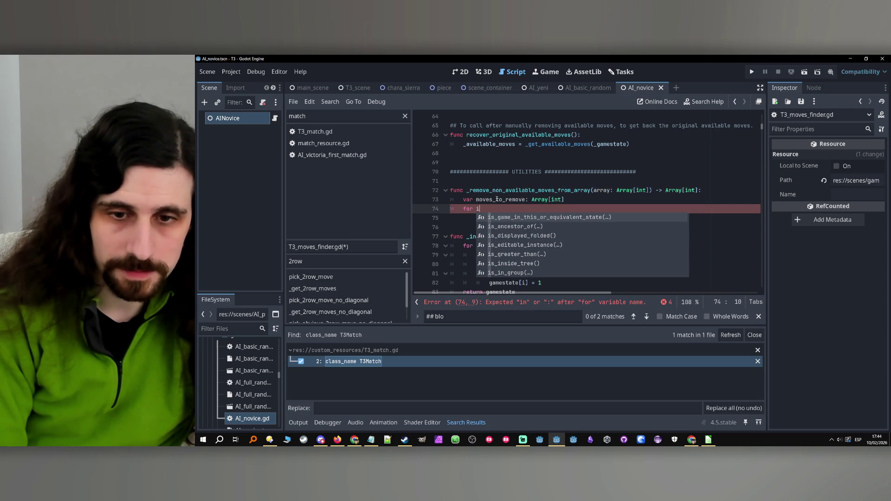
type(" in ")
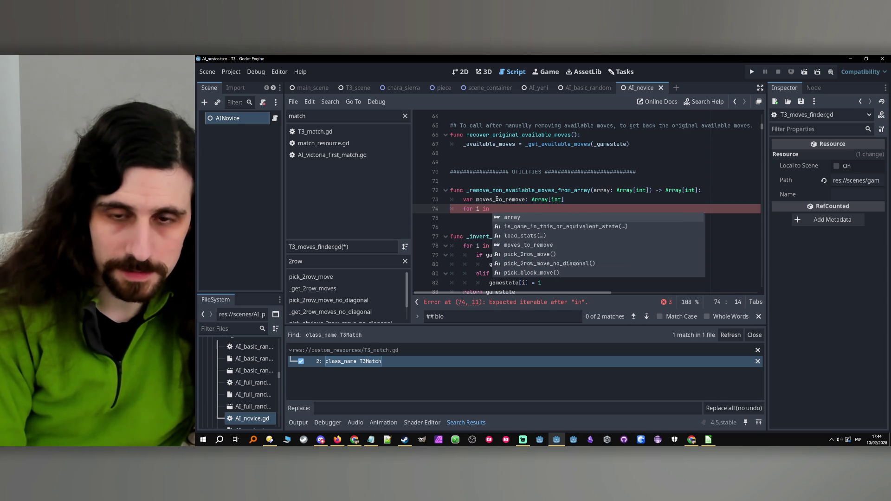
type("_ava")
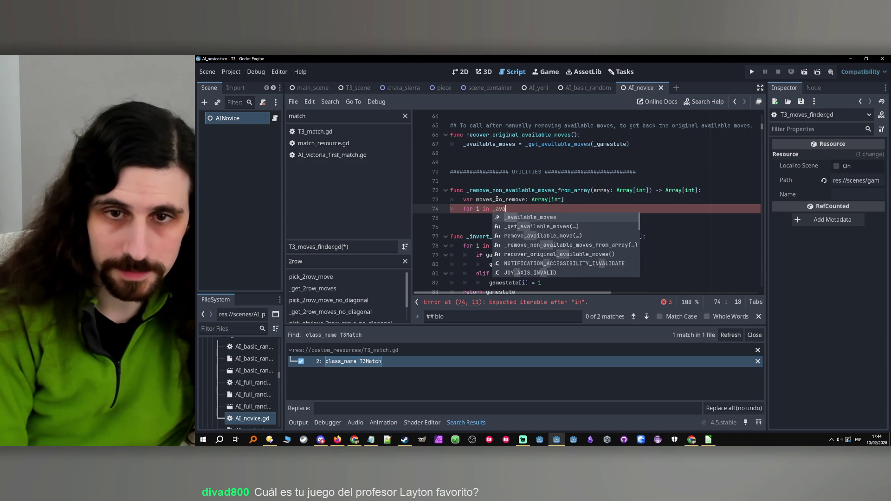
type("ilable_moves:")
key("Return")
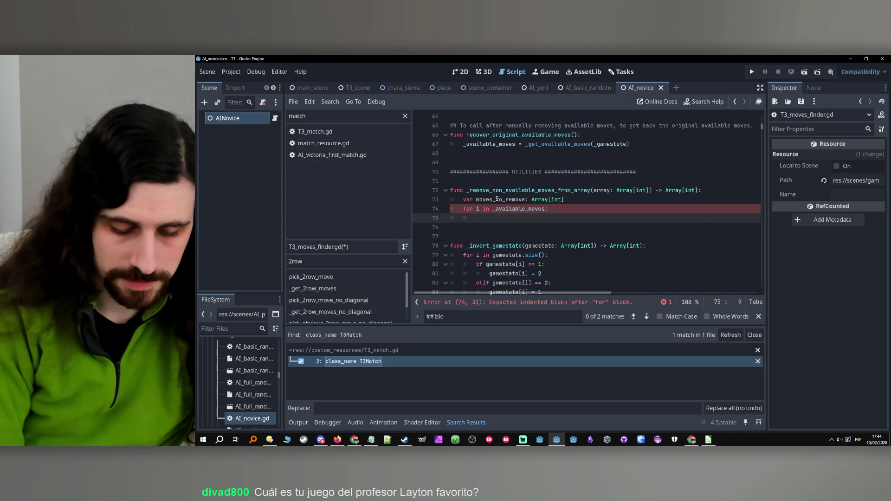
type("if")
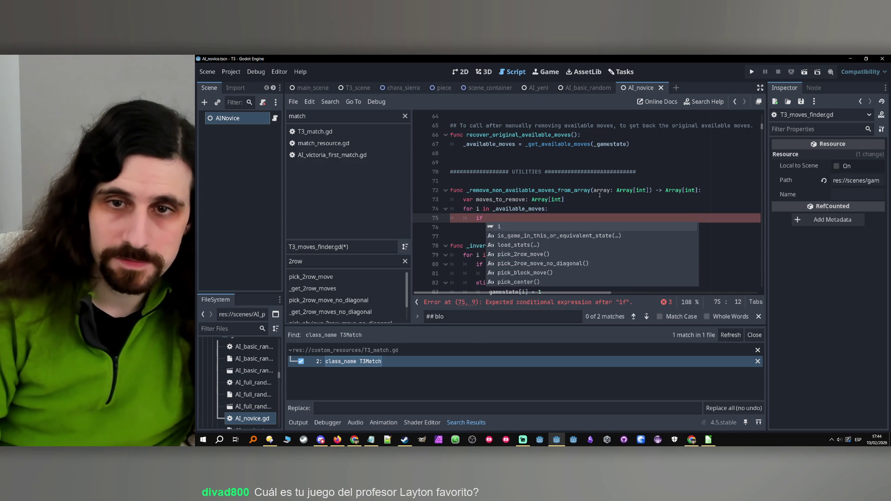
double_click(599, 191)
key("ctrl+c")
double_click(510, 209)
key("ctrl+v")
- Inside the loop, add the condition if not _available_moves.has(array[i]):
key("Down")
key("ctrl+v")
type("[i")
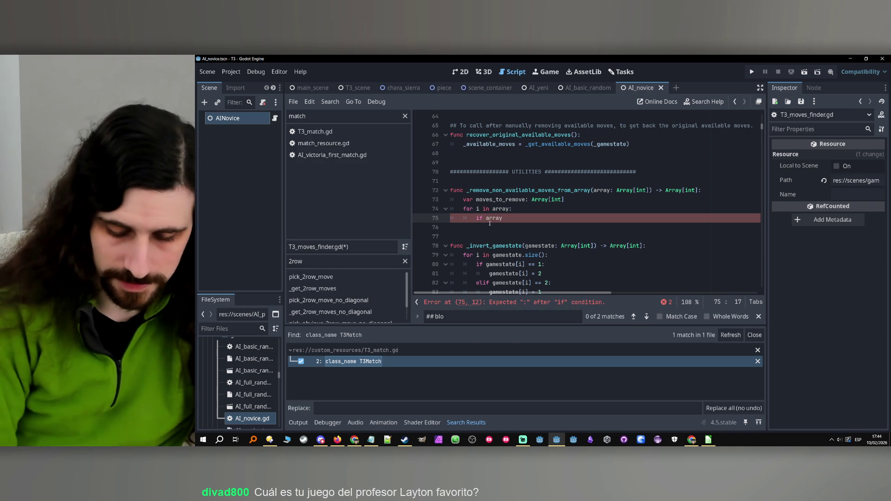
key("BackSpace")
key("BackSpace")
key("BackSpace")
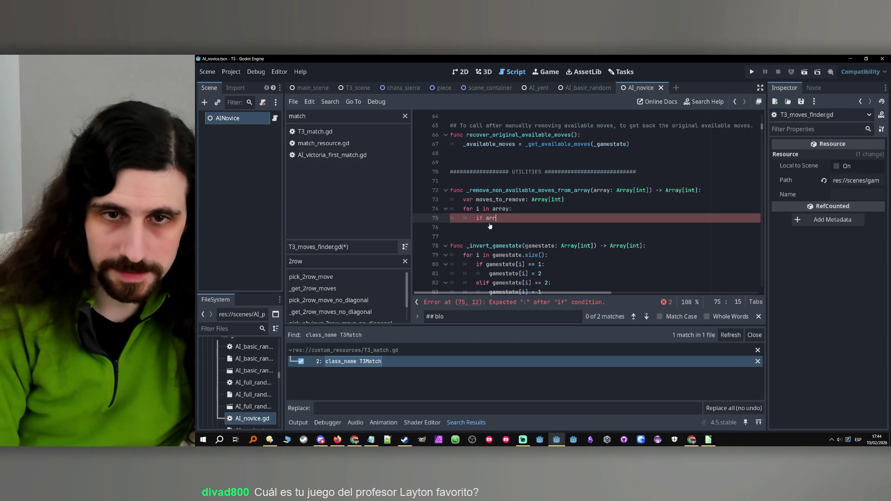
type("vail")
key("Return")
type(".has(array")
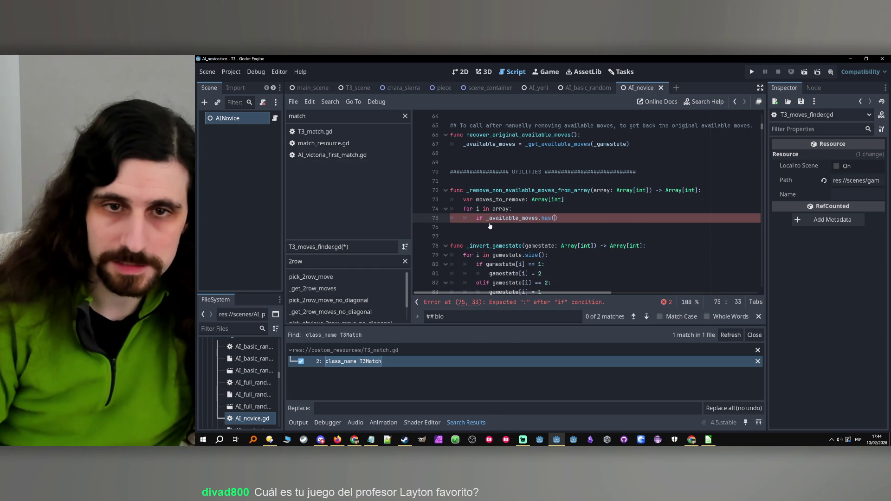
type("[i]")
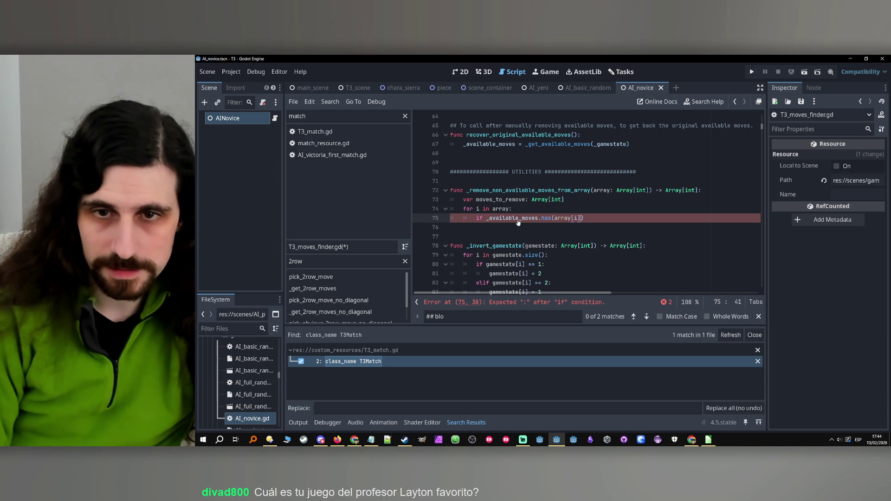
type("!")
left_click(603, 219)
type(":")
key("Return")
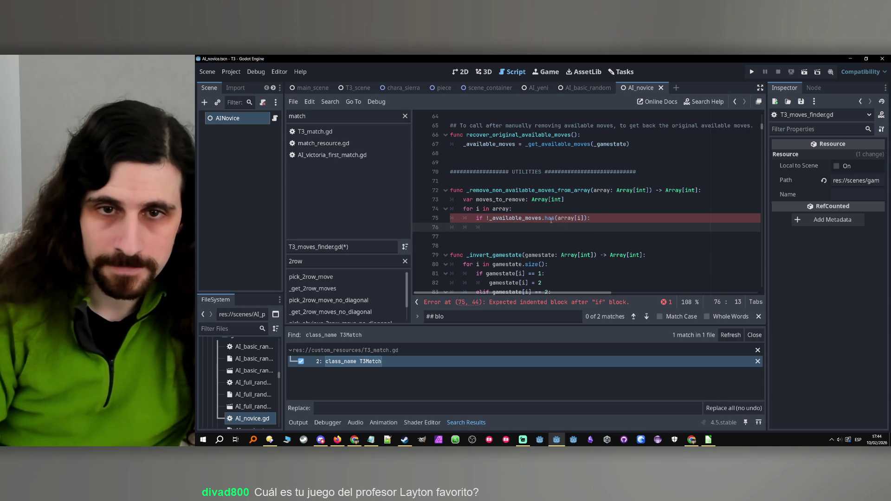
- Append array[i] to moves_to_remove inside the if body
double_click(501, 200)
key("ctrl+c")
left_click(513, 228)
key("ctrl+v")
type(".a")
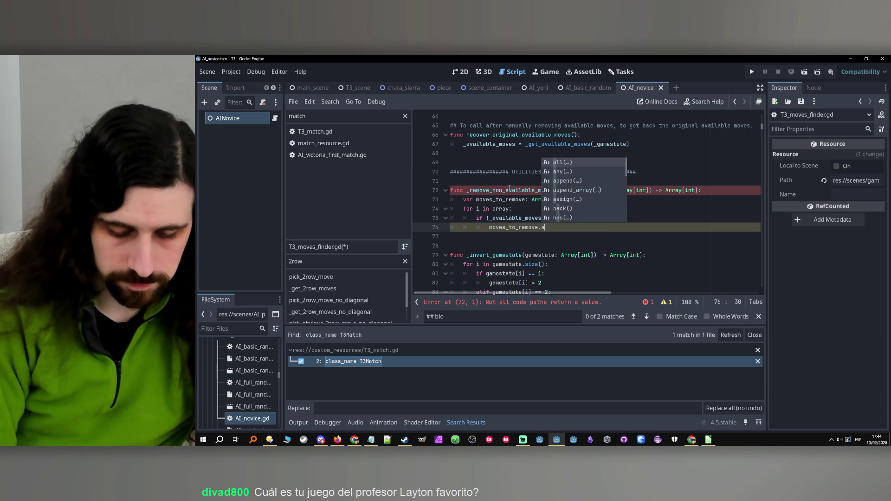
type("ppend()")
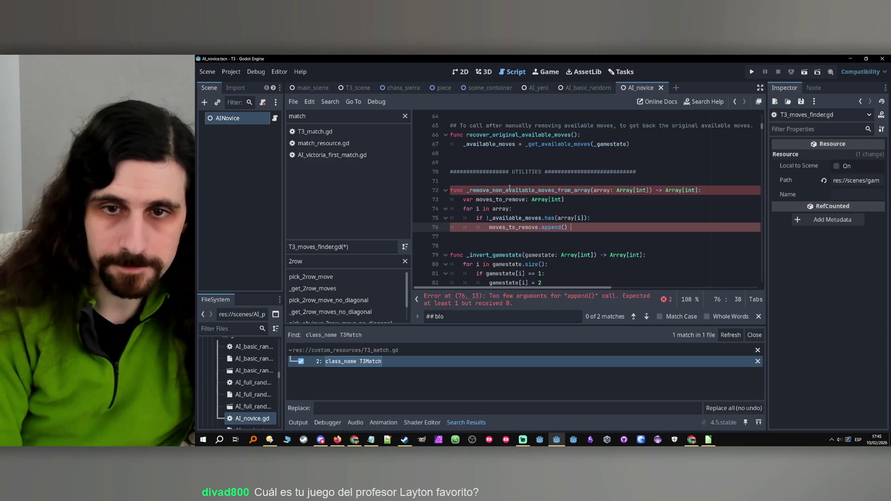
key("Left")
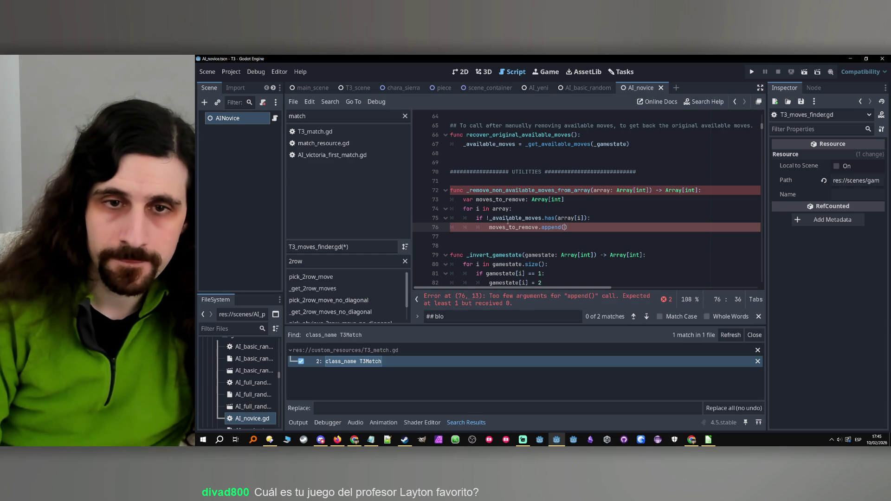
left_click_drag(585, 218, 565, 218)
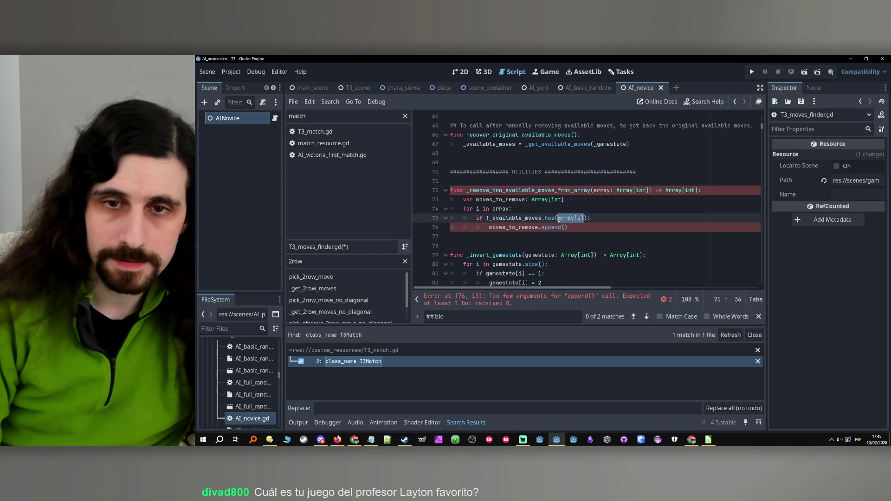
left_click(563, 228)
key("ctrl+v")
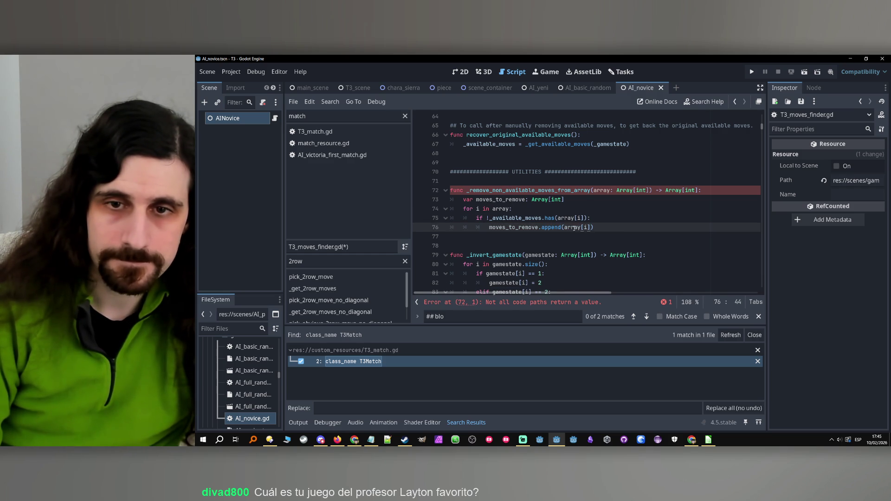
- Begin a second for loop below the first one
key("Return")
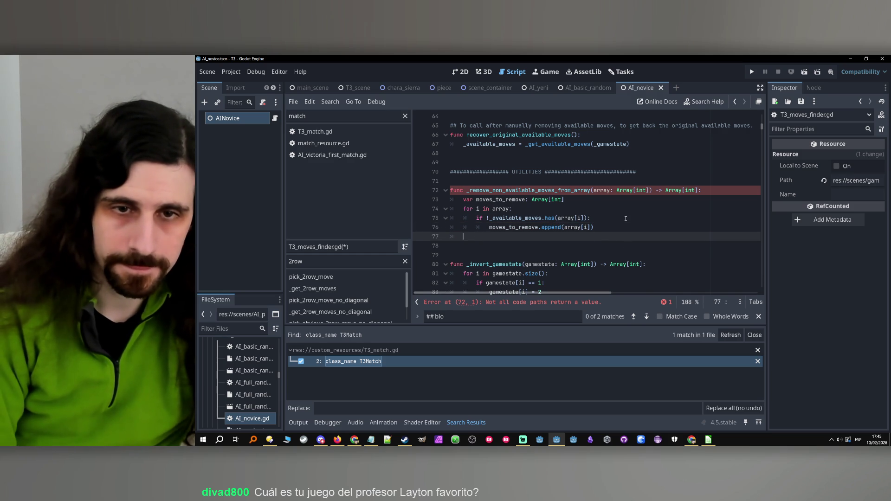
key("Return")
type("for i in ")
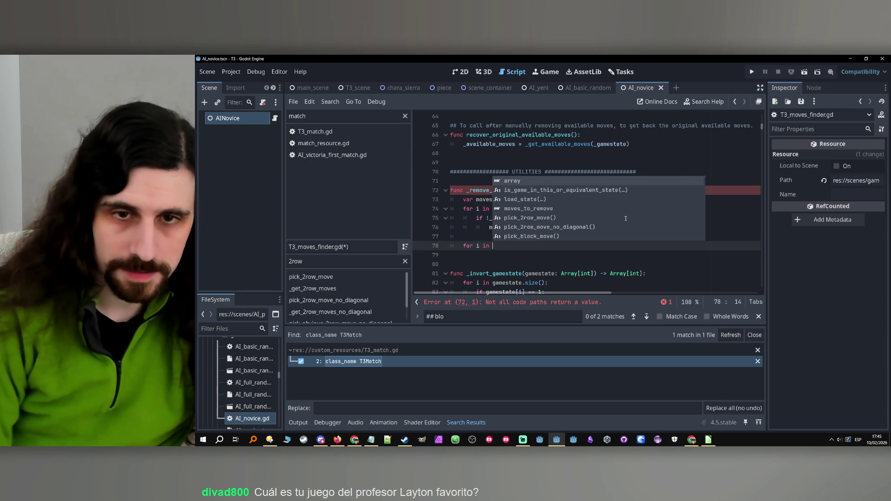
type("array[")
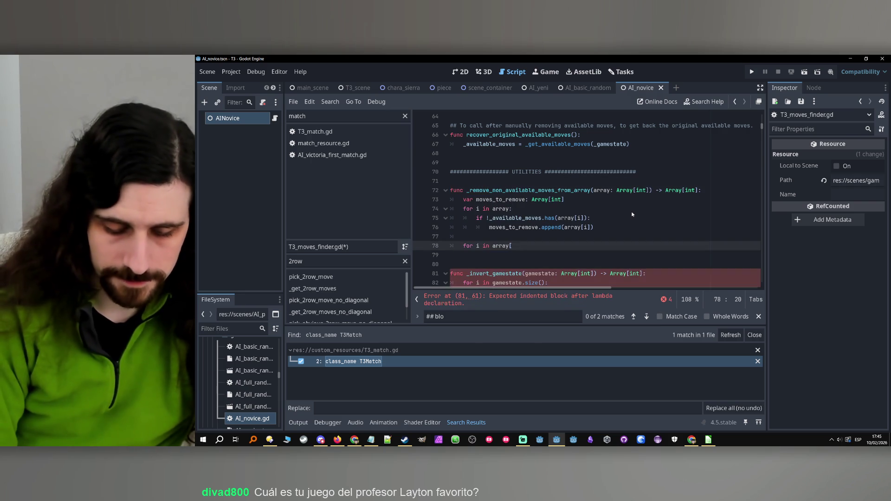
type("i]:")
- Make the second loop iterate over moves_to_remove.size() and the first over array.size()
key("Return")
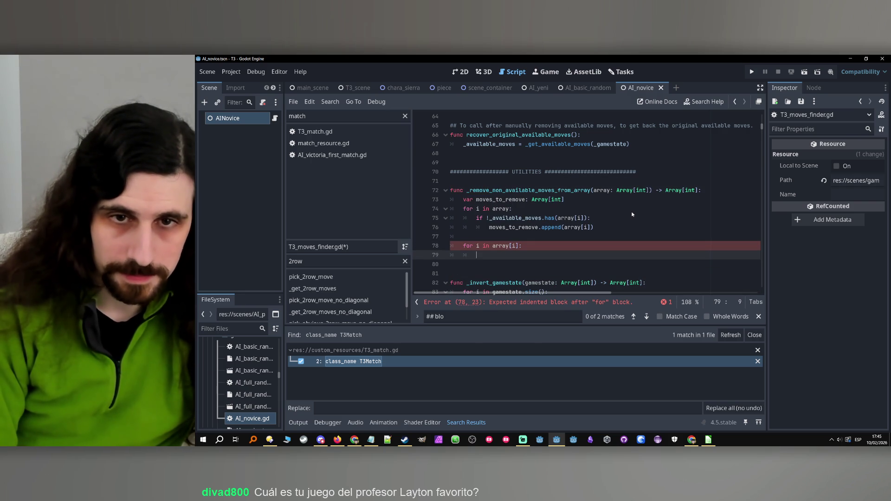
double_click(499, 199)
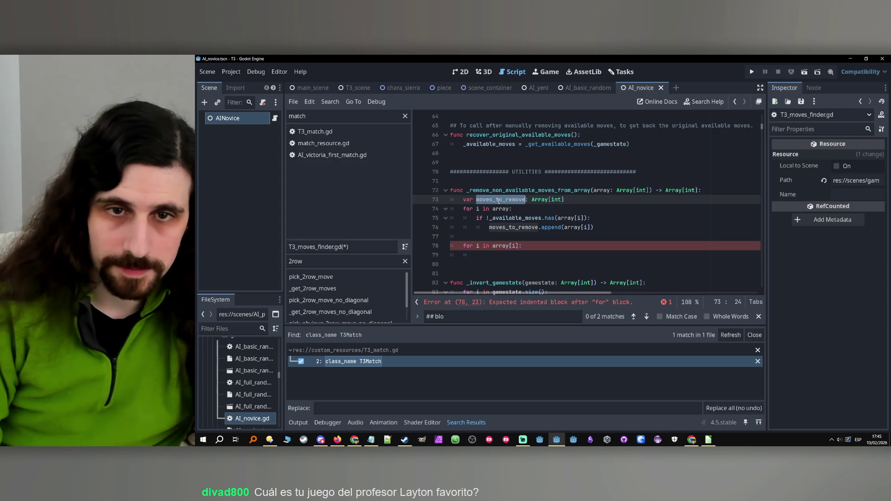
left_click(523, 255)
double_click(499, 246)
key("ctrl+v")
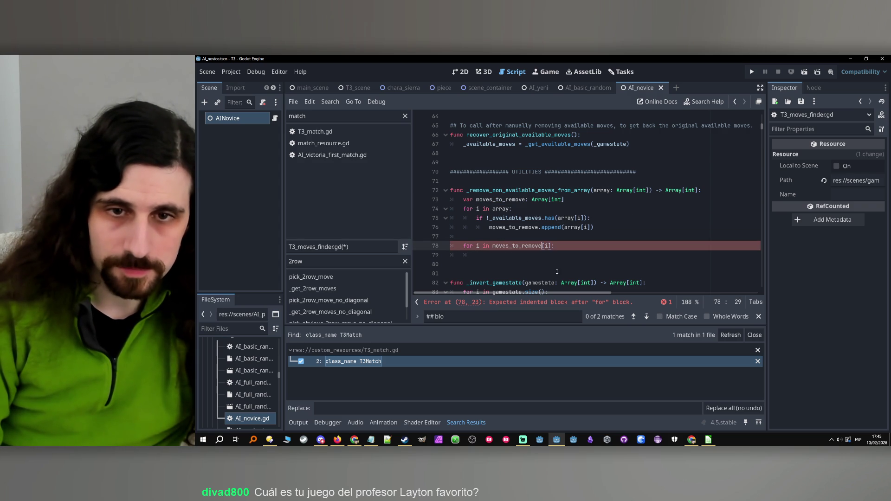
key("Delete")
key("Delete")
key("Delete")
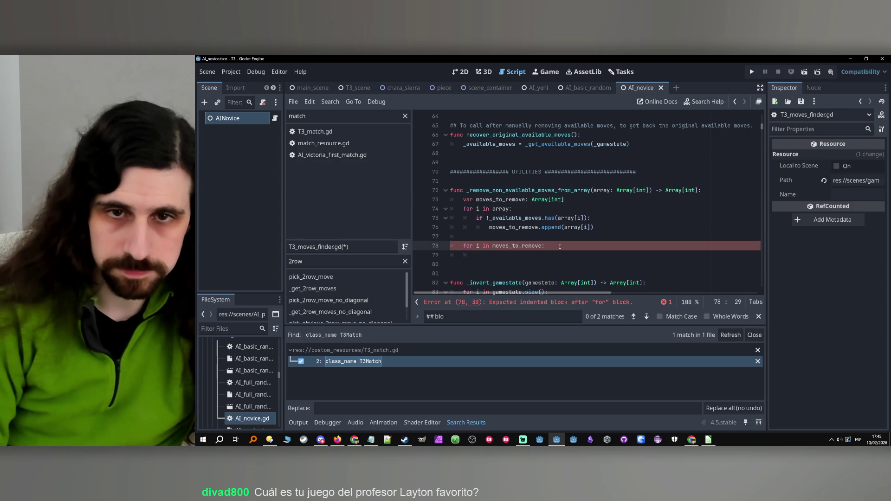
type(".size()")
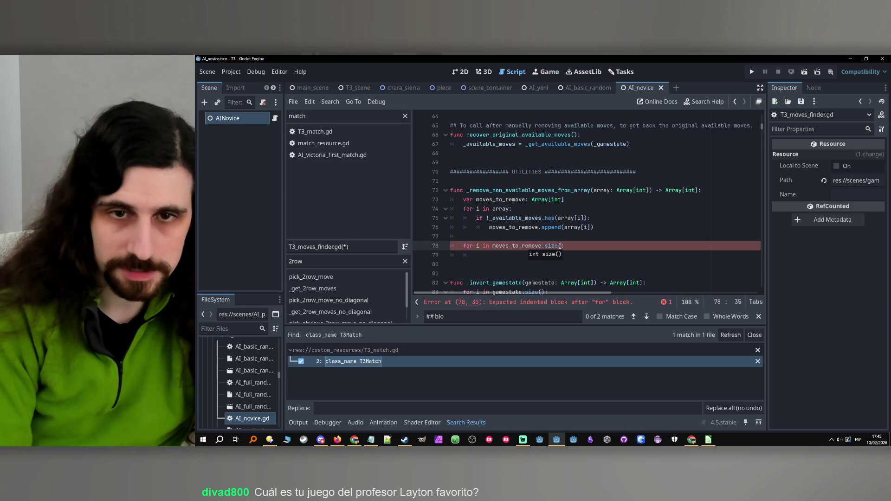
left_click(510, 209)
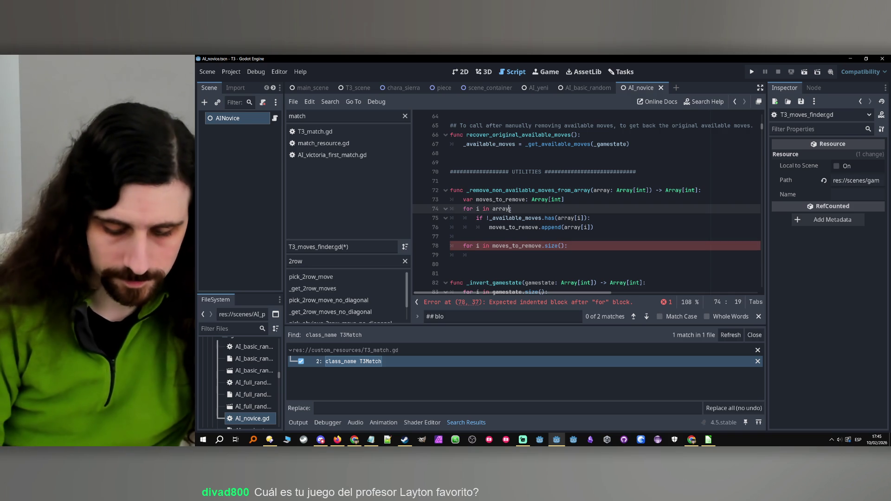
type(".size()=")
key("BackSpace")
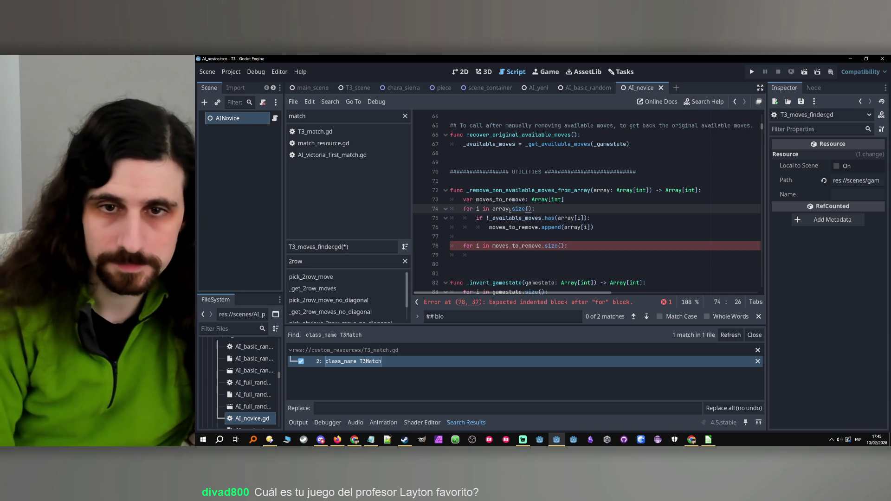
- Add array.erase(moves_to_remove[i]) as the second loop's body
left_click(492, 249)
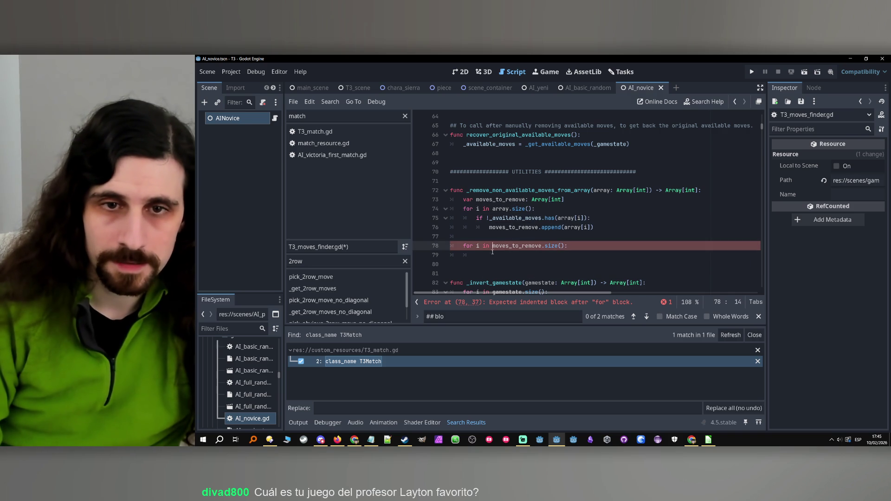
double_click(502, 209)
left_click(495, 254)
type("array.era")
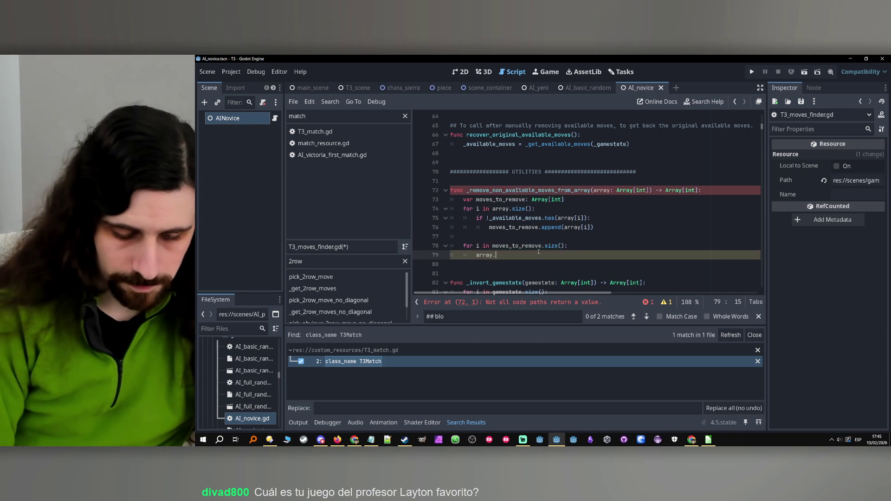
key("Return")
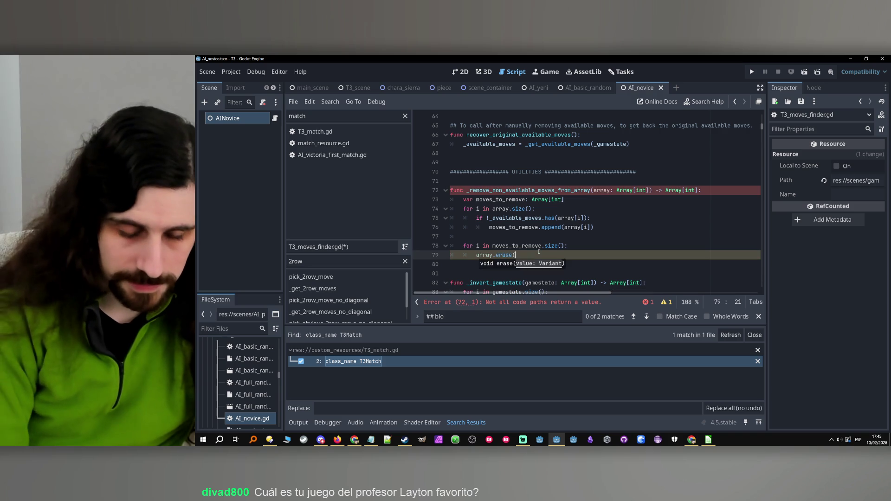
double_click(516, 246)
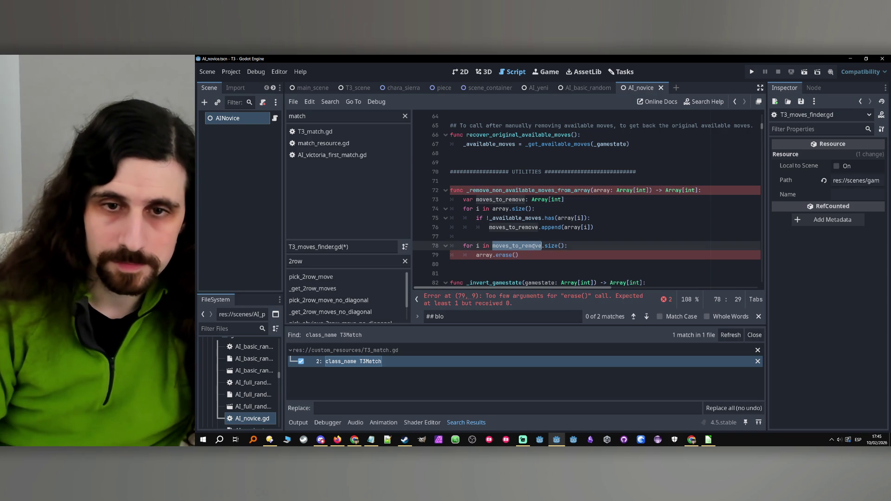
key("ctrl+c")
left_click(516, 255)
key("ctrl+v")
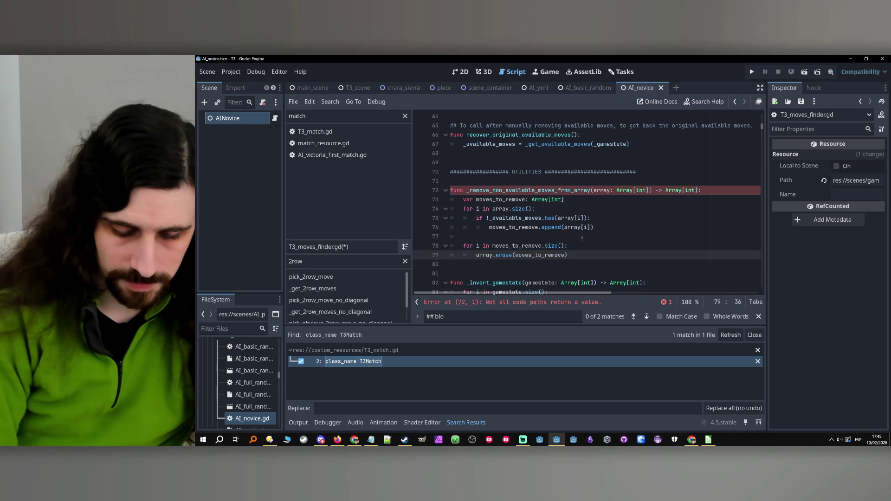
type("i]")
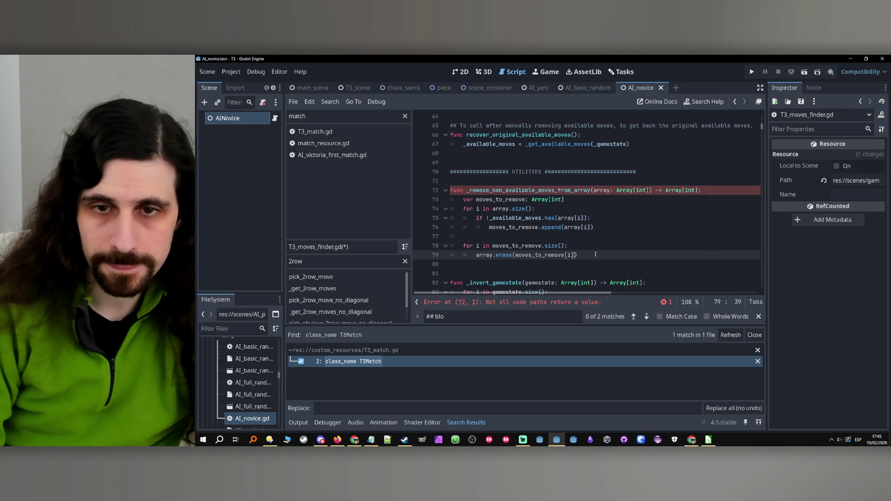
- End the function with return array and save the script
key("Return")
key("BackSpace")
key("Return")
type("re")
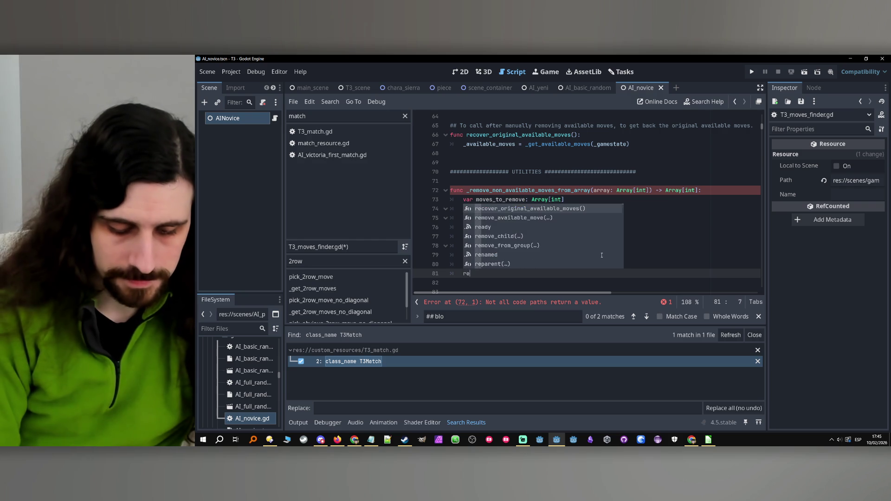
type("turn array")
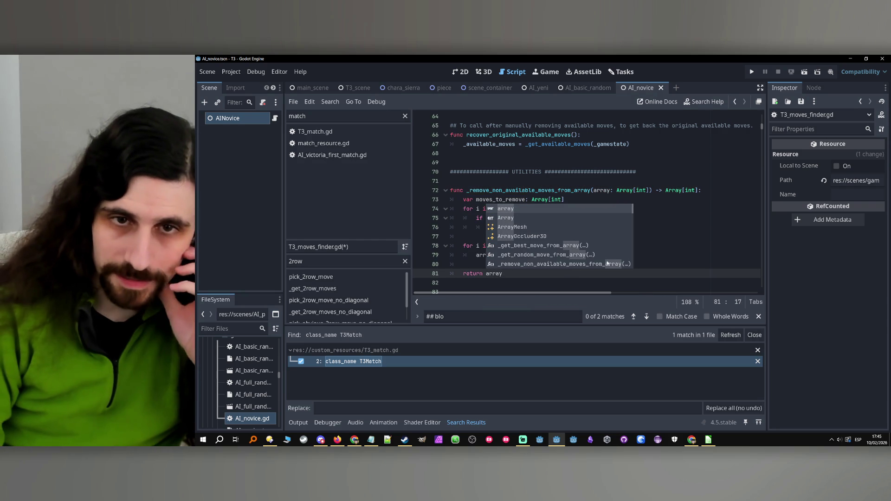
key("Escape")
key("ctrl+s")
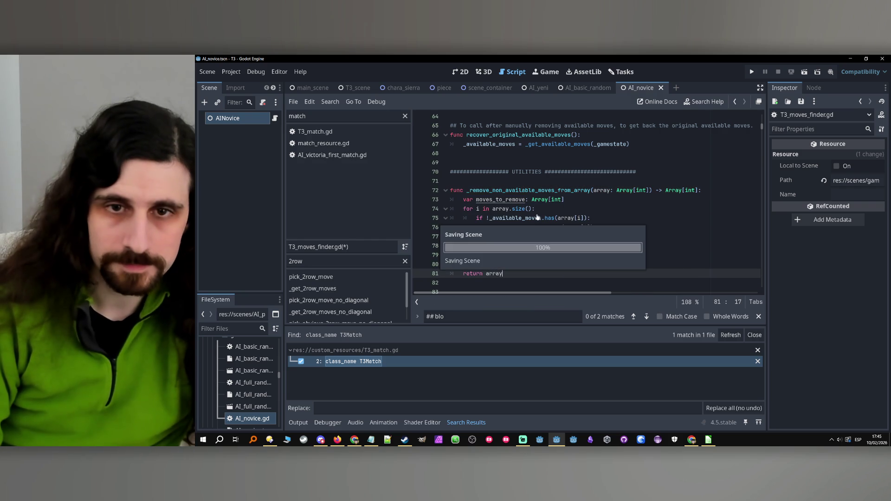
double_click(531, 188)
scroll(598, 217, "down", 7)
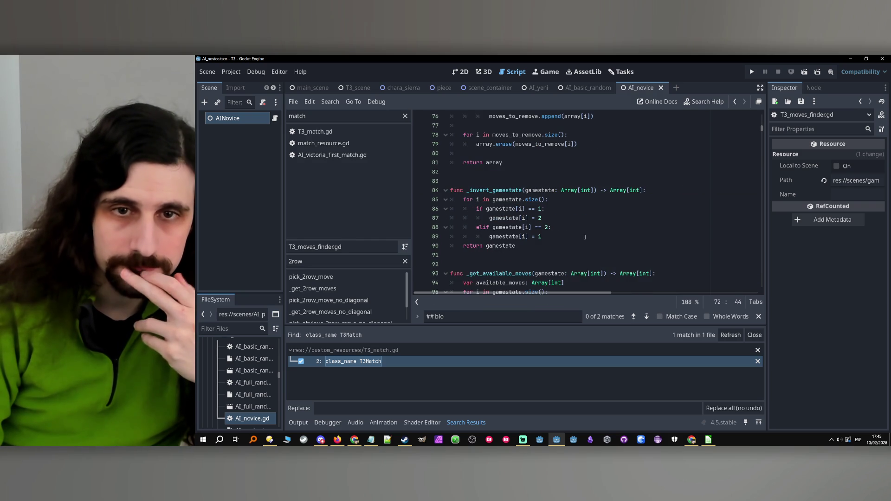
scroll(596, 208, "down", 20)
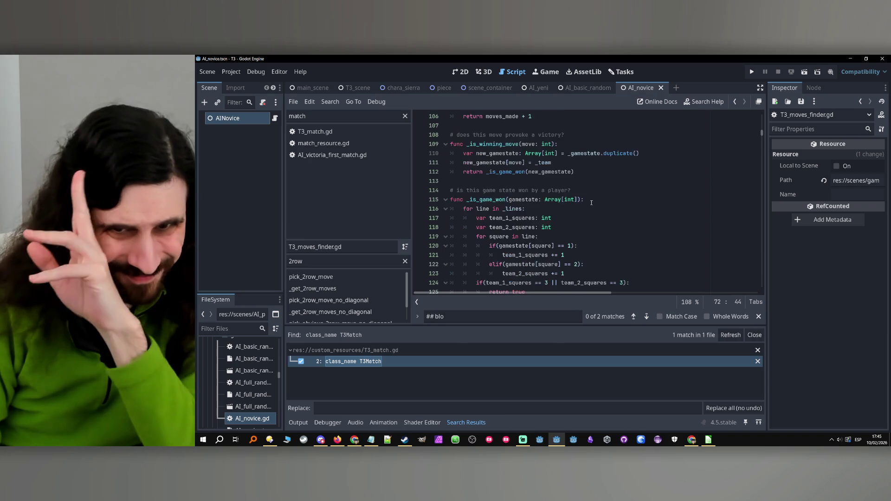
scroll(592, 206, "down", 7)
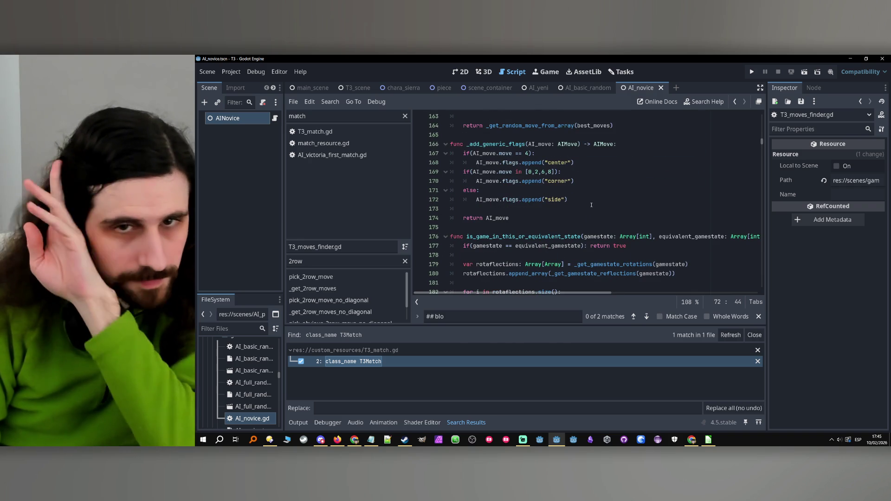
left_click(522, 175)
scroll(523, 195, "down", 4)
scroll(523, 201, "down", 5)
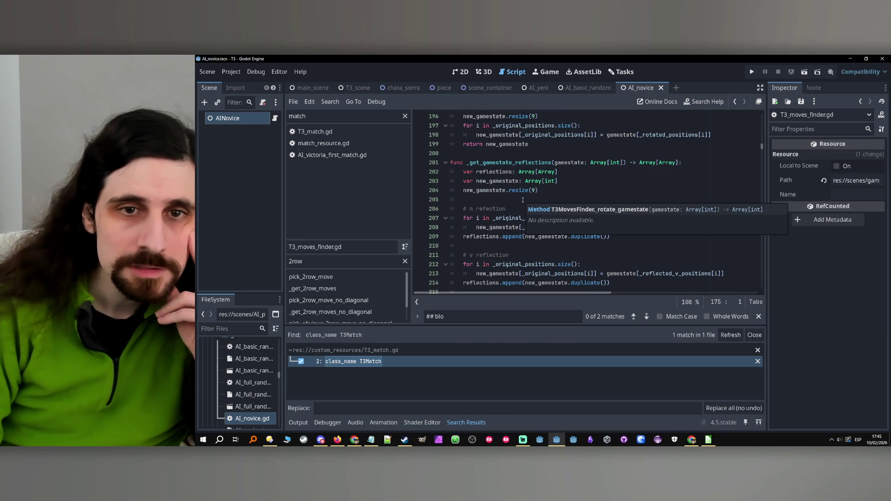
scroll(522, 200, "down", 20)
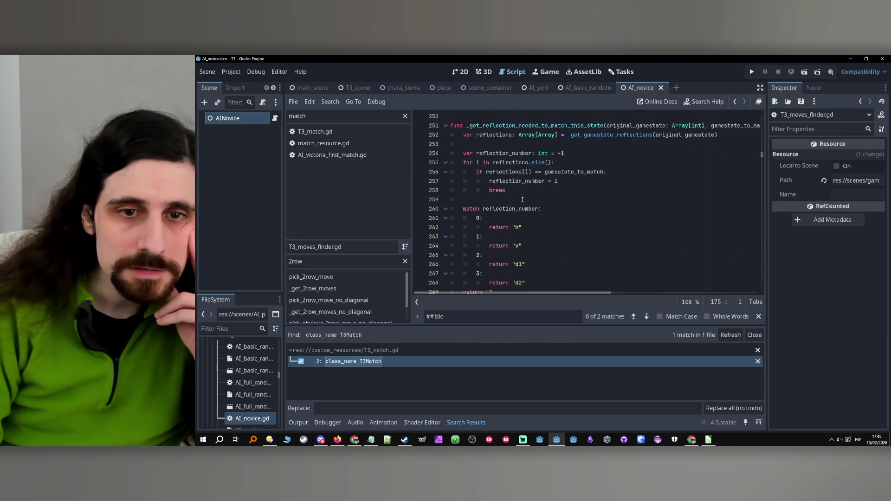
scroll(522, 199, "down", 9)
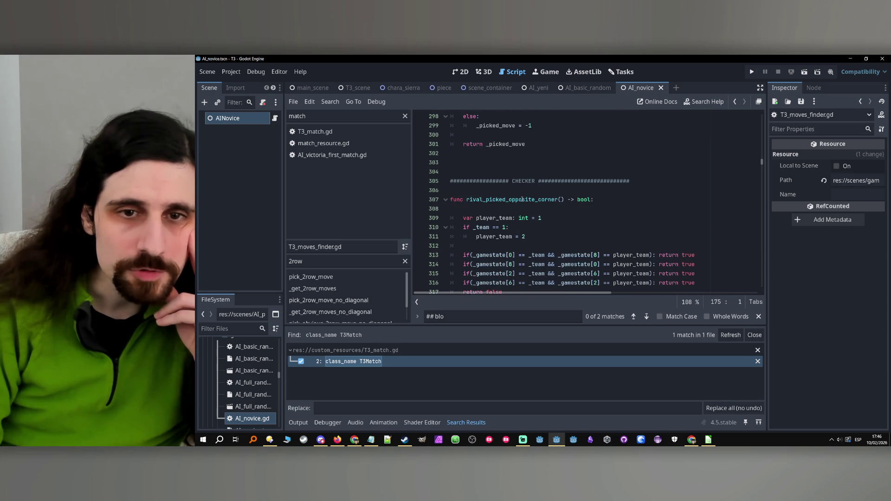
scroll(523, 200, "down", 1)
double_click(527, 173)
scroll(526, 177, "down", 11)
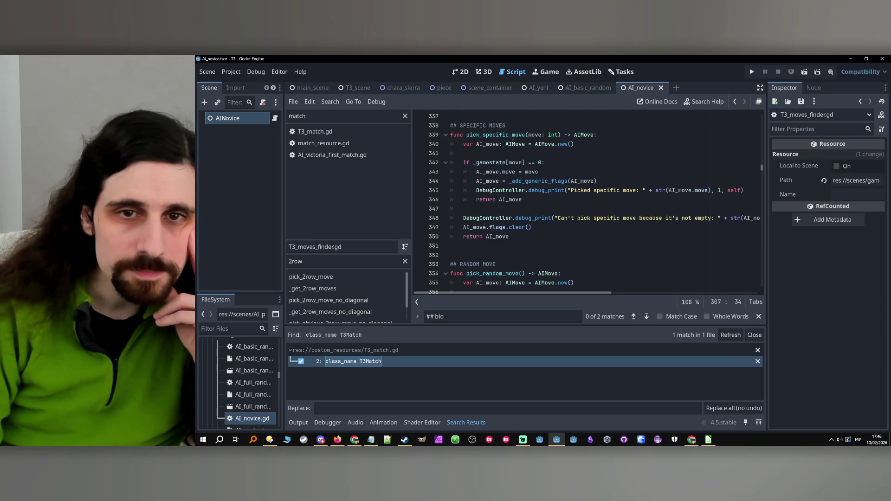
double_click(496, 135)
left_click(600, 162)
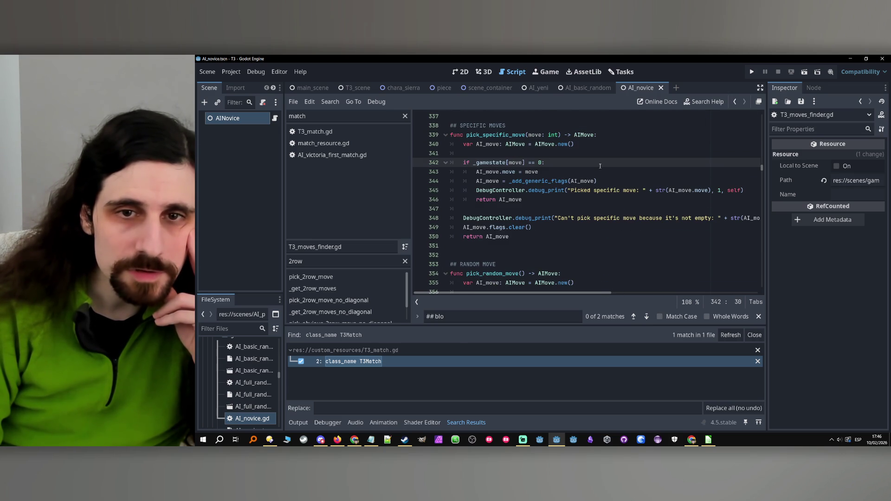
left_click(538, 199)
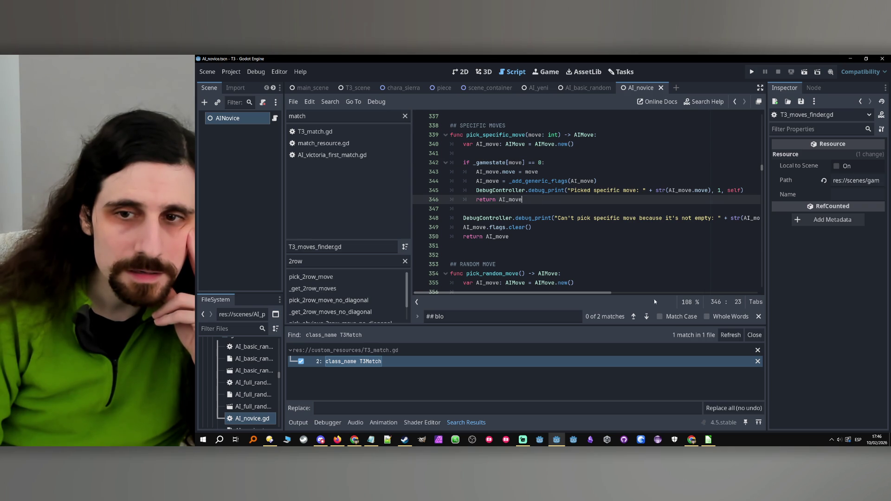
mouse_move(602, 293)
left_mouse_down()
mouse_move(618, 293)
mouse_move(541, 292)
left_mouse_up()
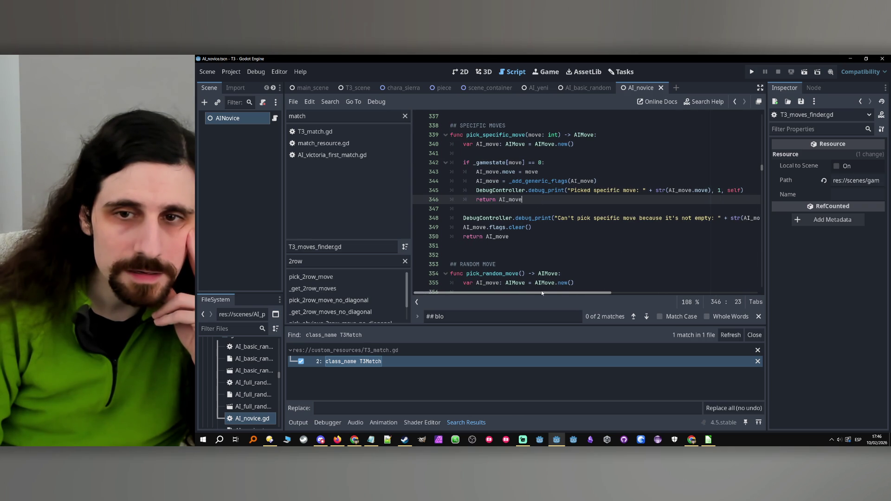
left_click(521, 211)
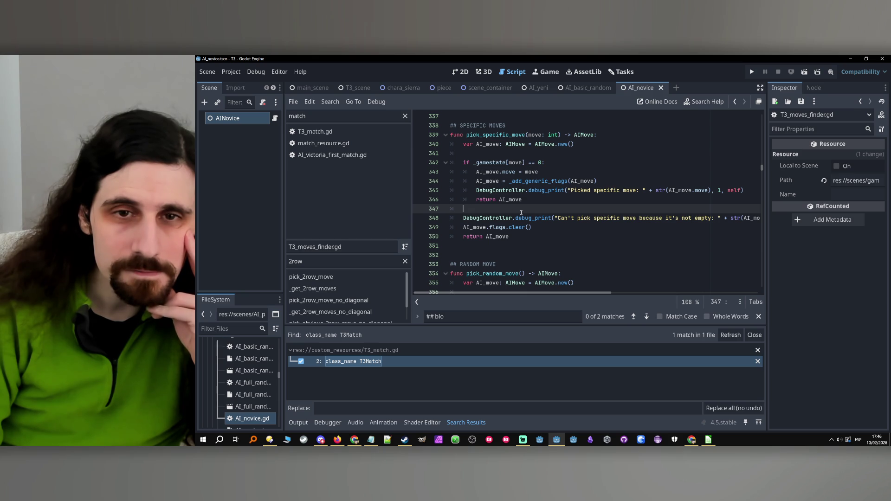
left_click(574, 235)
scroll(561, 294, "right", 5)
scroll(561, 294, "left", 5)
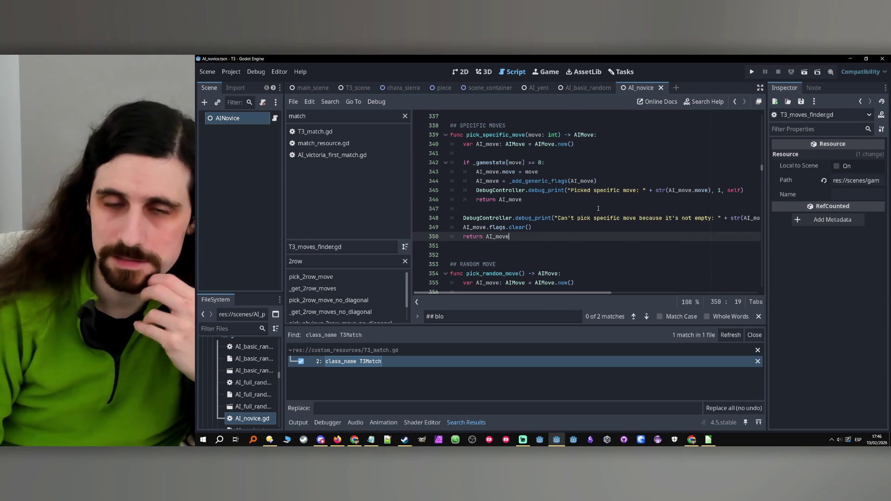
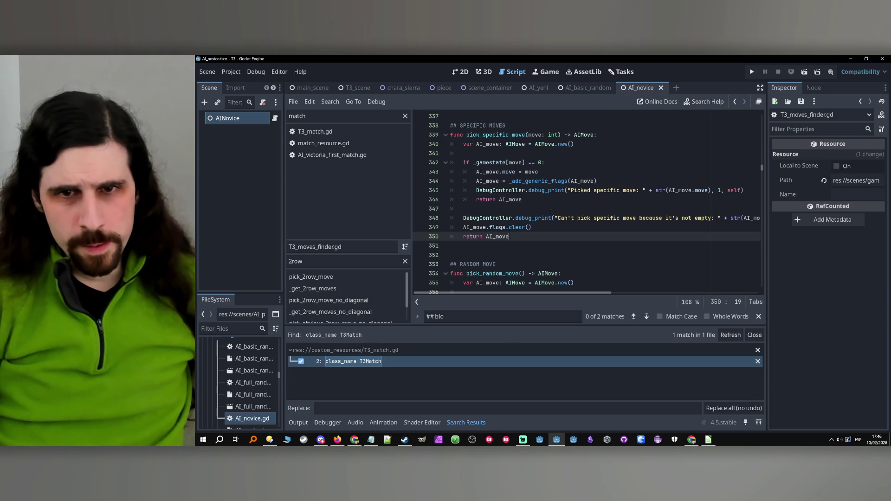
- Review the _add_generic_flags call and the random-move code in the RANDOM MOVE section
double_click(550, 184)
double_click(535, 199)
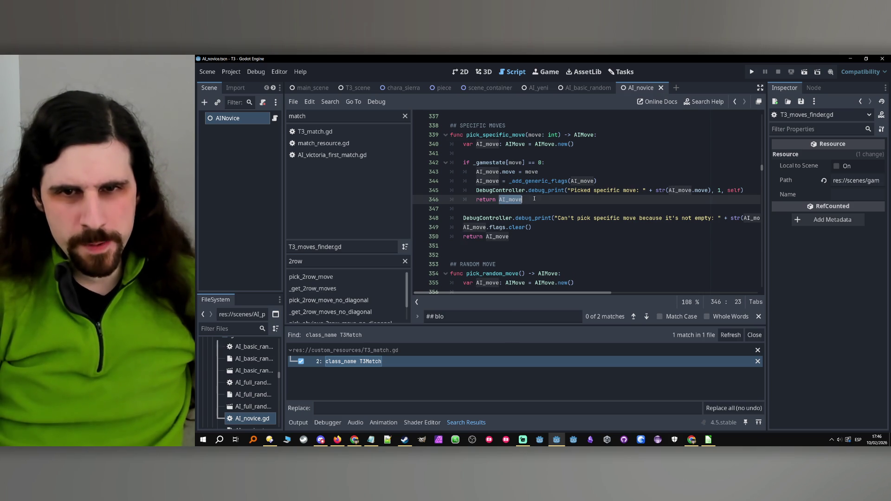
scroll(525, 218, "down", 2)
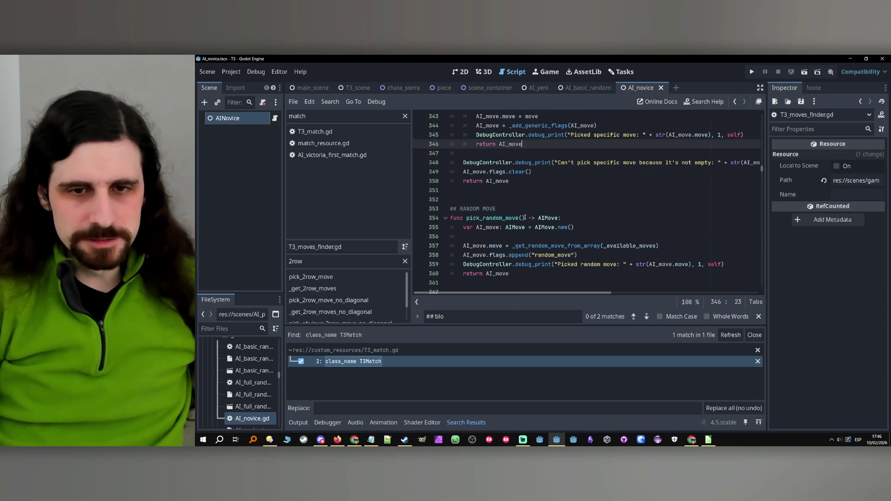
left_click(523, 212)
scroll(527, 216, "down", 3)
left_click(504, 154)
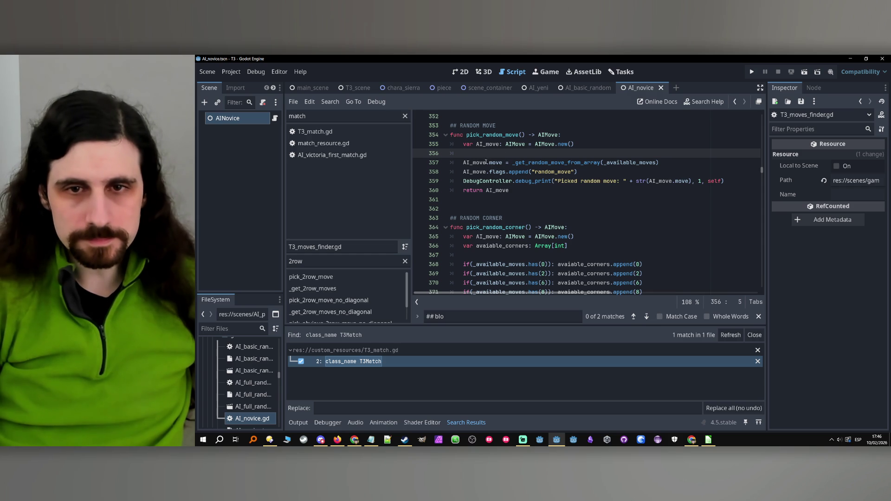
key("shift+Home")
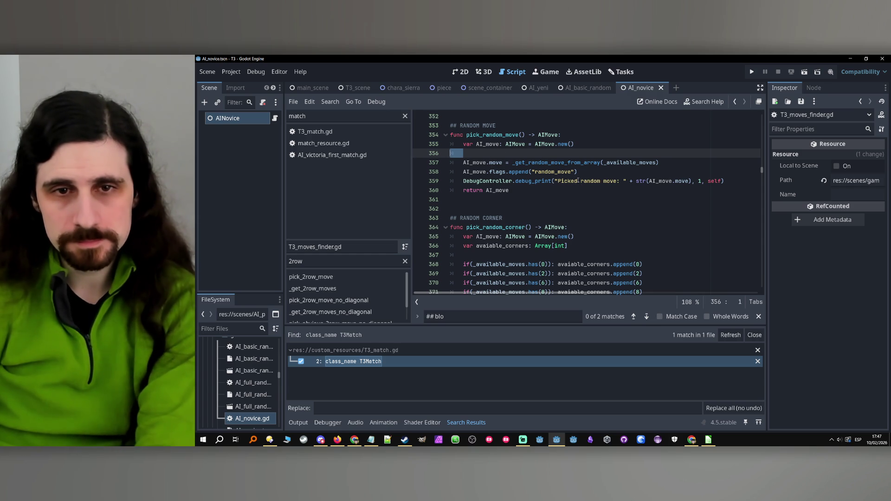
left_click(560, 154)
scroll(560, 155, "up", 1)
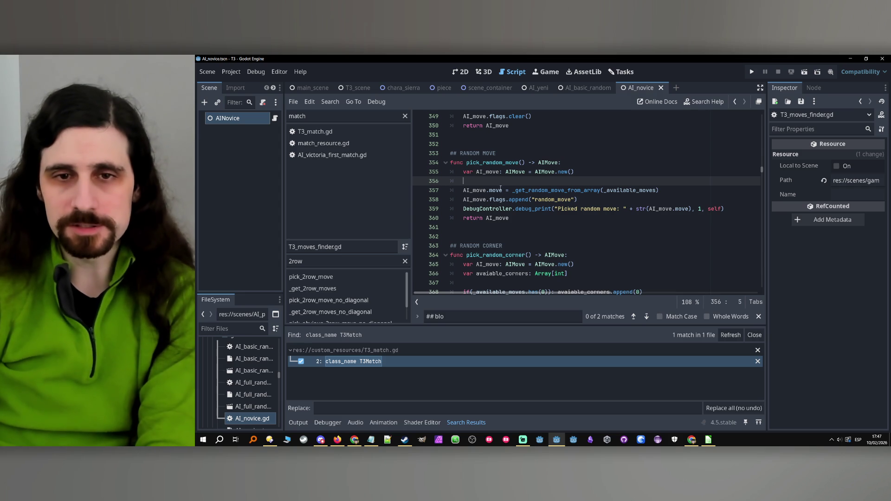
left_click(539, 190)
double_click(539, 189)
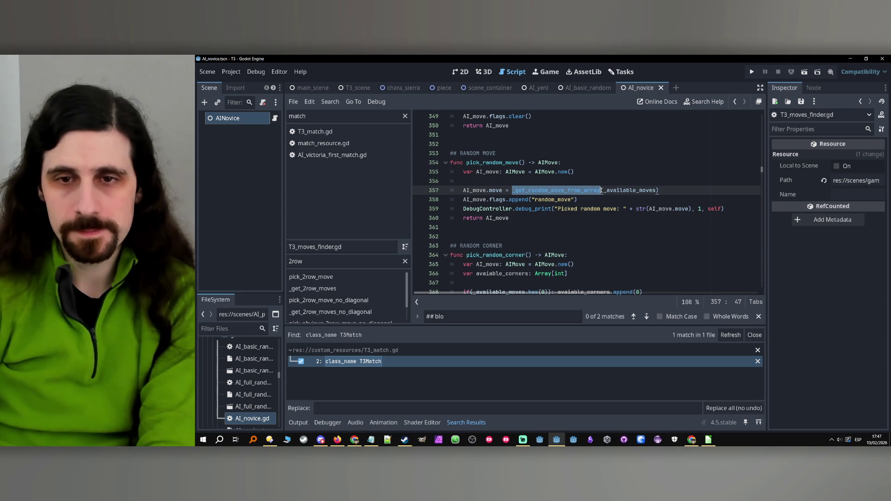
double_click(615, 189)
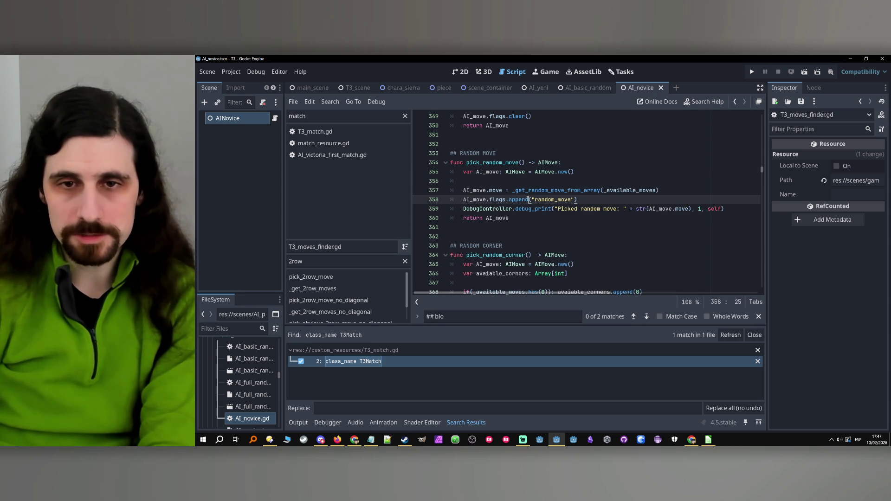
double_click(557, 191)
left_click(594, 200)
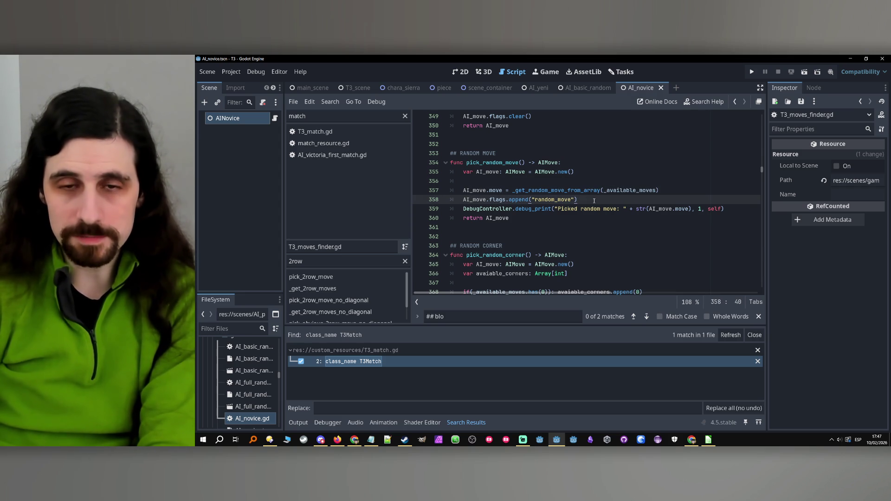
left_click(523, 185)
scroll(565, 239, "down", 3)
scroll(565, 238, "down", 1)
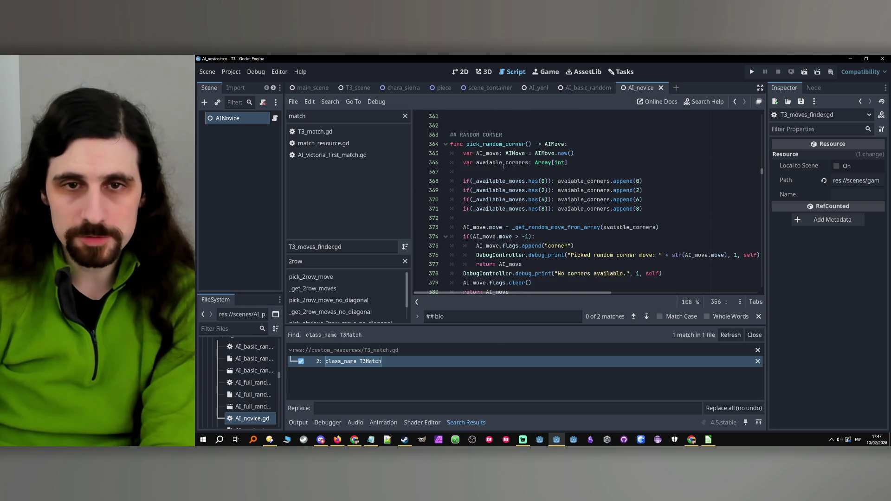
- Remove the wrapping parentheses from the four corner checks on lines 368–371
left_click(543, 172)
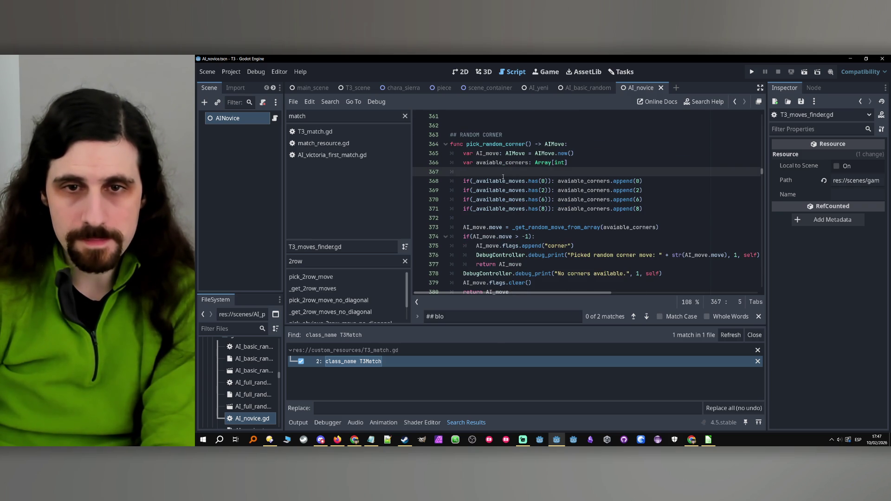
left_click(471, 181)
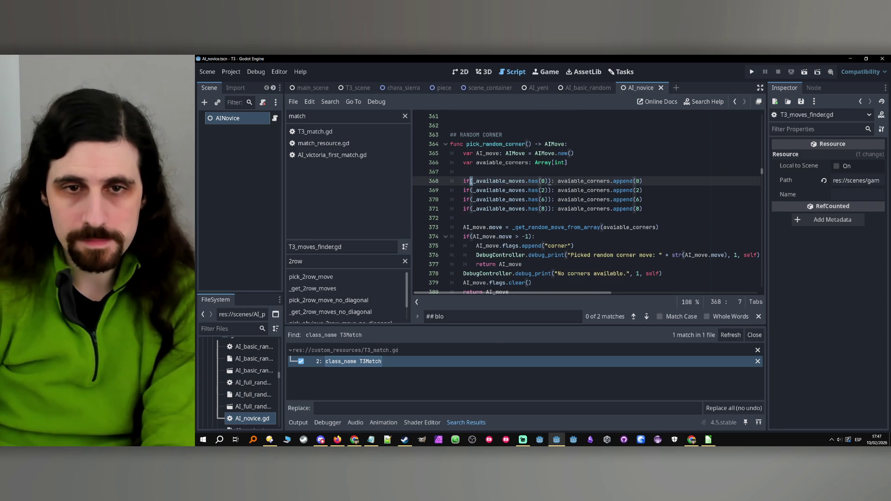
left_click(471, 190)
left_click(471, 199)
left_click(471, 209)
left_click(550, 181)
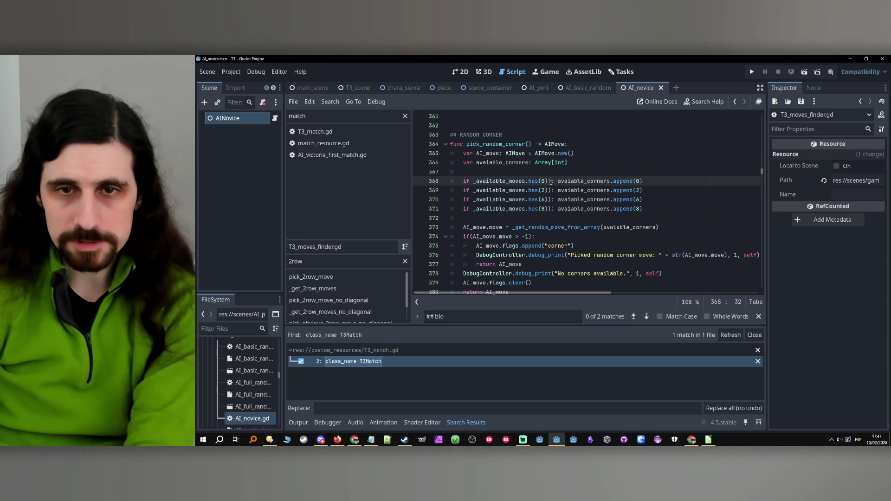
key("BackSpace")
left_click(551, 190)
key("BackSpace")
left_click(550, 199)
key("BackSpace")
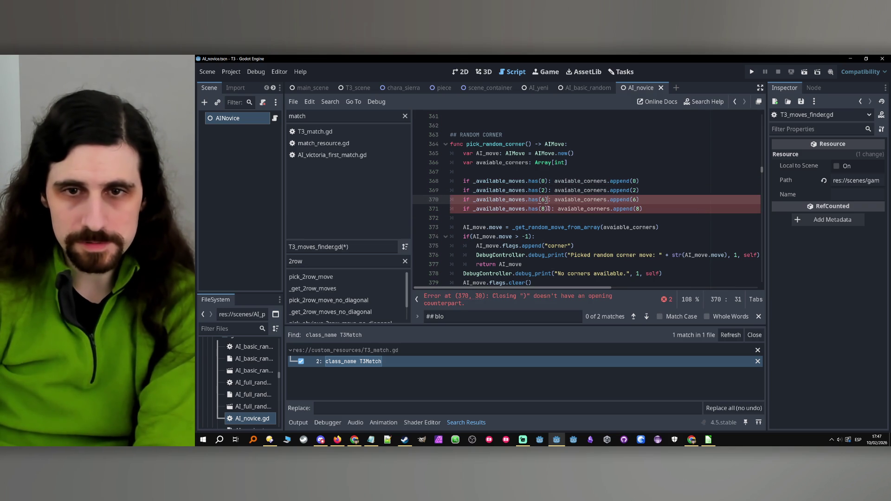
left_click(550, 208)
key("BackSpace")
- Check where avaiable_corners is used below the corner checks
double_click(579, 209)
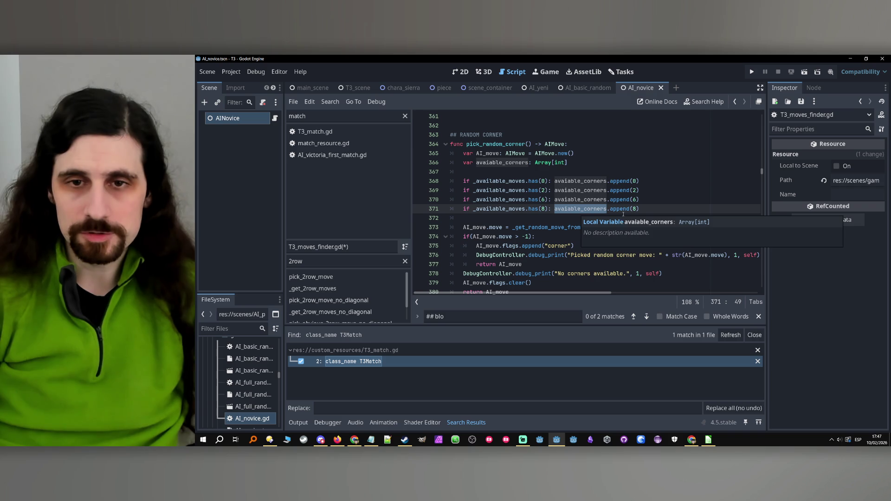
left_click(670, 210)
scroll(641, 204, "down", 4)
scroll(608, 200, "up", 2)
scroll(609, 200, "up", 2)
scroll(607, 201, "down", 5)
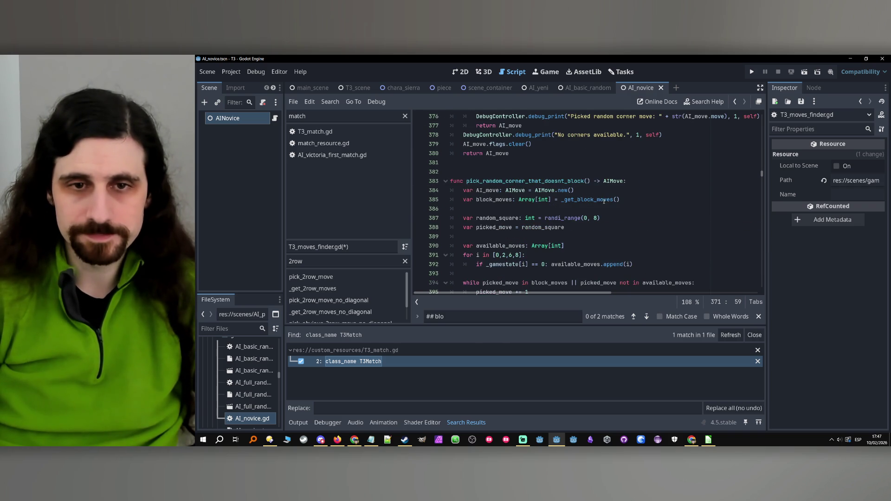
- Review how pick_random_corner_that_doesnt_block uses available_moves
double_click(539, 182)
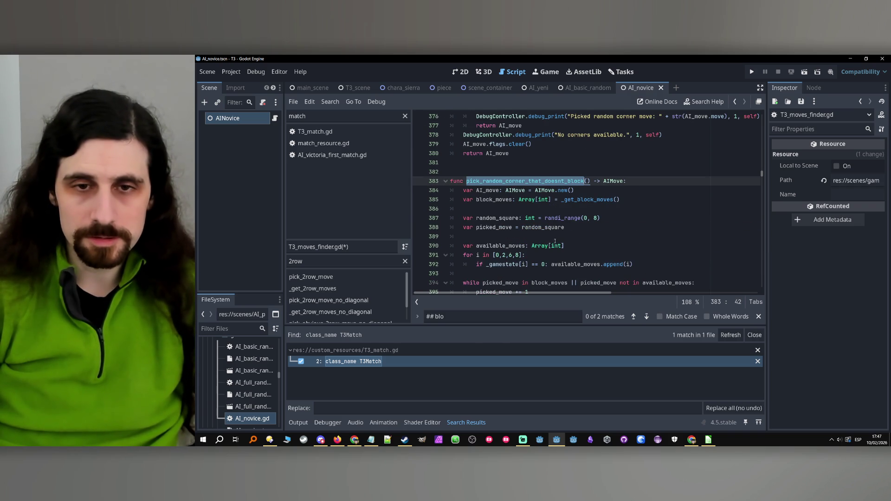
double_click(501, 247)
scroll(661, 244, "down", 2)
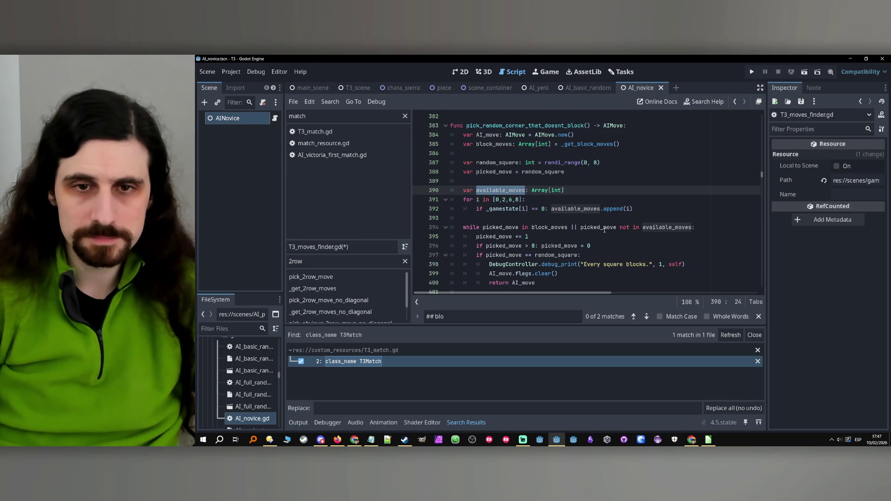
scroll(604, 230, "down", 4)
scroll(597, 230, "up", 4)
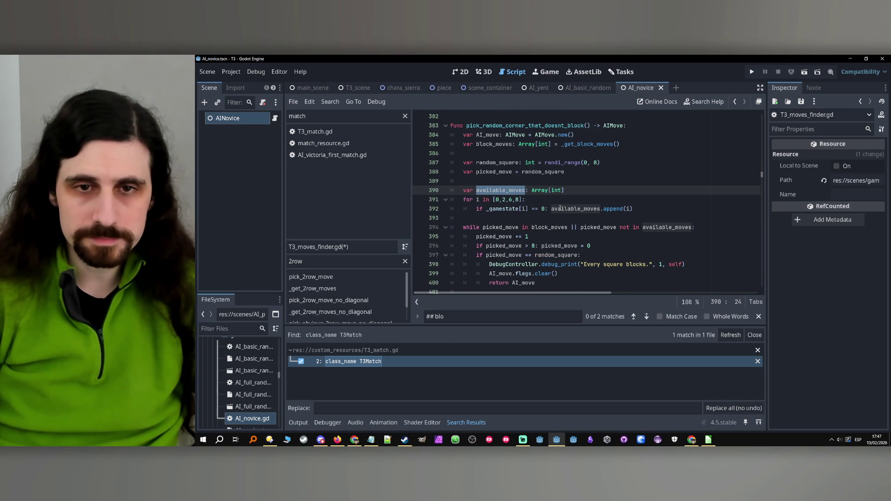
left_click(547, 201)
double_click(505, 190)
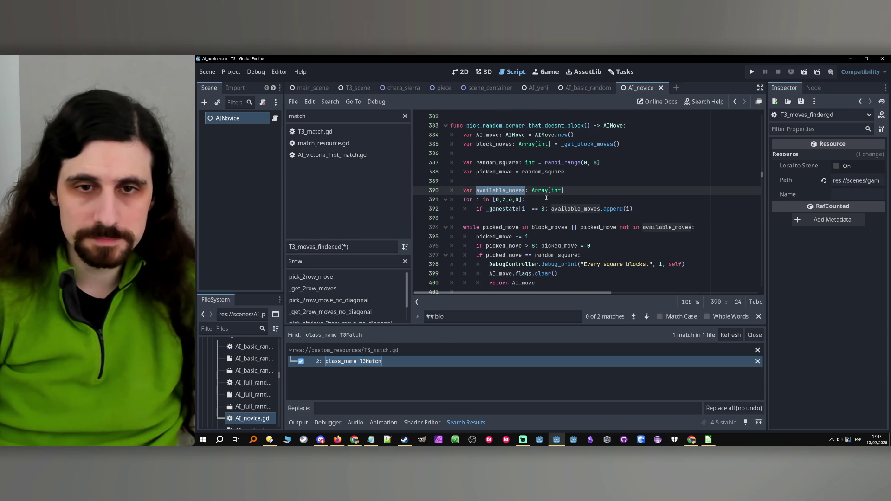
left_click(532, 201)
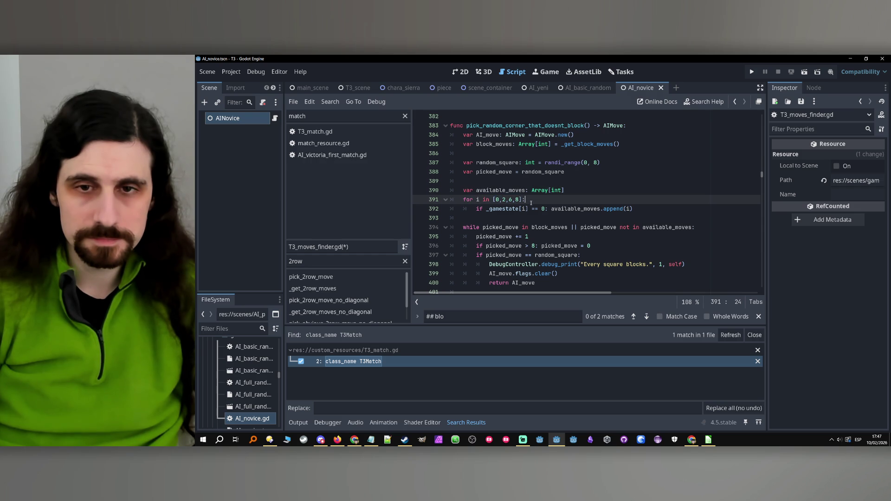
double_click(492, 191)
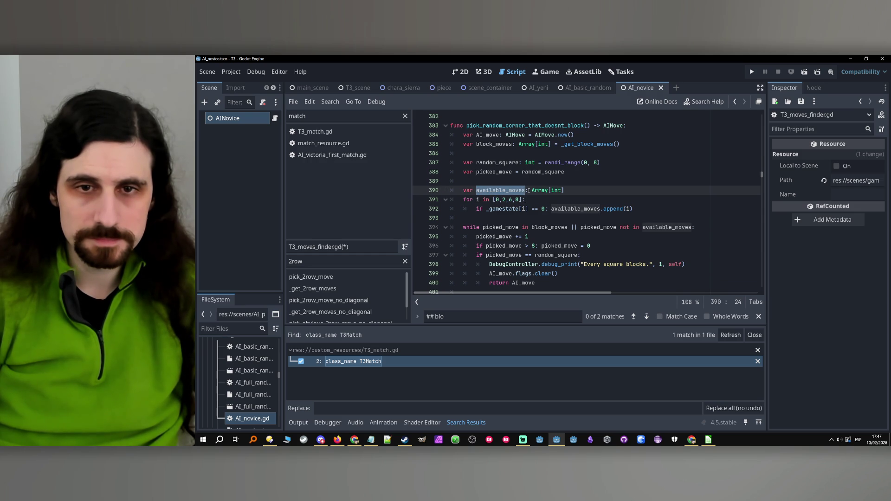
key("Left")
scroll(528, 191, "up", 5)
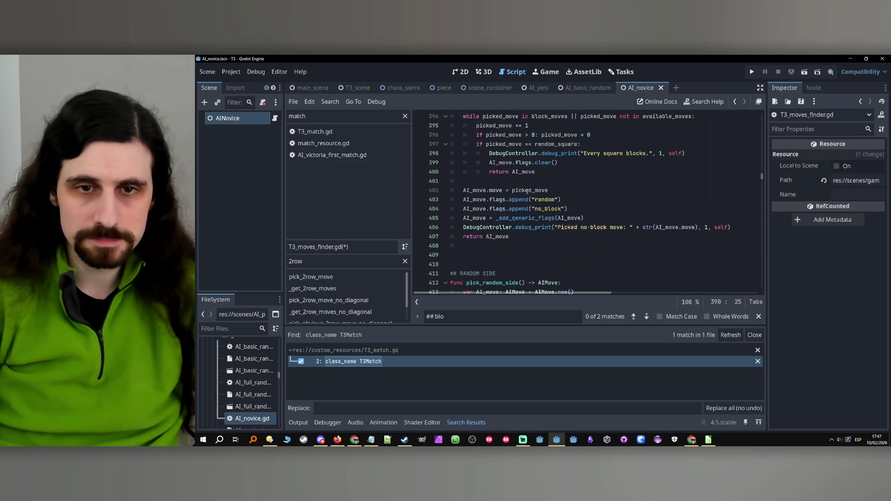
scroll(498, 220, "up", 4)
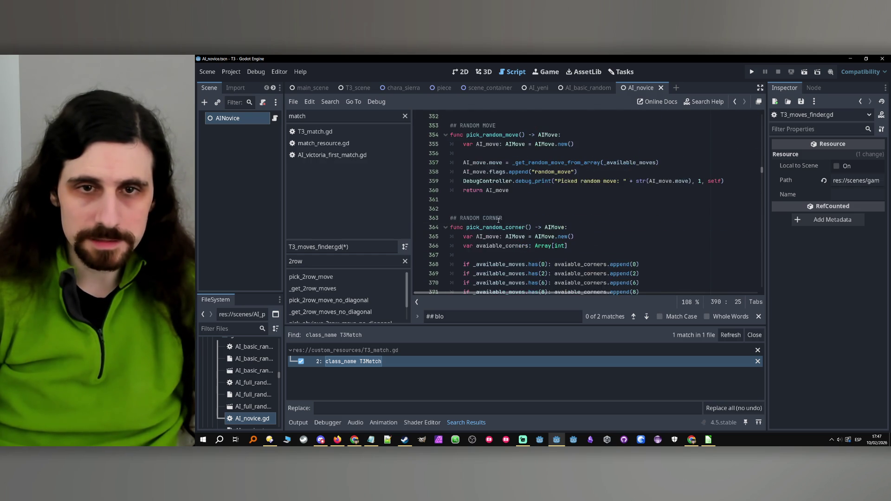
scroll(533, 232, "down", 4)
- Start a new function below pick_random_corner, then discard it
left_click(563, 249)
key("Return")
key("Return")
key("Up")
type("fu")
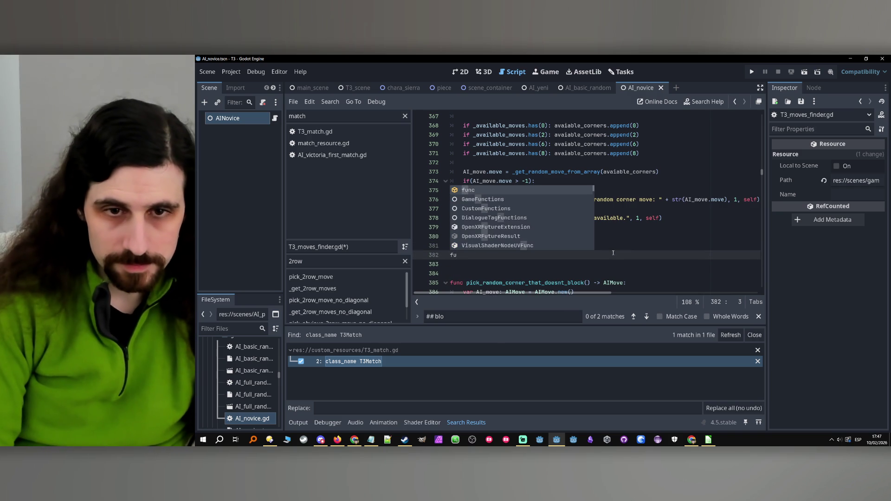
key("BackSpace")
key("BackSpace")
key("BackSpace")
- Insert blank lines after the last corner check on line 371
scroll(552, 211, "up", 1)
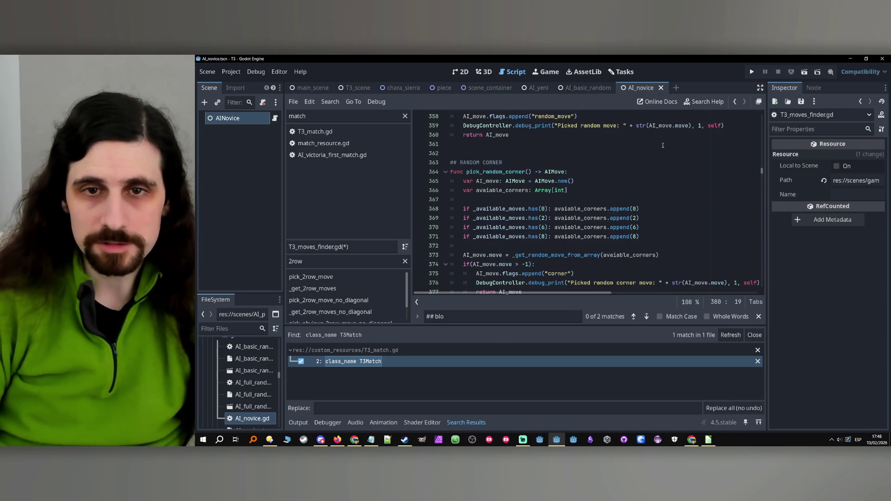
scroll(552, 210, "up", 1)
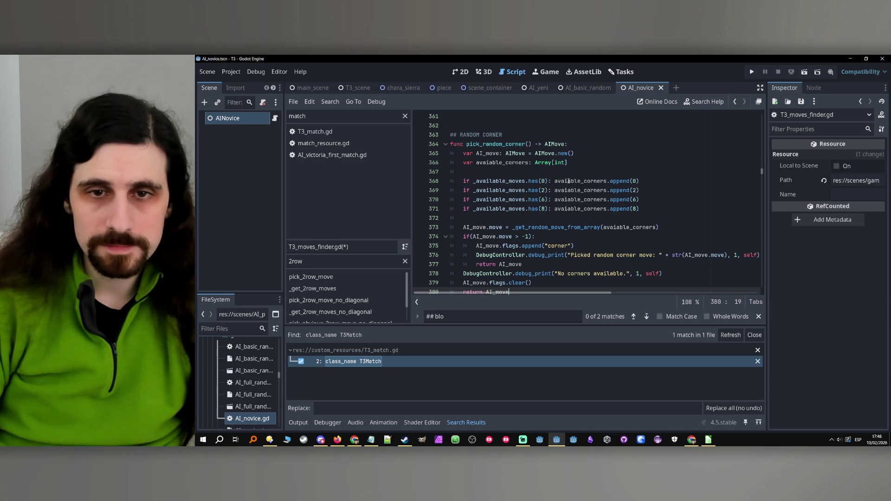
scroll(568, 181, "down", 2)
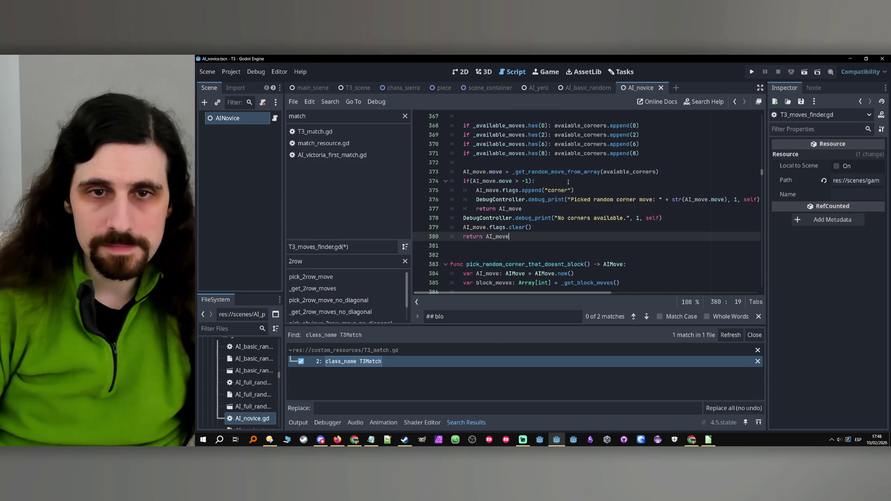
scroll(568, 182, "up", 1)
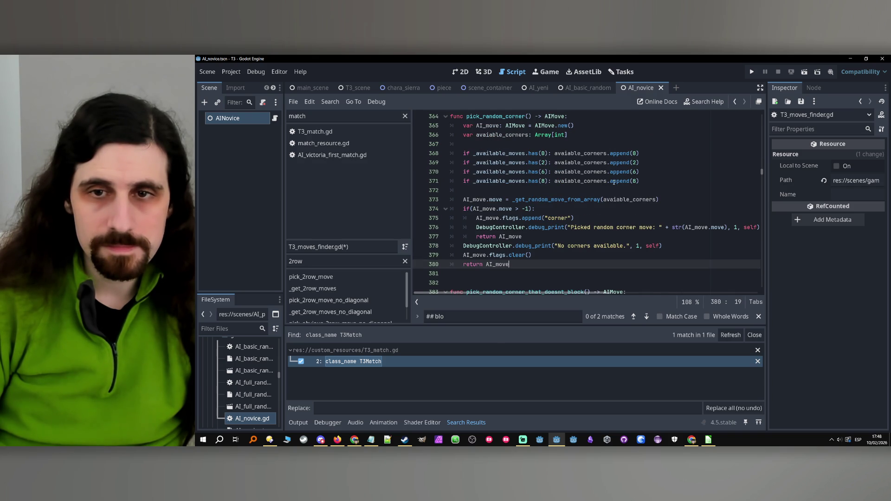
scroll(640, 185, "up", 1)
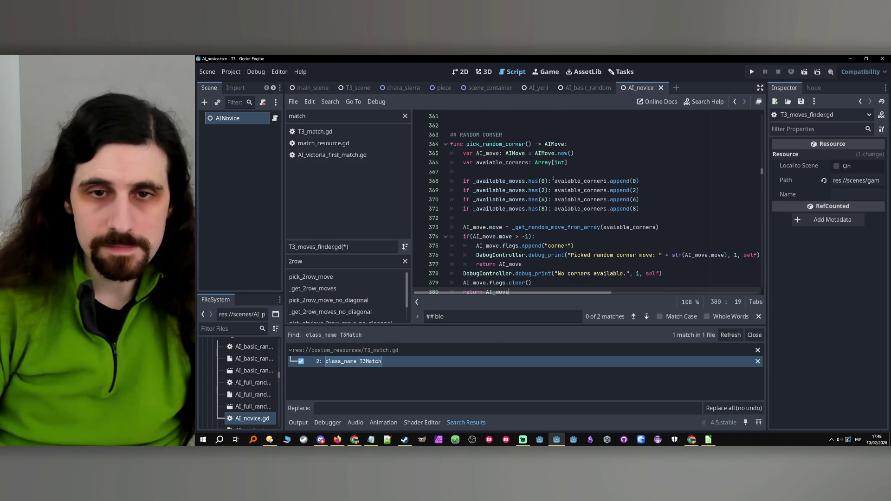
left_click(678, 210)
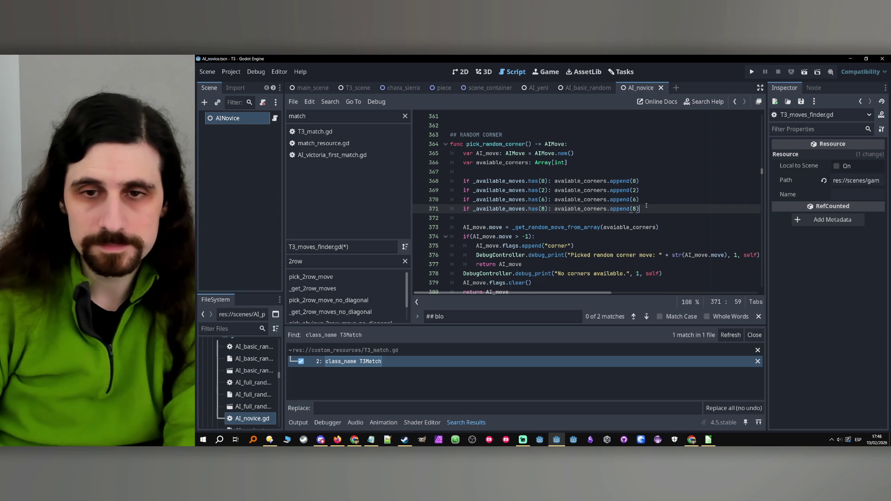
key("Return")
key("Return")
key("Up")
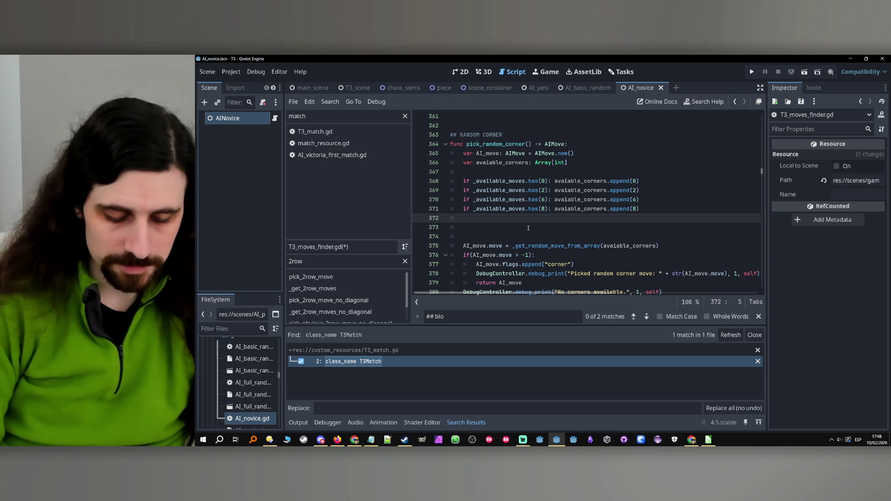
- Initialize the corner list declaration with '= []' and open a line below it
type("var")
key("BackSpace")
key("BackSpace")
key("BackSpace")
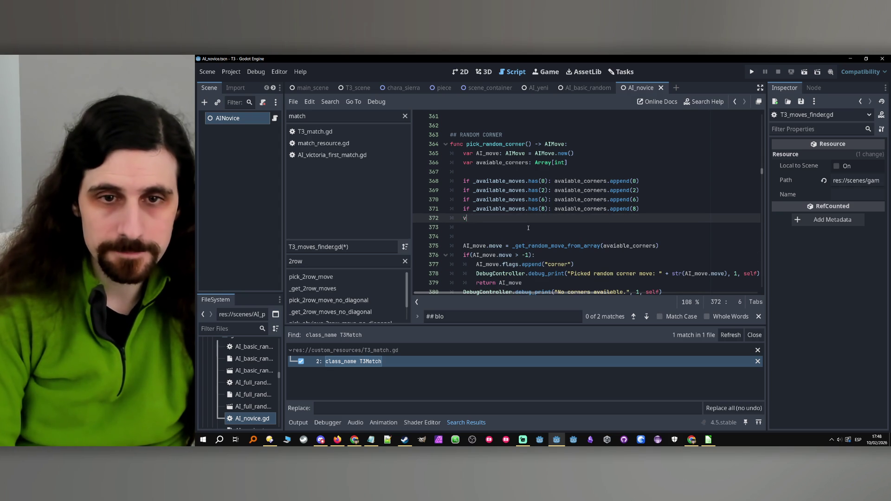
left_click(584, 158)
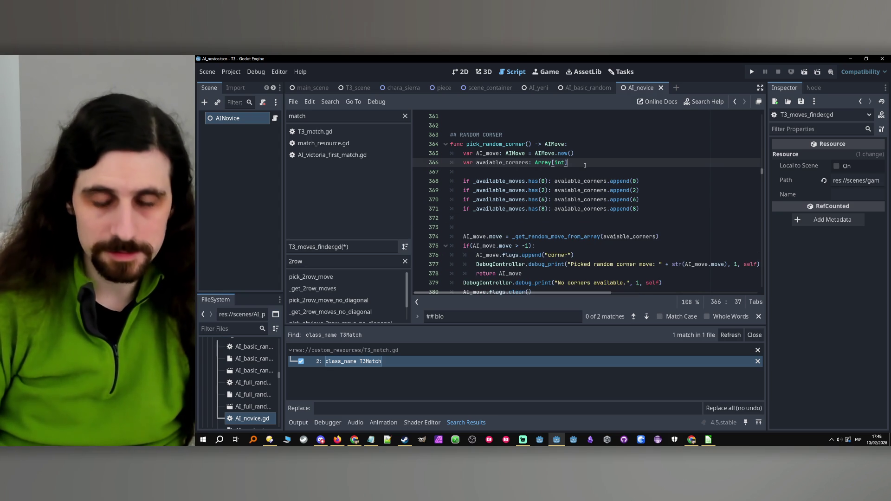
type(" =")
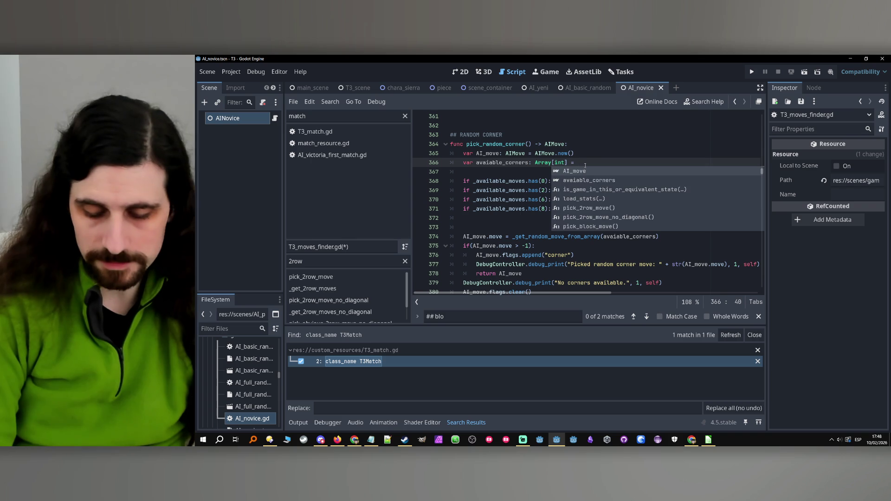
type(" []")
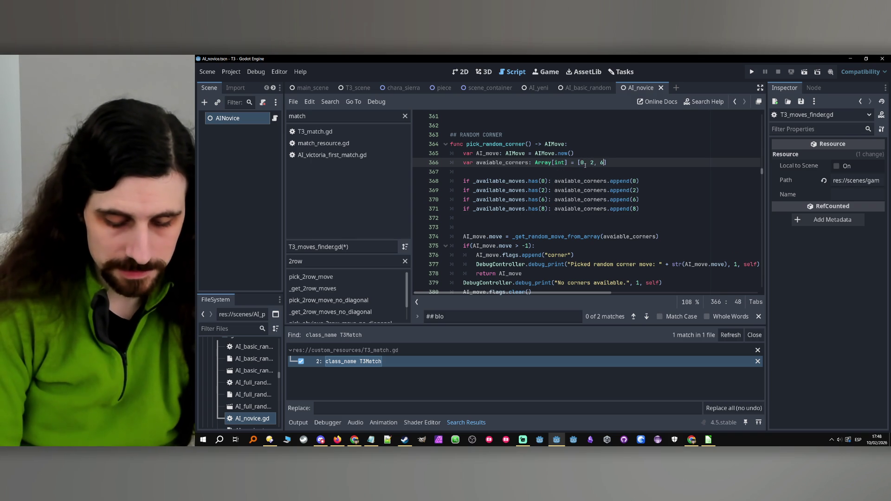
left_click(559, 172)
key("Return")
key("Up")
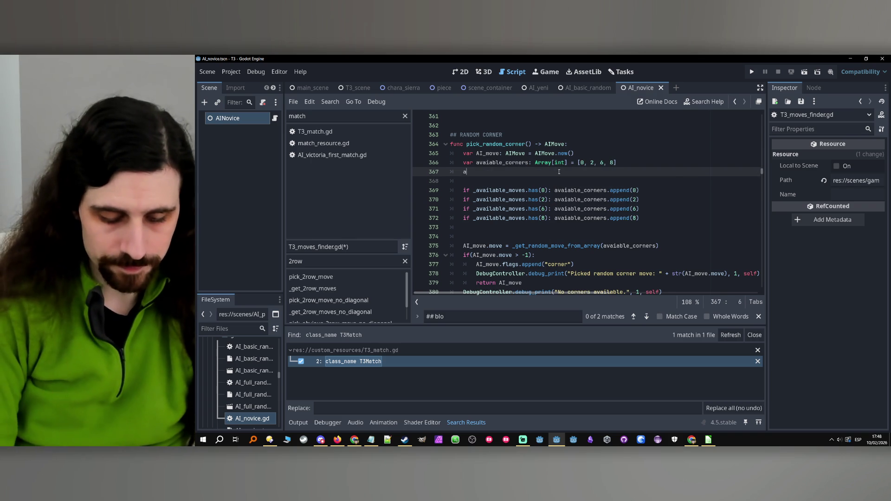
- Fix the avaiable_corners typo and add available_corners = _remove_non_available_moves_from_array(available_corners)
type("vaila")
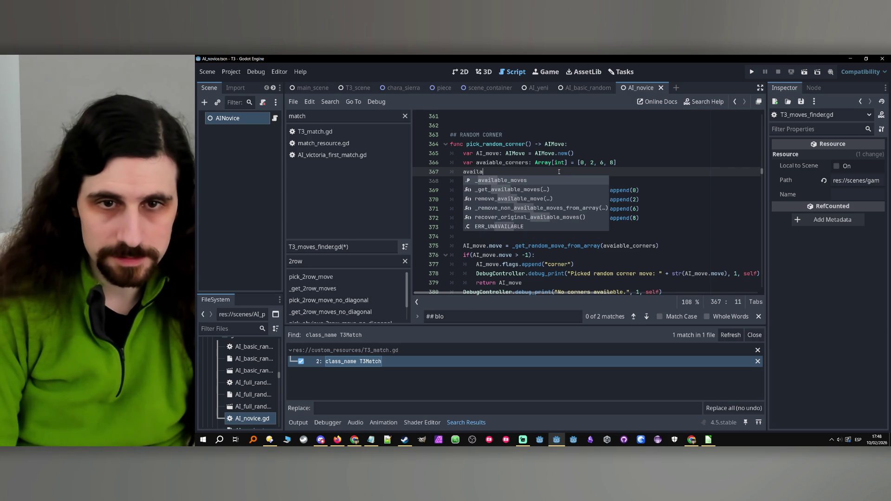
type("ble")
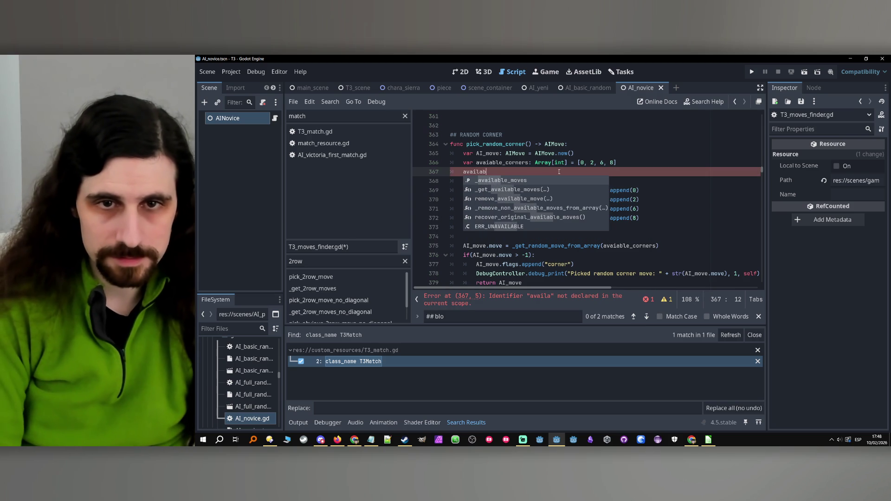
double_click(489, 163)
left_click(490, 163)
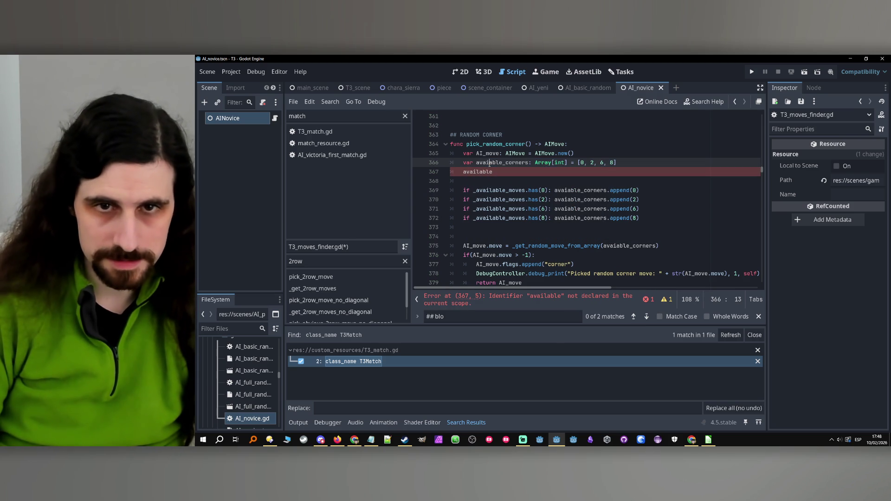
type("l")
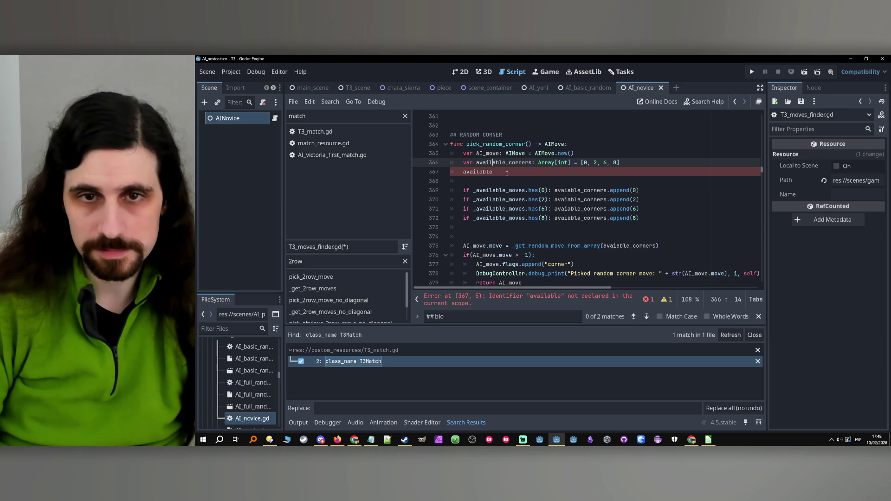
double_click(490, 163)
left_click(497, 173)
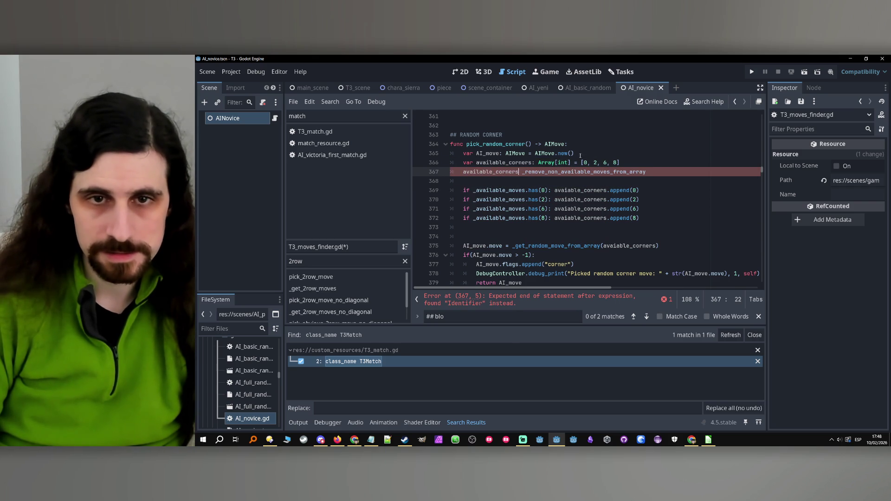
type("_corners =")
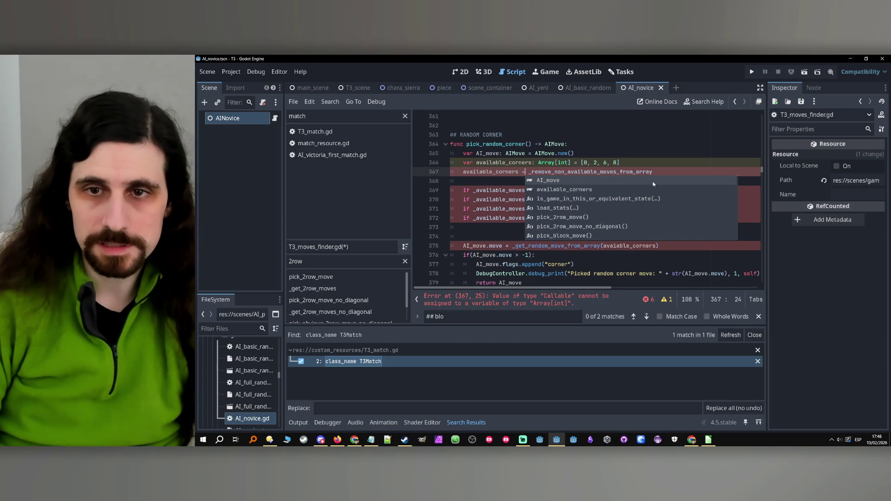
left_click(662, 171)
type("()")
type("available_corners")
- Delete the four old corner checks and extra blank lines, and fix the typo in the move pick
left_click(645, 223)
left_click_drag(645, 224, 464, 186)
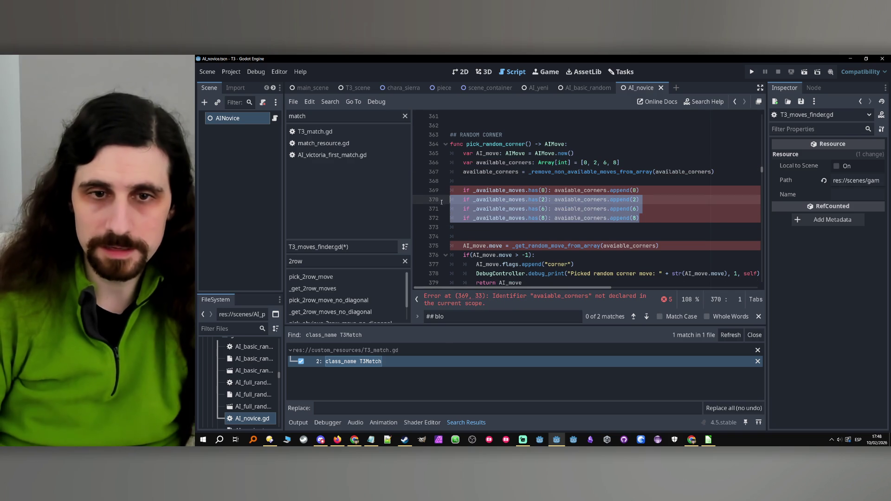
key("Delete")
left_click(478, 178)
key("BackSpace")
left_click(478, 178)
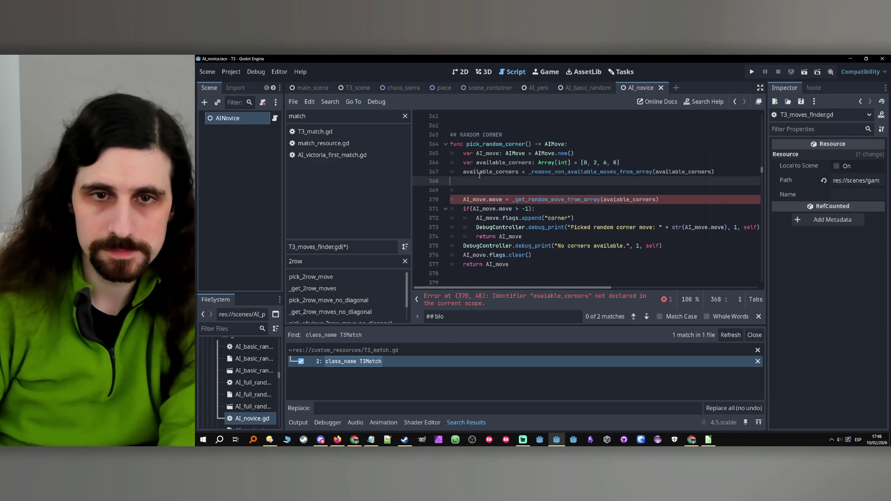
key("BackSpace")
left_click(635, 191)
left_click(616, 190)
type("l")
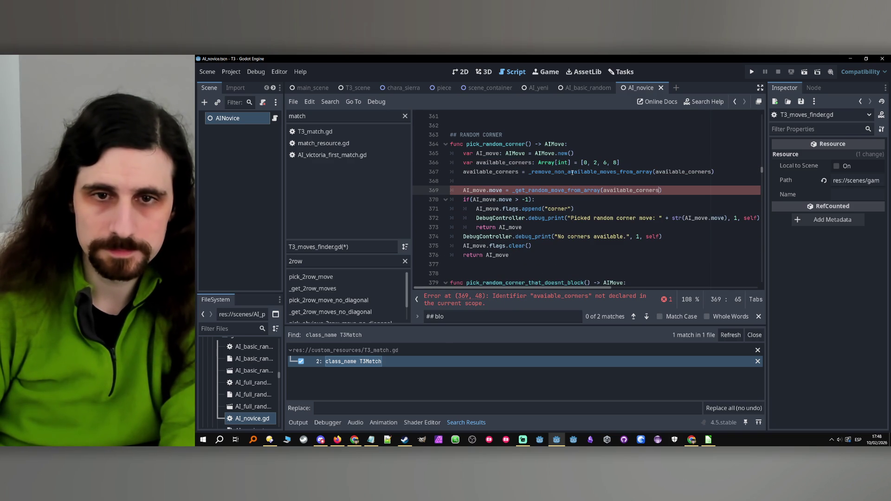
key("Up")
key("shift+Up")
key("shift+Up")
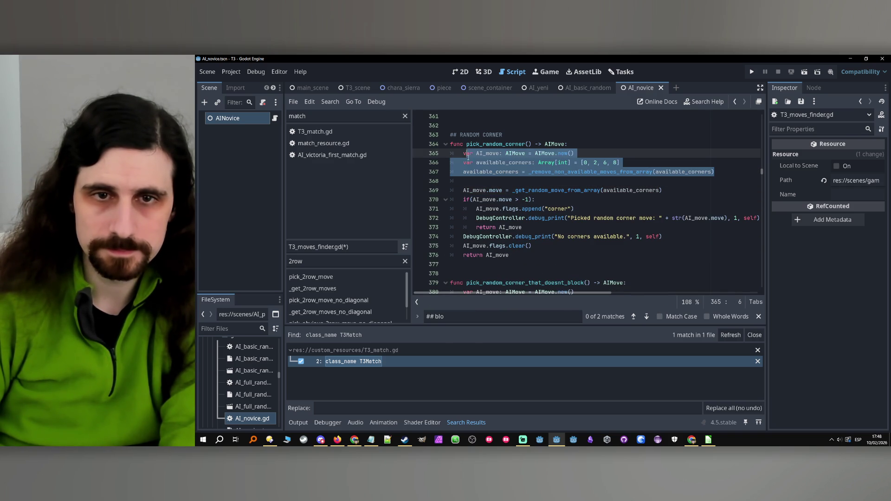
scroll(528, 199, "down", 3)
scroll(528, 199, "down", 2)
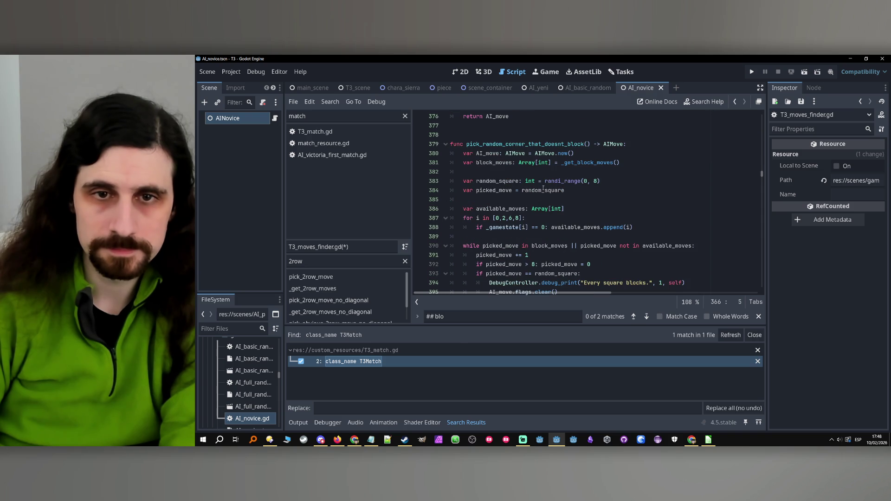
left_click(624, 163)
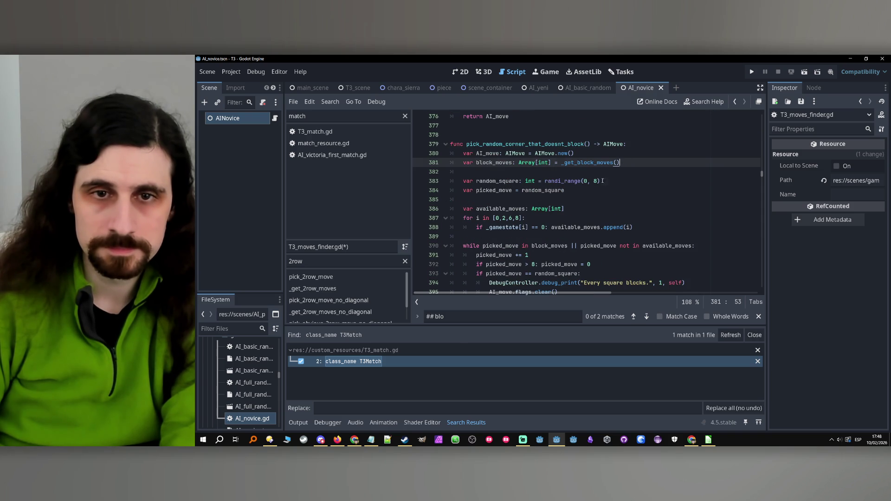
left_click(574, 191)
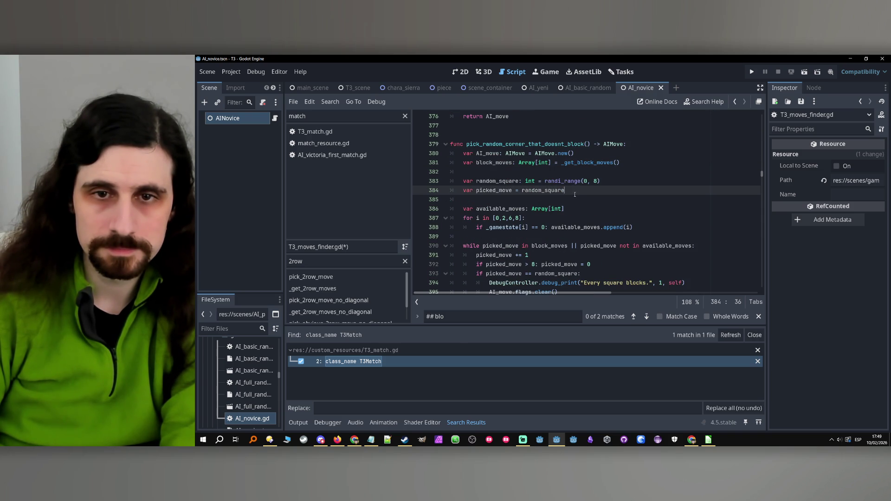
double_click(491, 181)
double_click(493, 190)
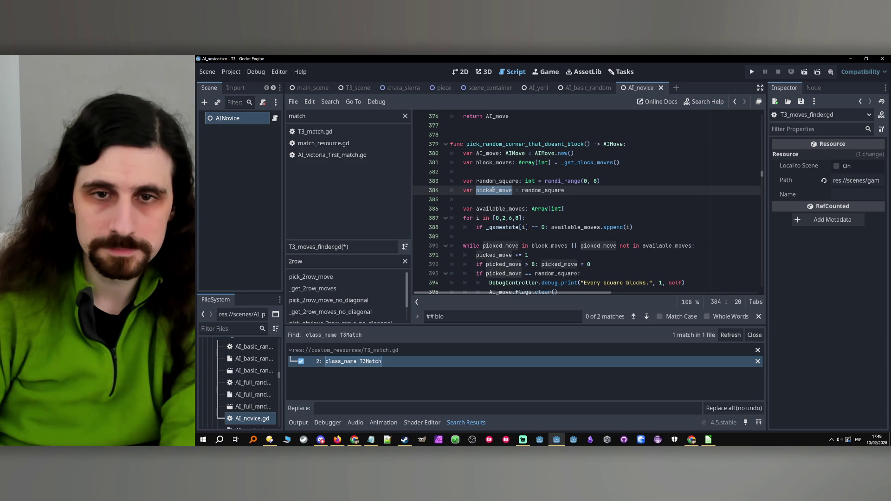
double_click(546, 191)
double_click(500, 209)
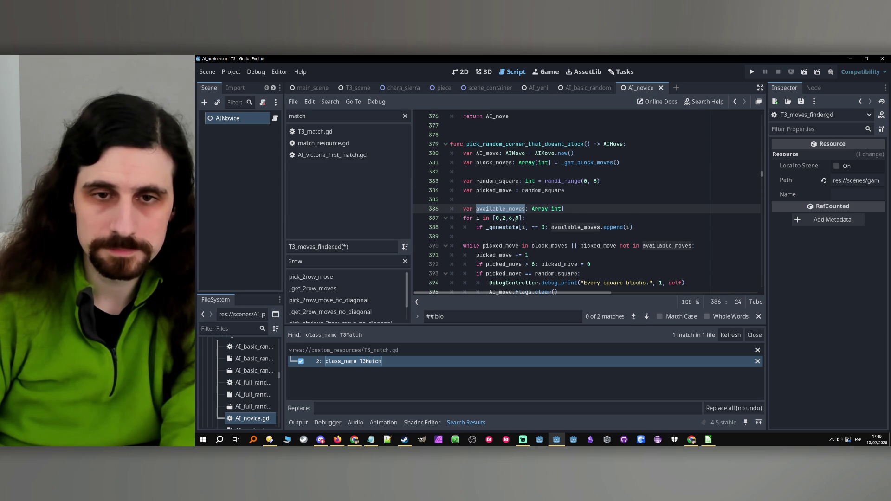
scroll(520, 224, "down", 1)
left_click(494, 162)
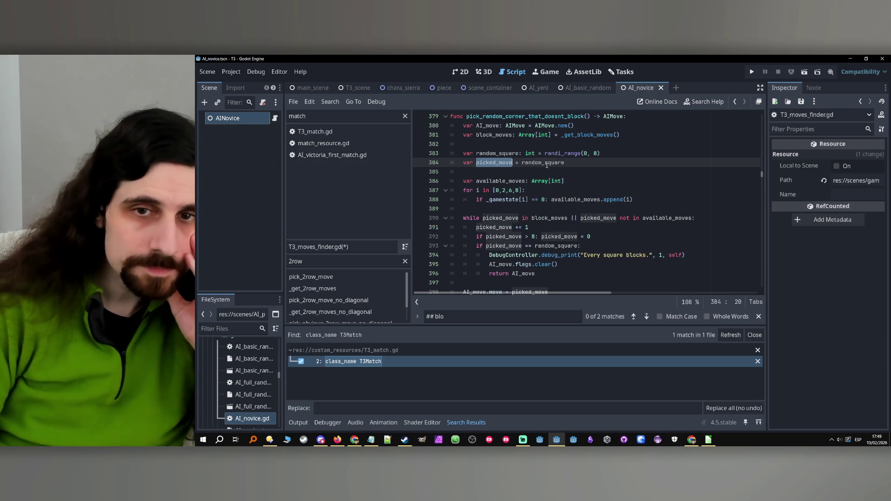
double_click(546, 162)
scroll(546, 167, "down", 3)
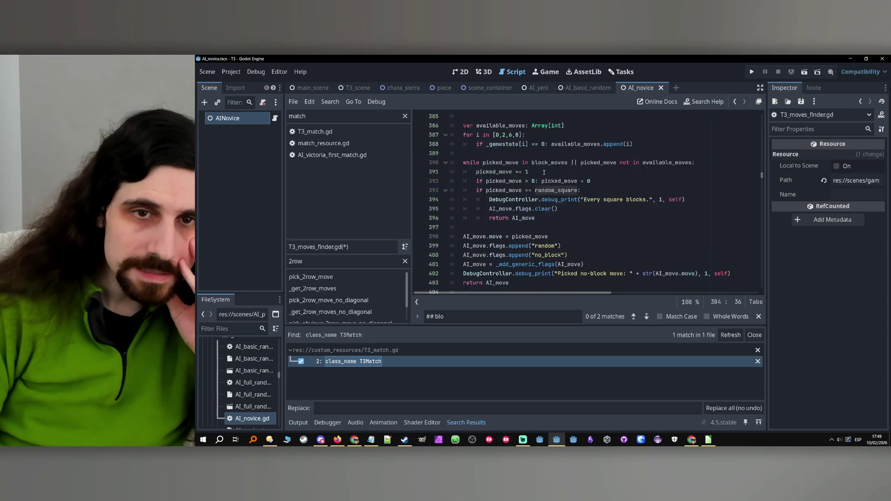
scroll(544, 174, "up", 3)
scroll(543, 174, "up", 1)
left_click(529, 172)
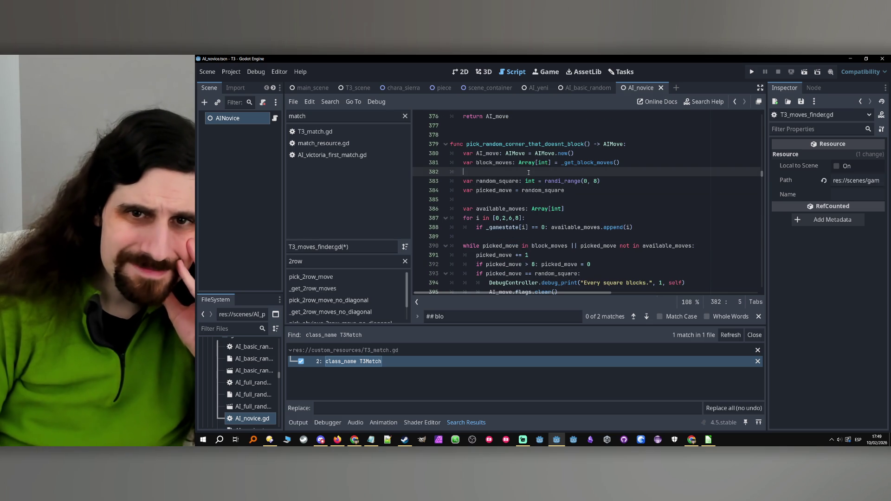
- Paste the available_corners [0, 2, 6, 8] declaration and filter call after block_moves
key("Return")
key("Return")
key("ctrl+v")
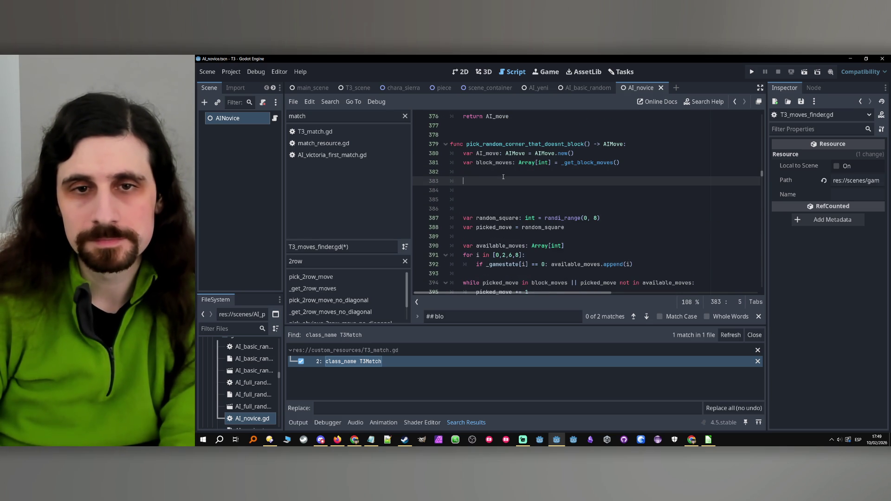
left_click(503, 176)
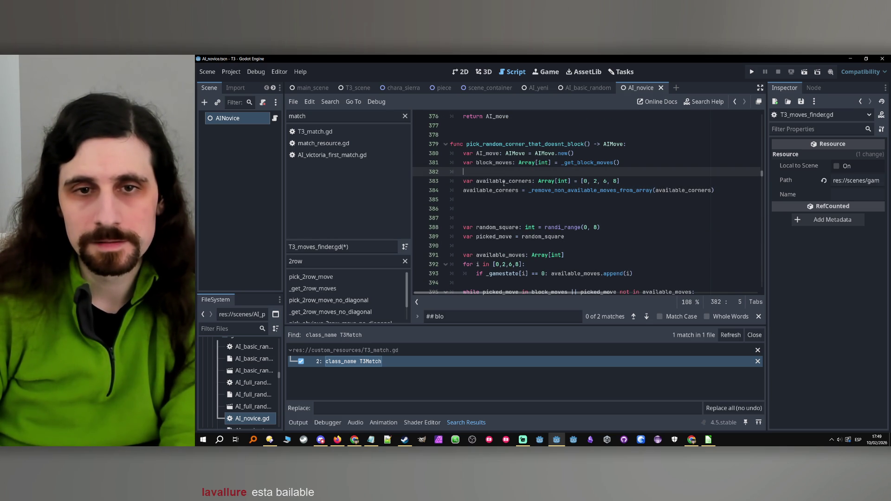
double_click(507, 187)
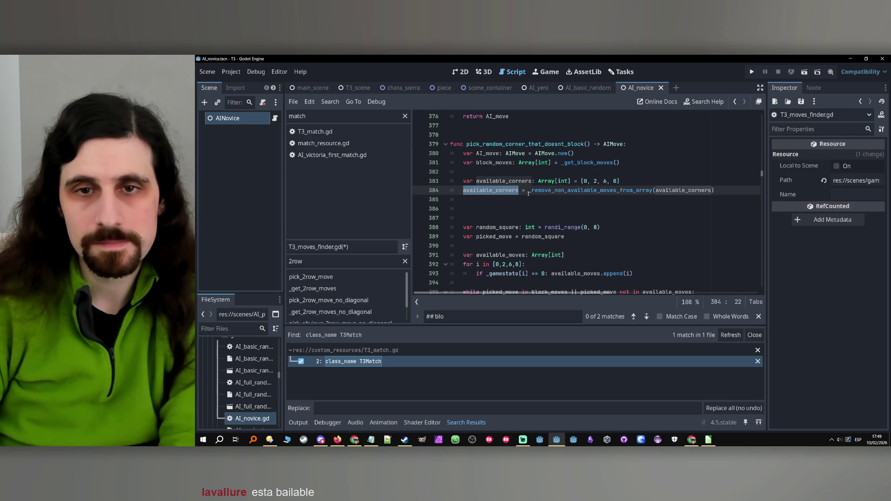
left_click(495, 203)
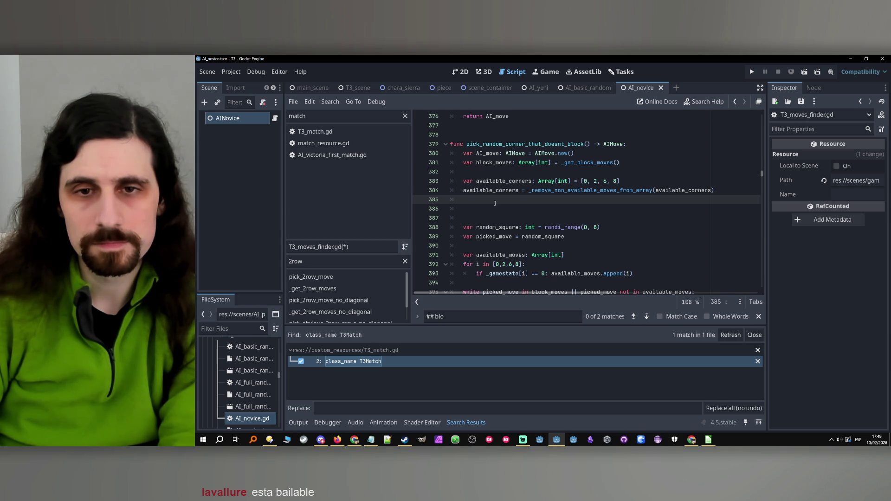
- Review the _remove_non_available_moves_from_array definition, then return to the corner code
left_click(551, 191)
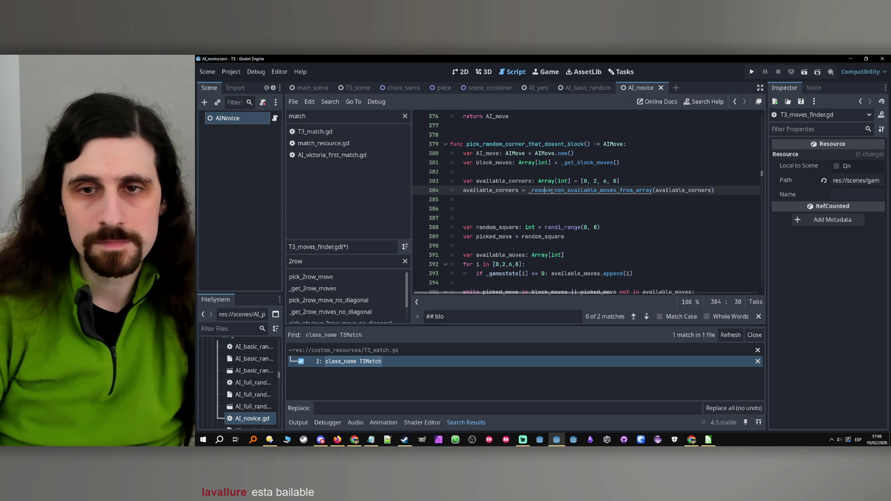
left_click(552, 190, "ctrl")
scroll(494, 200, "down", 2)
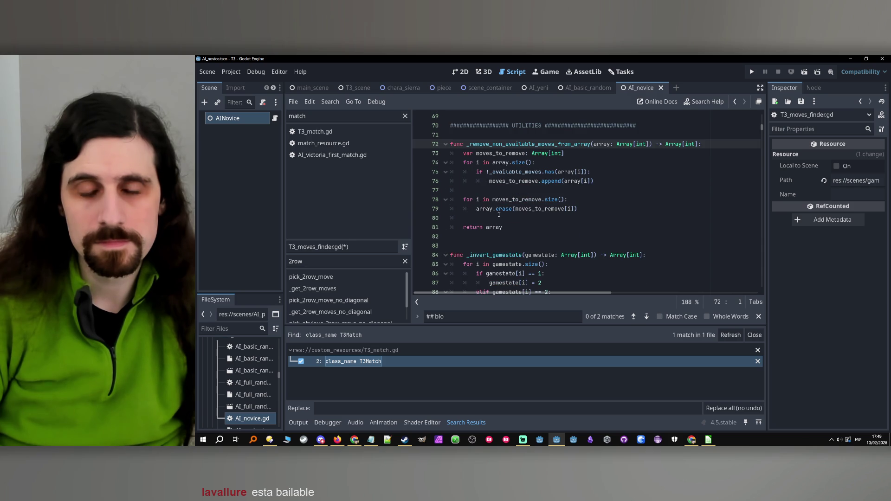
mouse_move(505, 224)
left_mouse_down()
mouse_move(496, 218)
mouse_move(639, 145)
left_mouse_up()
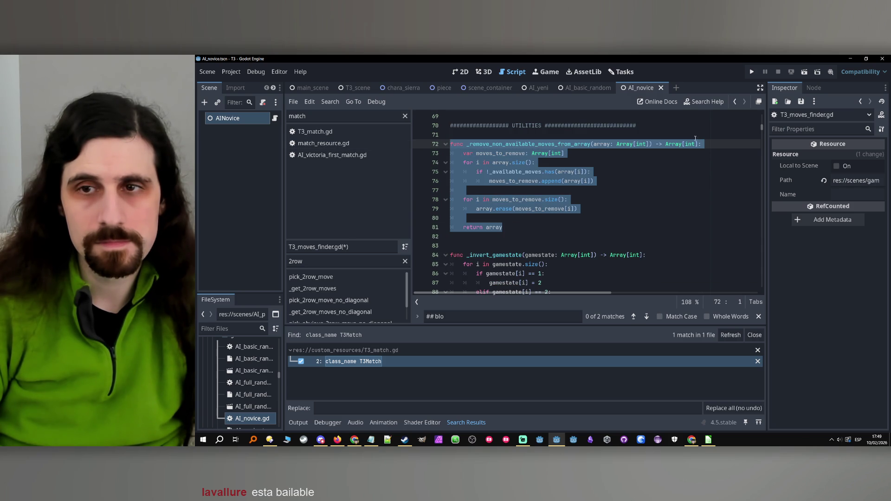
left_click(735, 103)
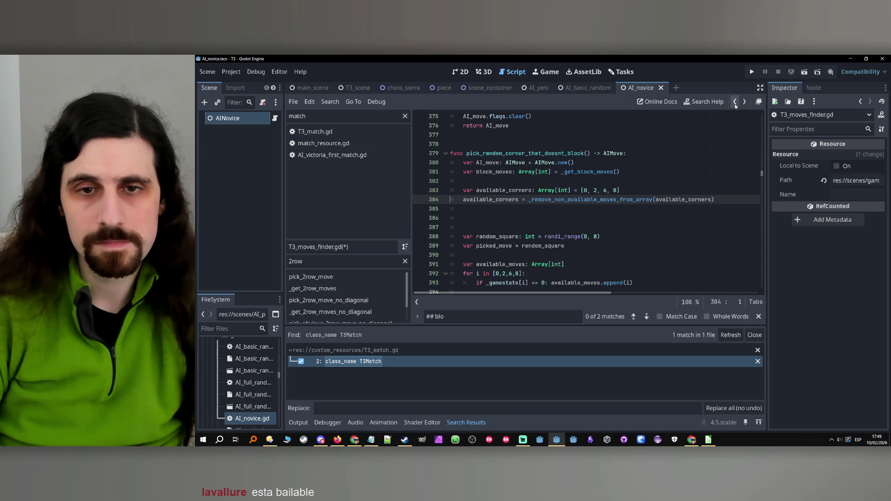
left_click(517, 209)
double_click(511, 200)
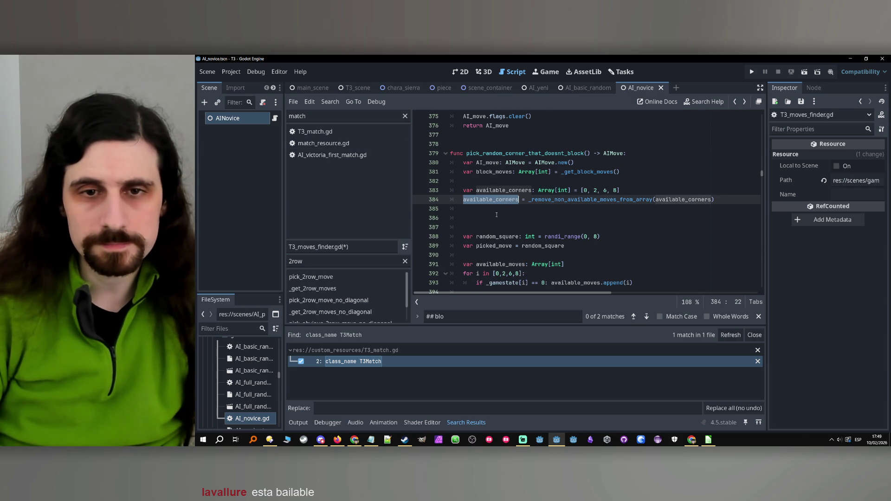
left_click(505, 208)
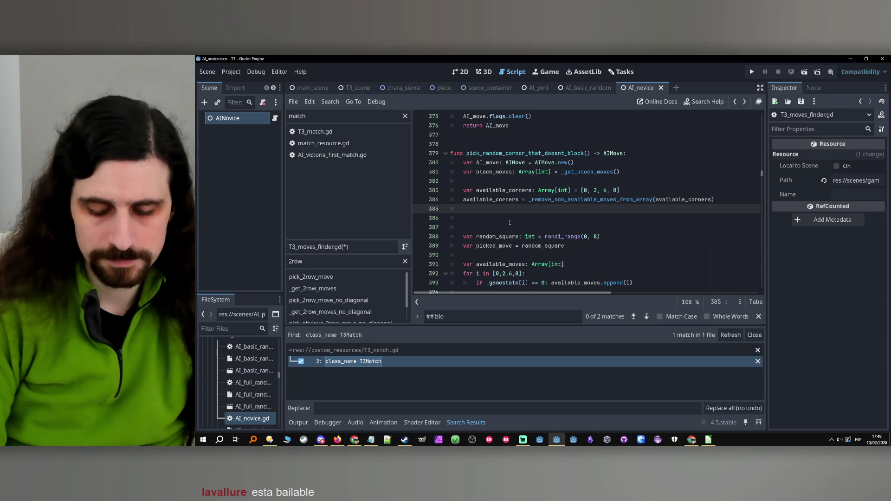
- Add 'for i in block_moves.size():' with 'if available_corners.has(block_moves[i]):' inside it
key("Return")
type("for ")
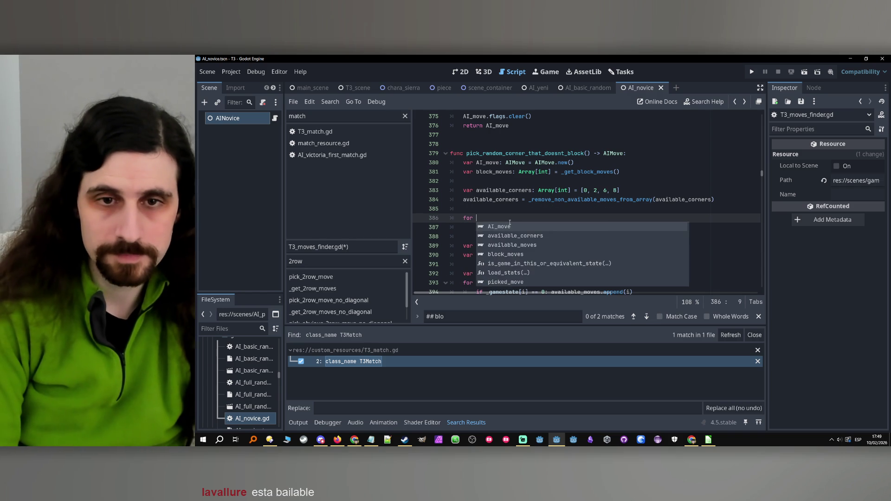
type("i in block")
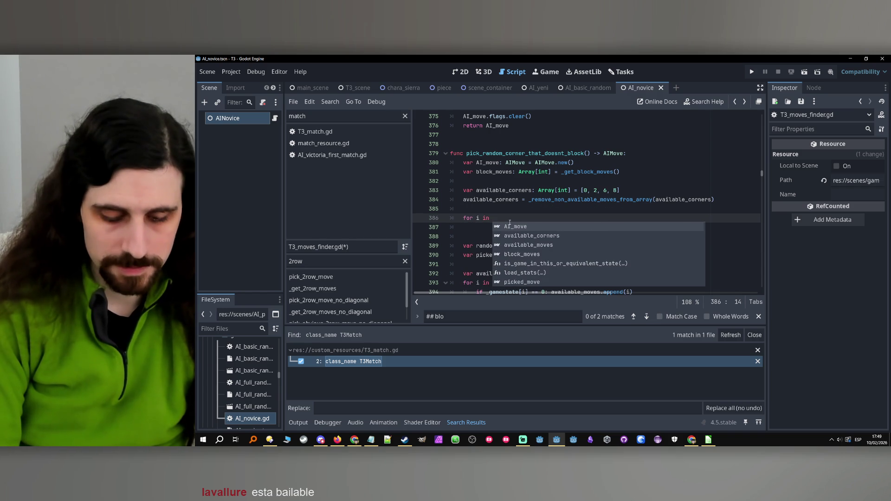
key("Return")
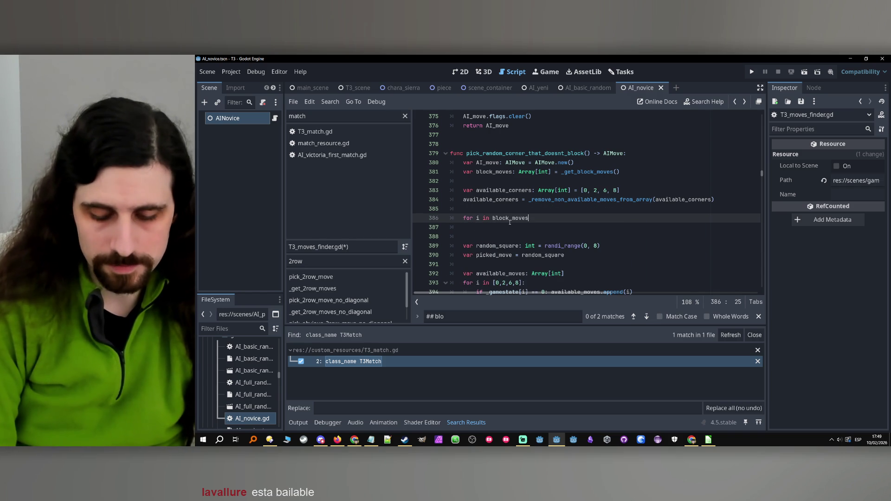
key("Return")
type("if ")
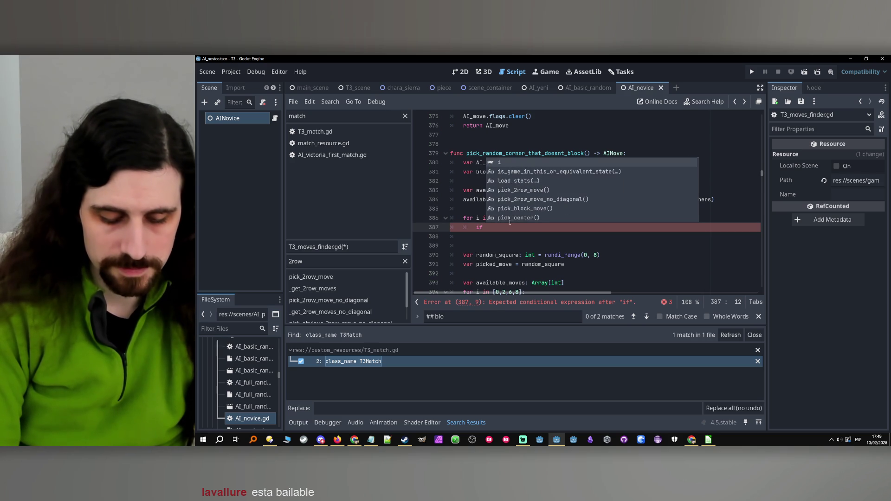
type("available_corners")
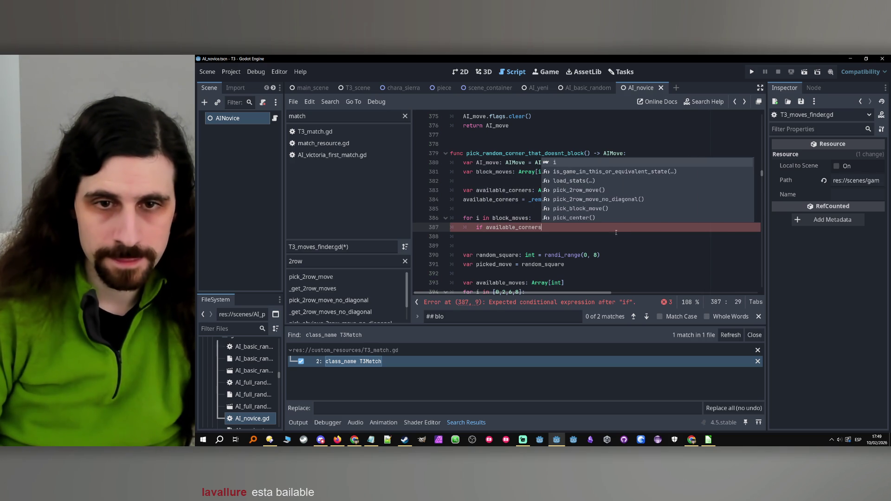
type(".has()")
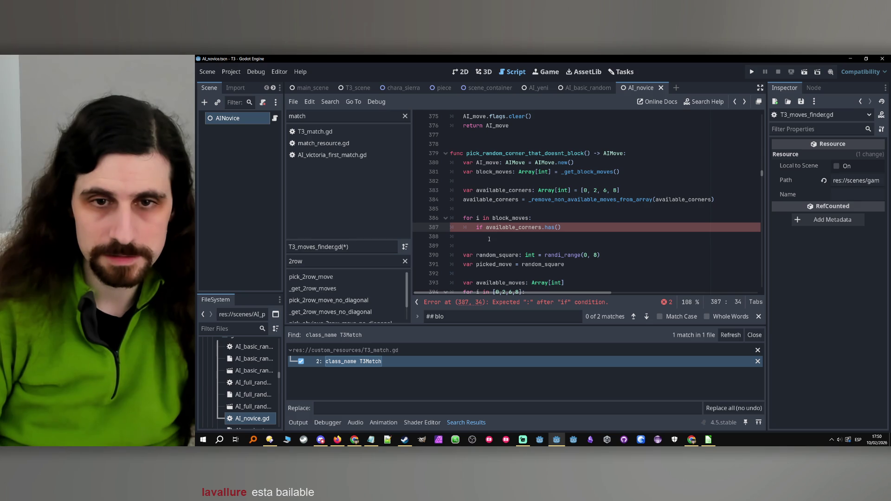
triple_click(511, 218)
left_click(529, 218)
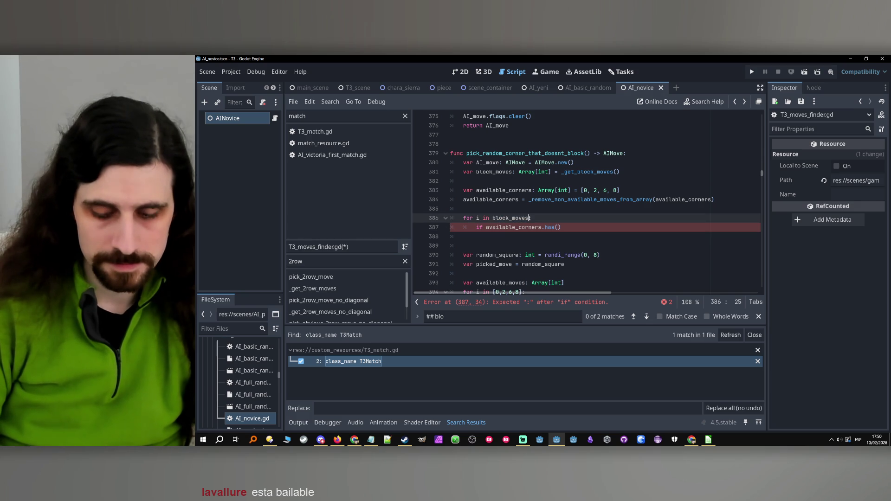
type(".size():")
key("Return")
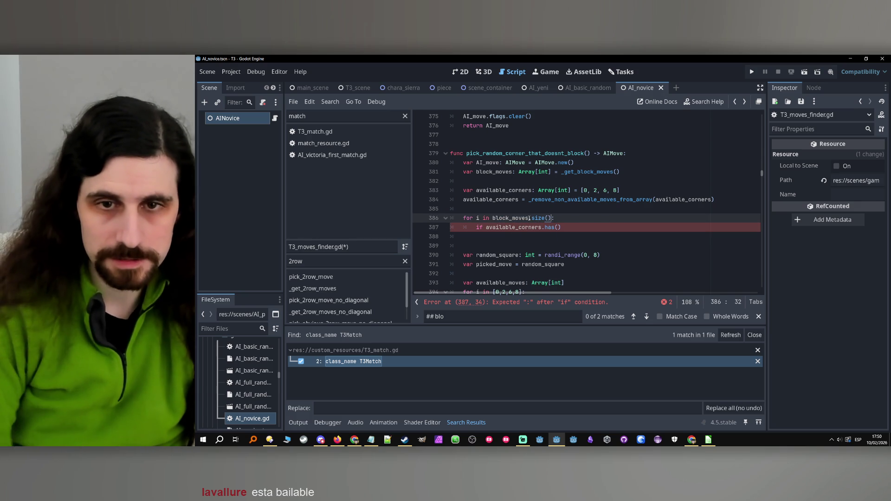
double_click(515, 219)
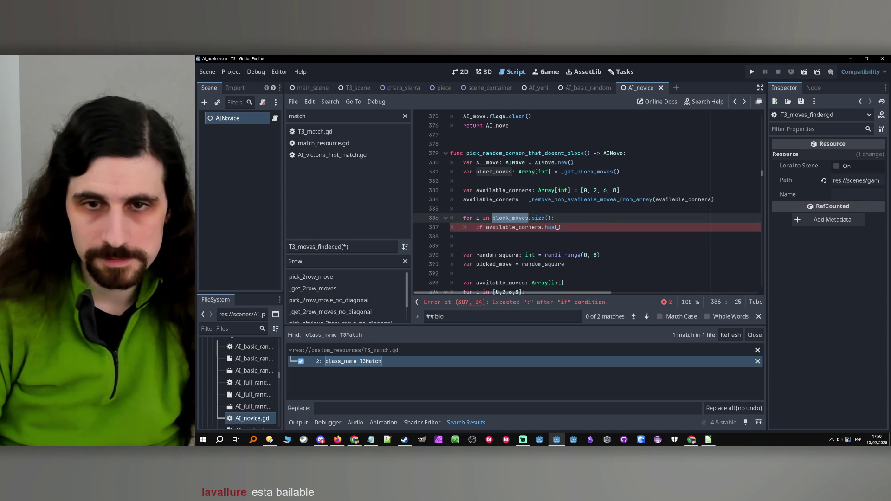
key("ctrl+c")
left_click(557, 227)
key("ctrl+v")
type("[i]")
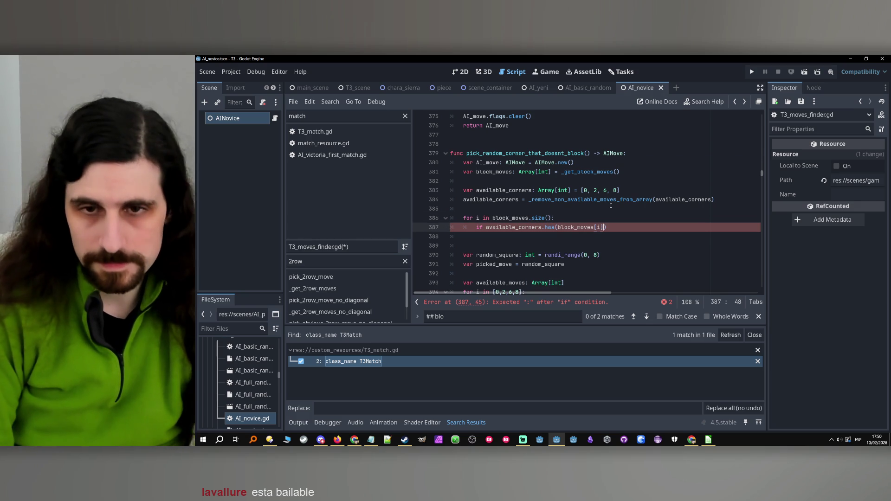
type(")")
- Add available_corners.erase(block_moves[i]) in the if and a blank line above the loop
key("Return")
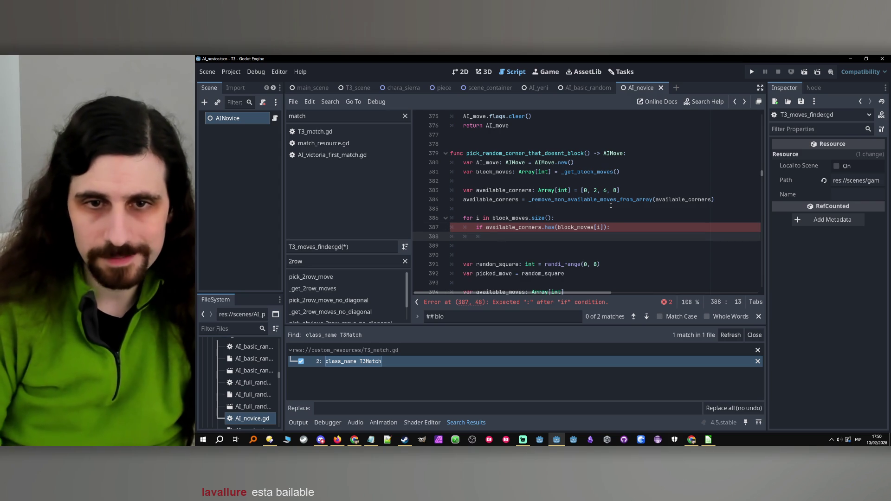
type("available_corners")
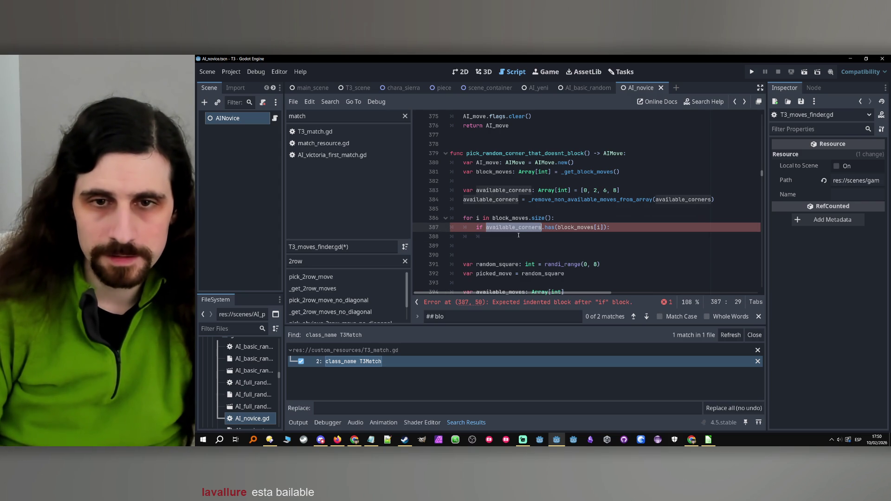
type(".remove")
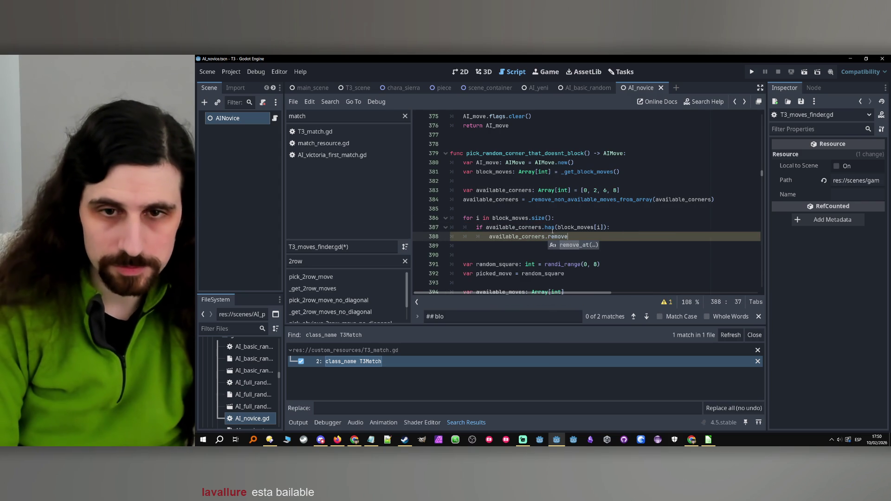
key("BackSpace")
key("BackSpace")
key("BackSpace")
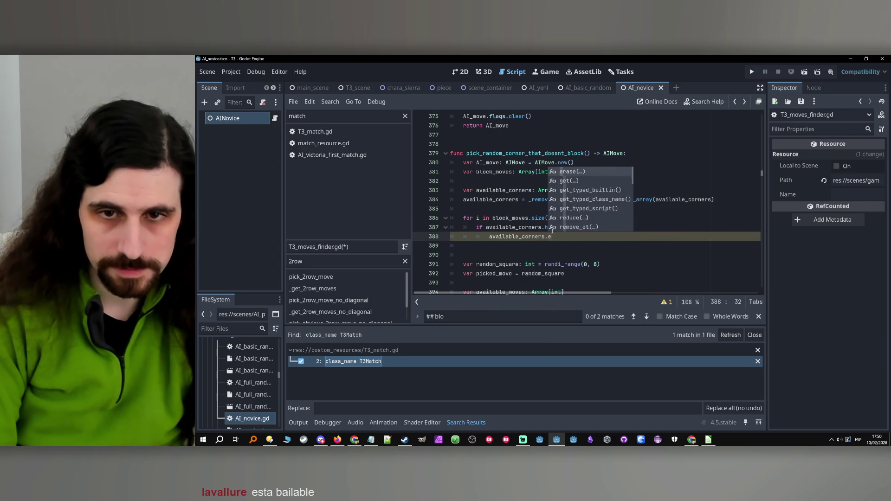
type("erase")
key("Return")
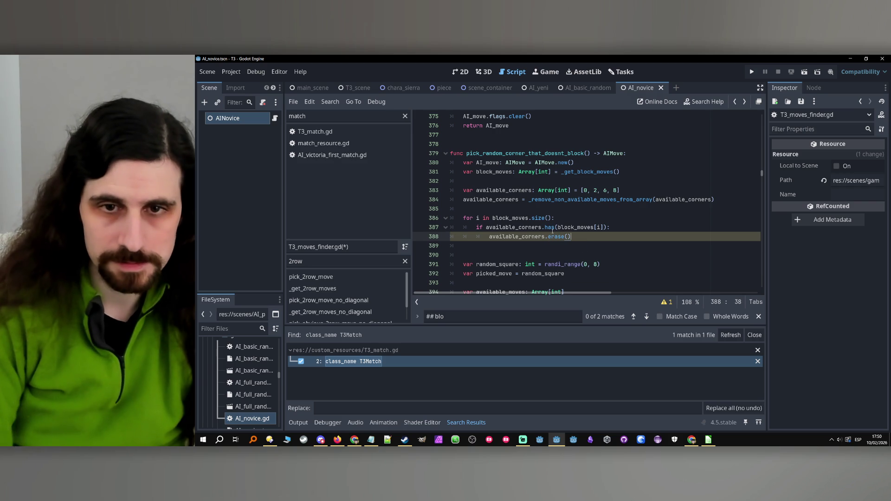
left_click_drag(604, 227, 559, 230)
key("ctrl+c")
left_click(564, 237)
key("ctrl+v")
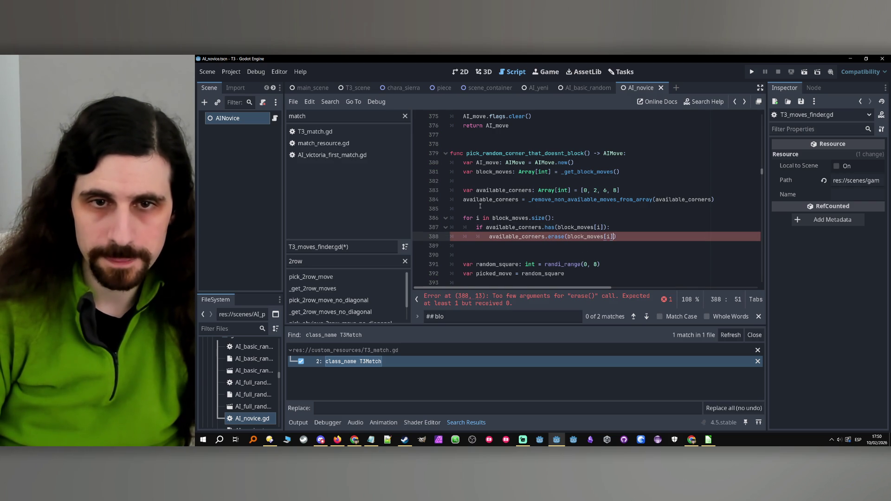
left_click(482, 208)
key("Return")
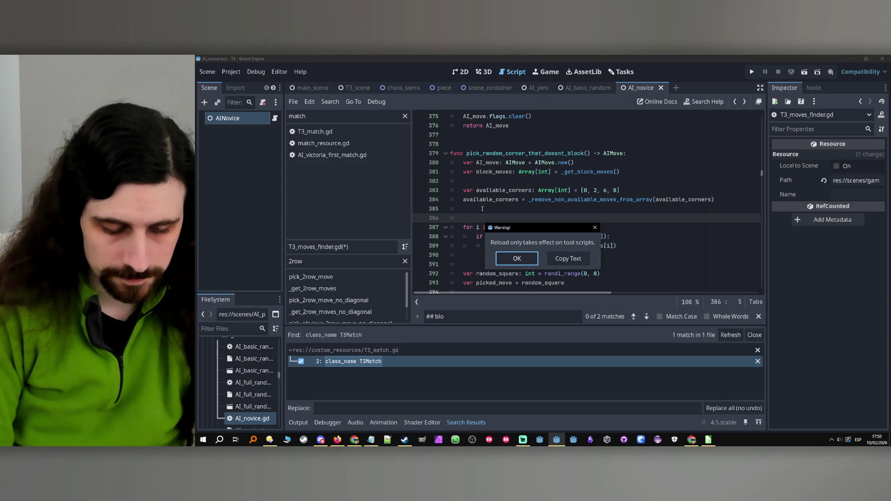
- Write the comment '# remove corners that block' above the erase loop
type("emove corners that bl")
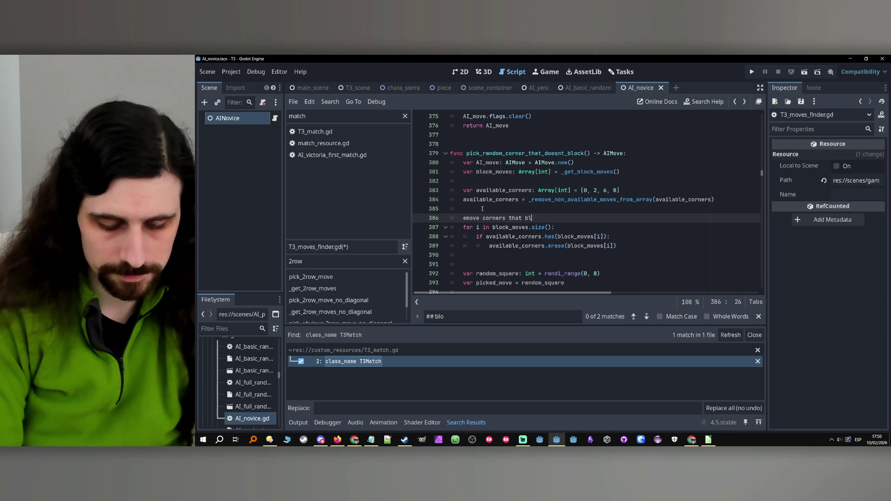
type("ock")
key("Home")
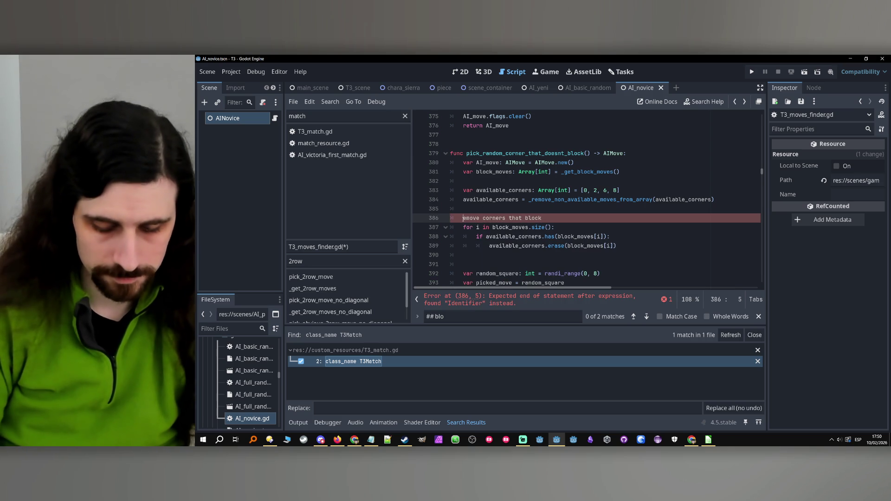
type("# r")
- Select the old random_square and available_moves lines below the loop
scroll(497, 265, "down", 1)
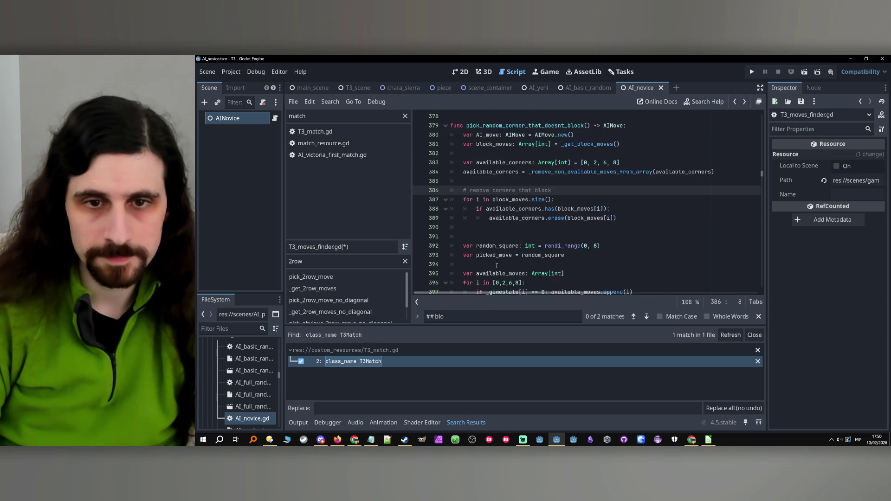
scroll(496, 266, "down", 2)
left_click(505, 182)
left_click_drag(569, 199, 453, 190)
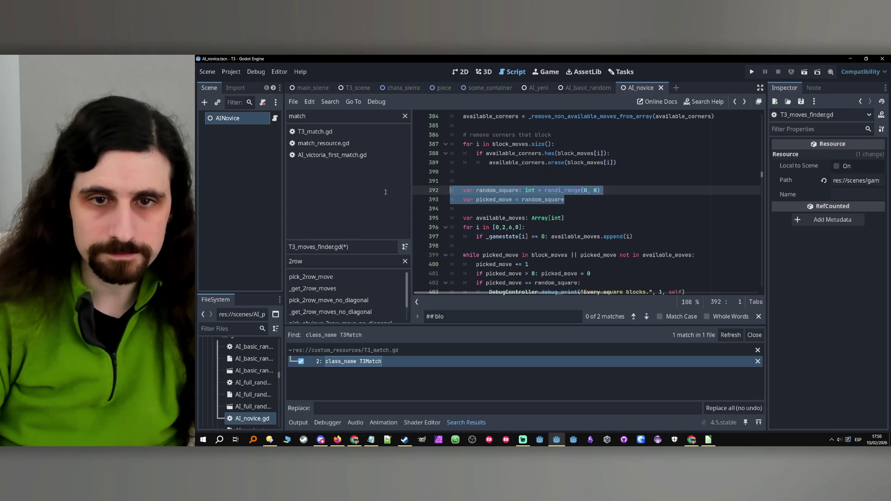
mouse_move(633, 236)
left_mouse_down()
mouse_move(321, 208)
mouse_move(313, 192)
left_mouse_up()
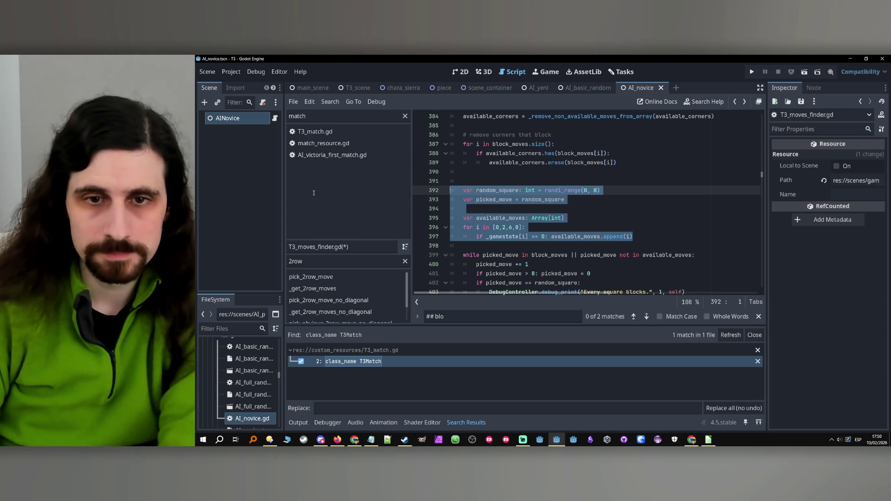
- Delete the old random-square code and move the random-move assignment below the new loop
key("Delete")
scroll(567, 200, "up", 1)
scroll(566, 200, "down", 1)
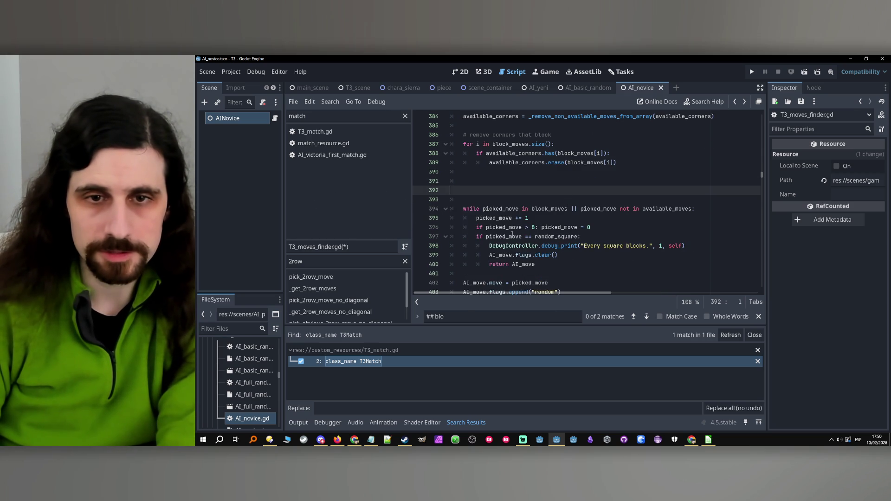
scroll(505, 222, "up", 7)
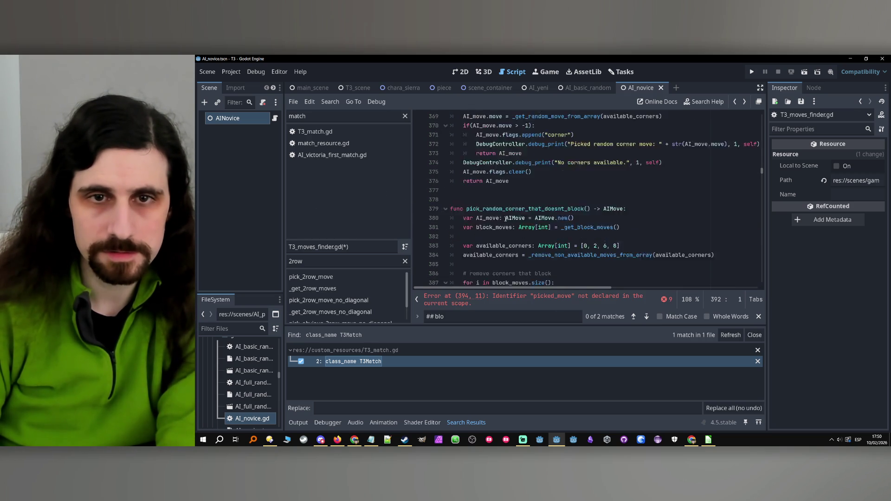
left_click_drag(463, 172, 676, 172)
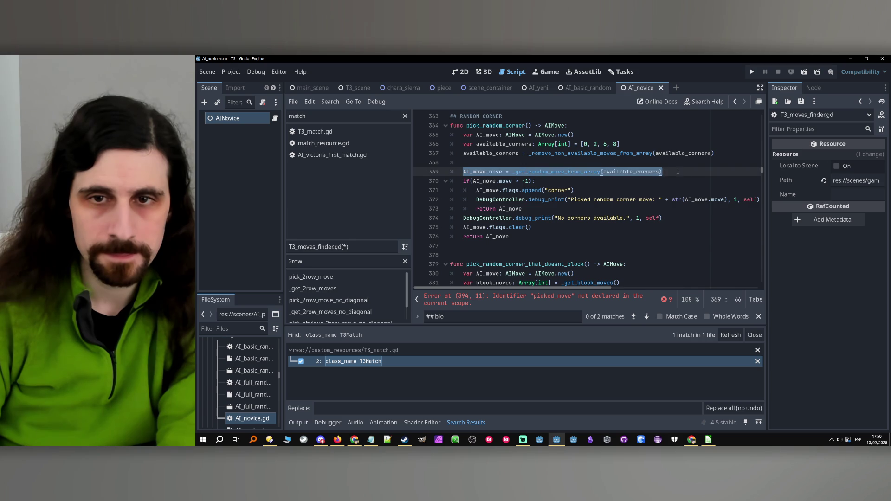
scroll(602, 233, "down", 4)
left_click(505, 217)
left_click(503, 245)
left_click(501, 264)
key("ctrl+v")
- Remove the parentheses around the if condition on line 370
scroll(516, 250, "up", 6)
scroll(526, 236, "down", 1)
left_click(473, 209)
key("BackSpace")
left_click(532, 209)
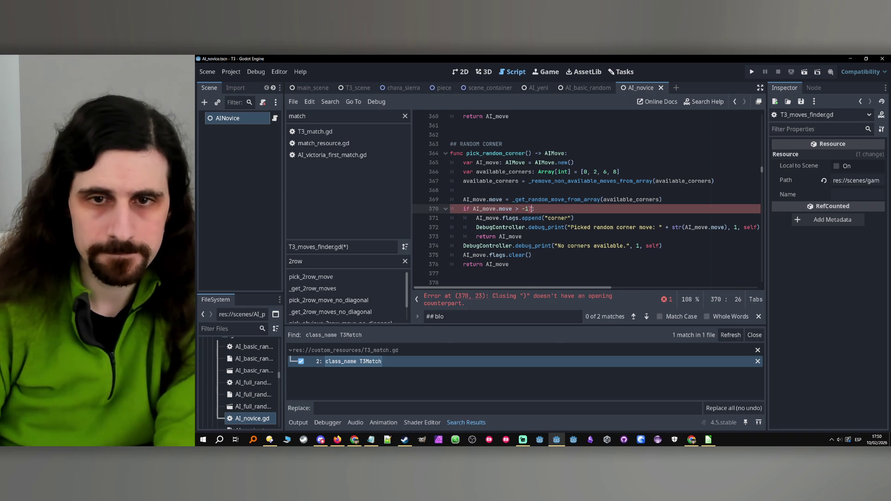
- Copy the corner result-handling block (lines 370–376) into the no-block corner function after the random pick
left_click_drag(517, 265, 461, 209)
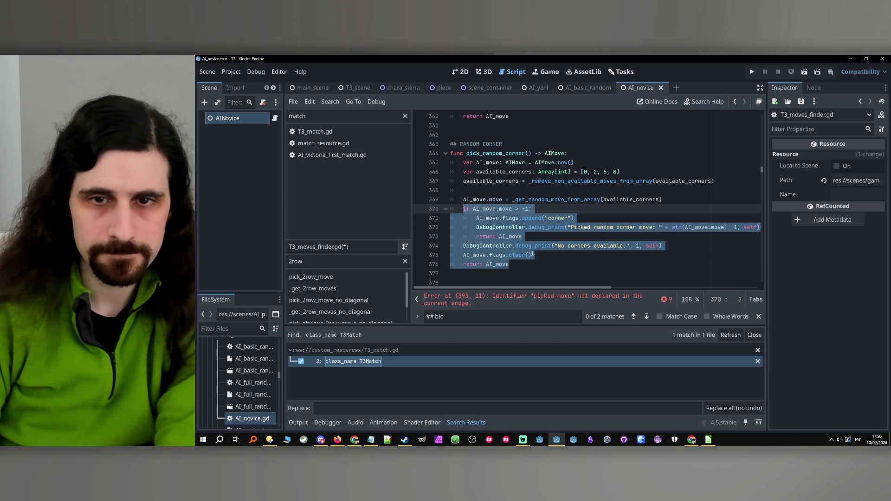
scroll(533, 251, "down", 7)
scroll(534, 235, "down", 2)
left_click(494, 162)
scroll(495, 171, "down", 2)
scroll(494, 171, "up", 2)
scroll(495, 171, "up", 1)
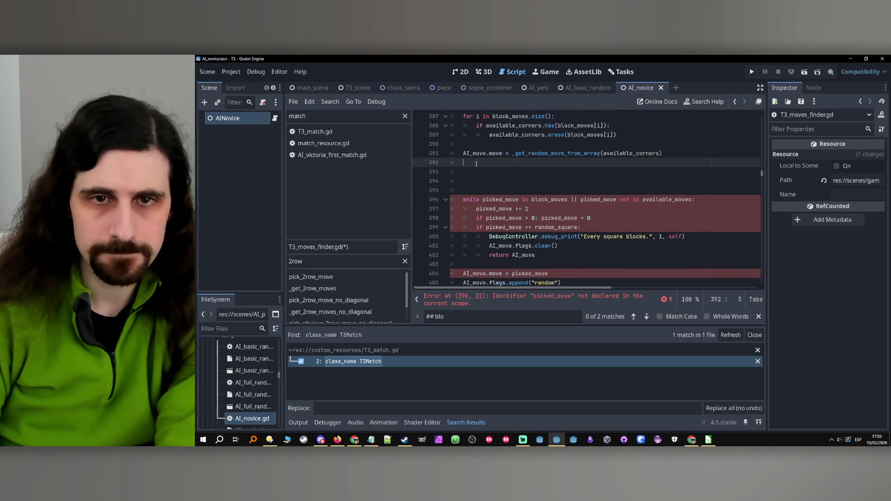
key("ctrl+v")
- Add the random and no_block flag lines after the corner flag, indented inside the if block
scroll(526, 188, "down", 1)
scroll(526, 188, "down", 3)
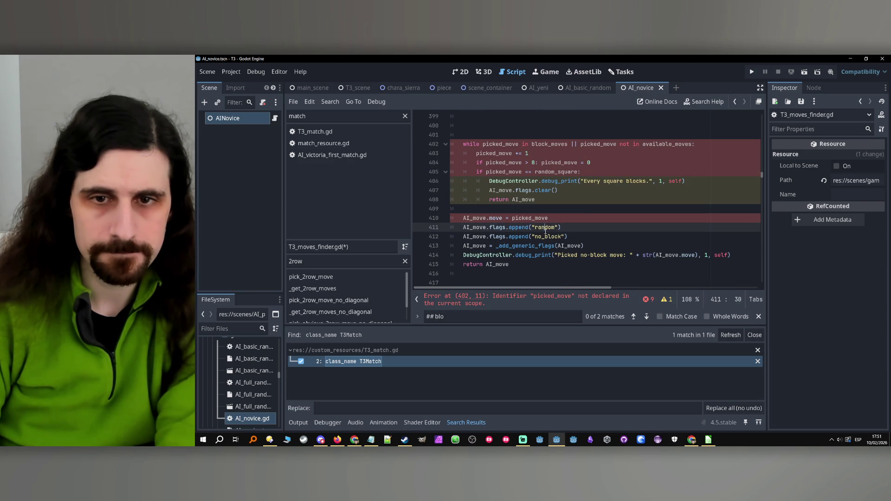
left_click_drag(567, 236, 463, 227)
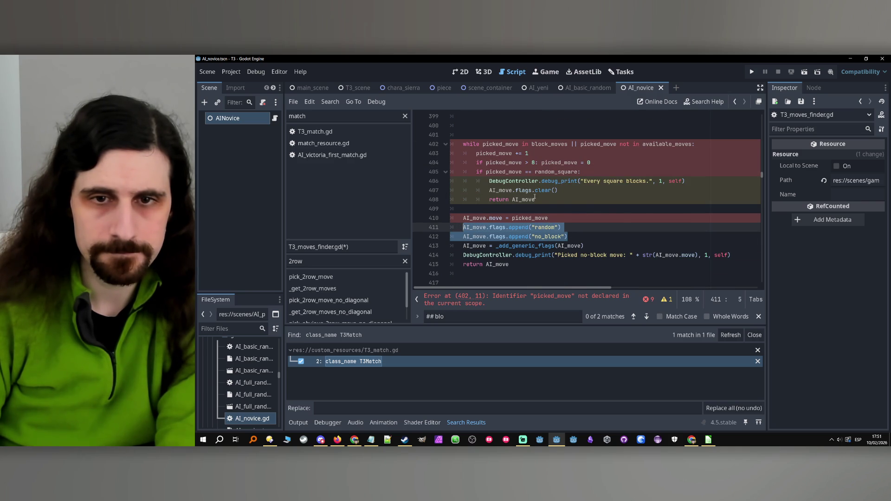
scroll(592, 198, "up", 5)
left_click(592, 199)
key("Return")
key("ctrl+v")
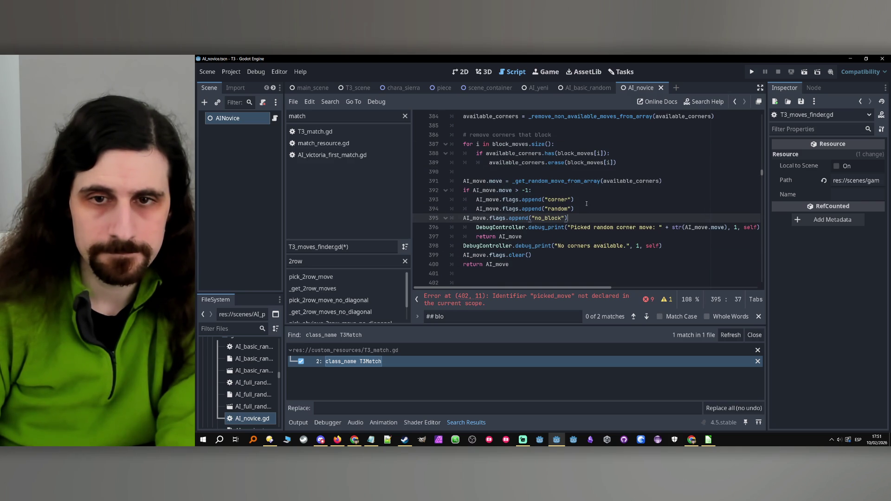
left_click(465, 218)
key("Tab")
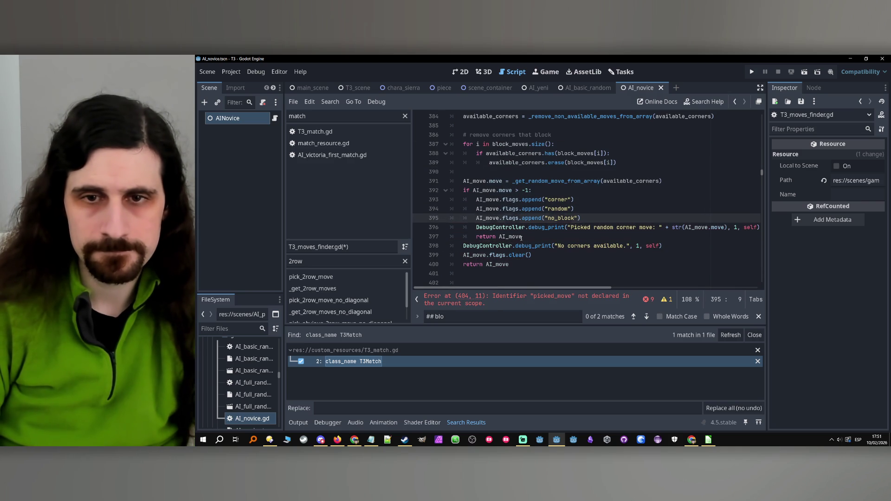
left_click(575, 237)
- Relabel the debug messages as 'Picked random no-block corner move' and 'No no-block corners available.'
scroll(575, 232, "down", 1)
scroll(576, 233, "down", 5)
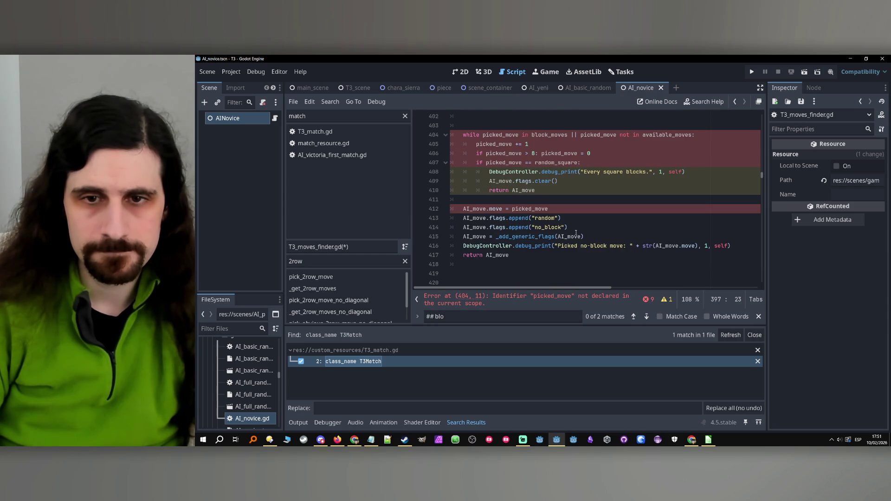
scroll(618, 247, "up", 8)
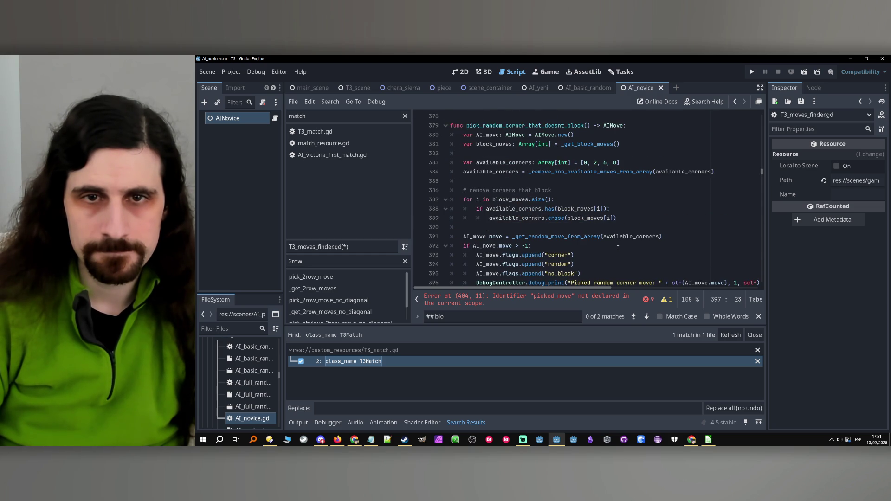
scroll(618, 248, "down", 2)
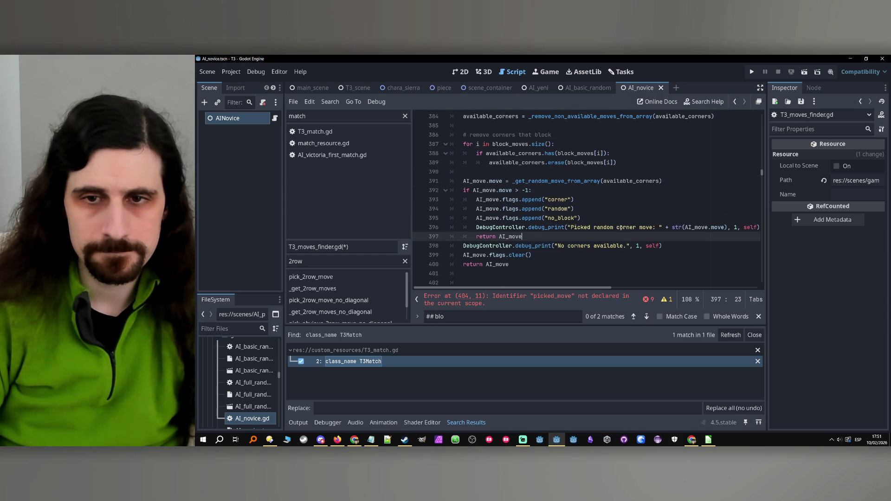
left_click(616, 227)
type("no-")
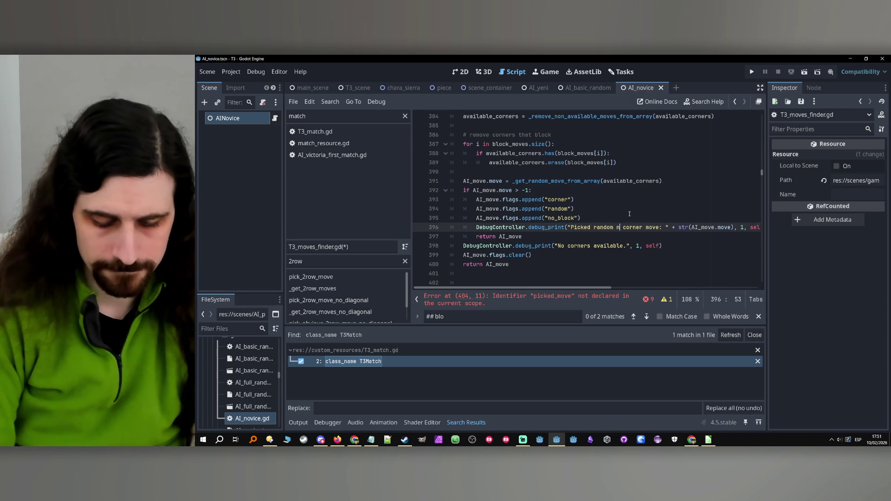
type("block")
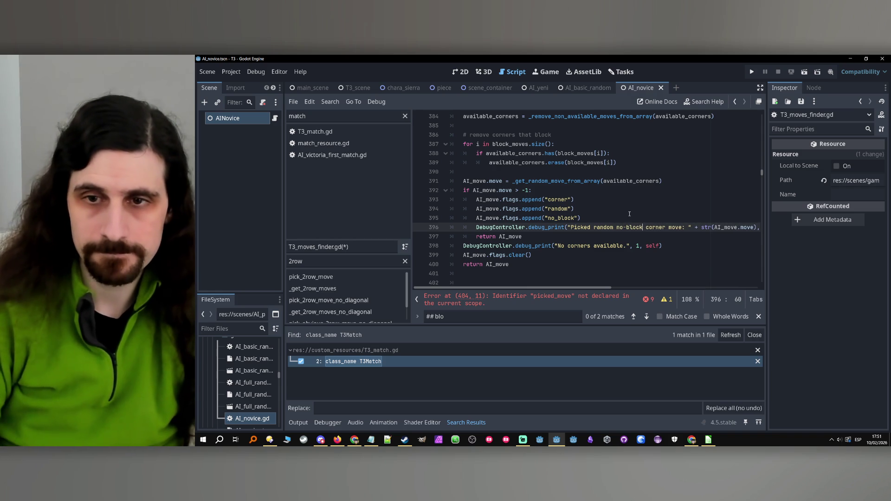
left_click(572, 254)
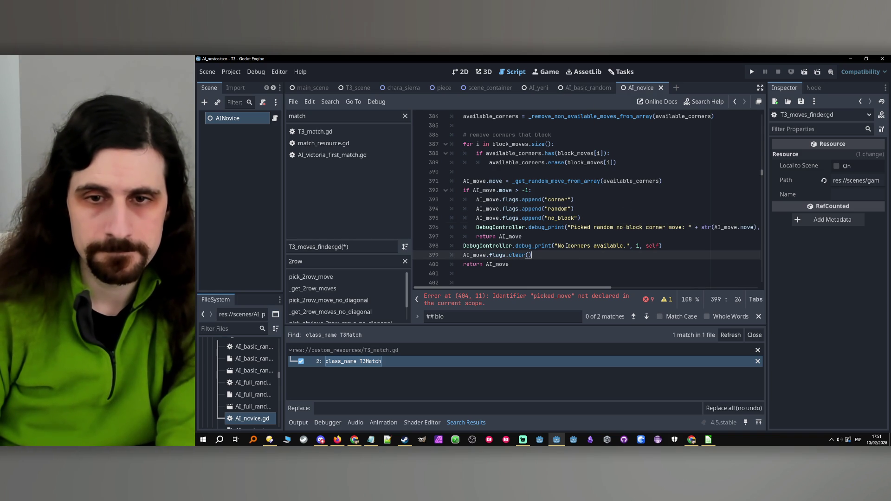
left_click(566, 246)
type("no-bl")
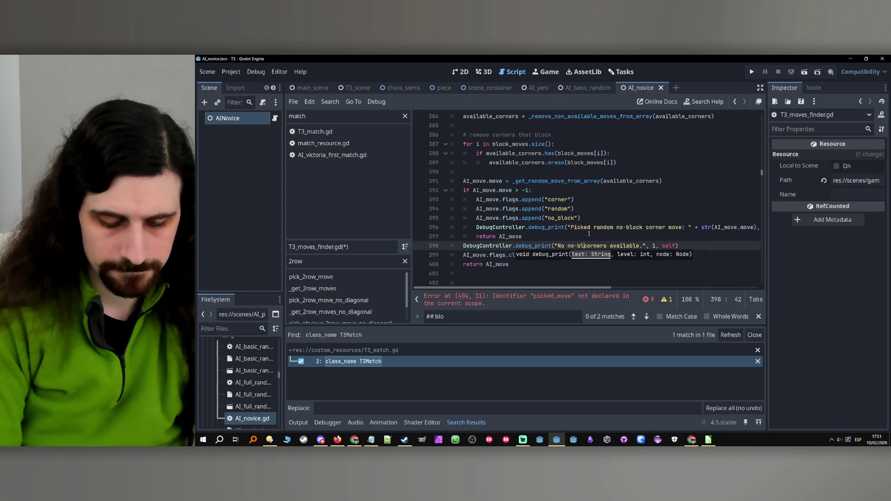
type("ock")
- Delete the leftover while-loop code and the extra blank line after the function
scroll(546, 227, "down", 2)
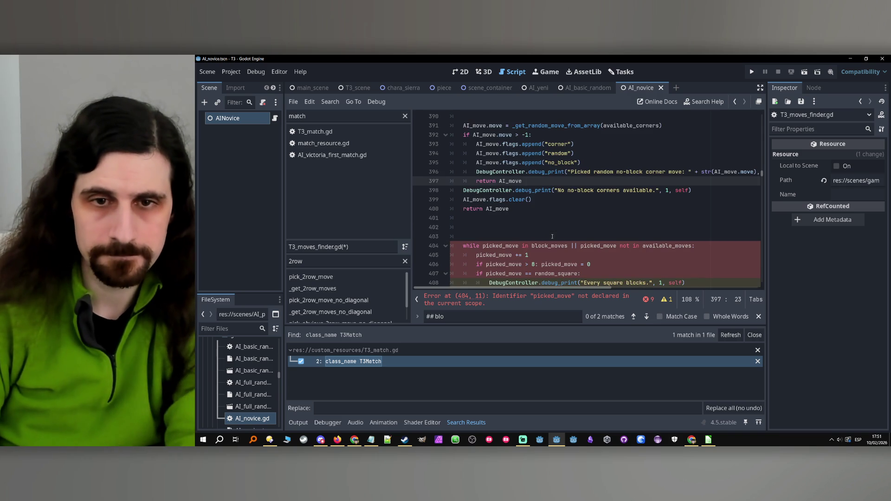
left_click(536, 216)
key("ctrl+z")
key("ctrl+z")
key("ctrl+z")
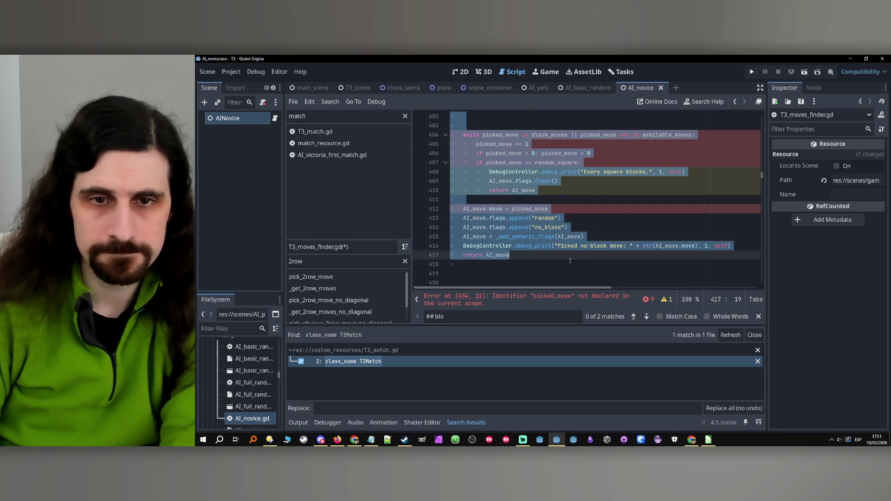
key("BackSpace")
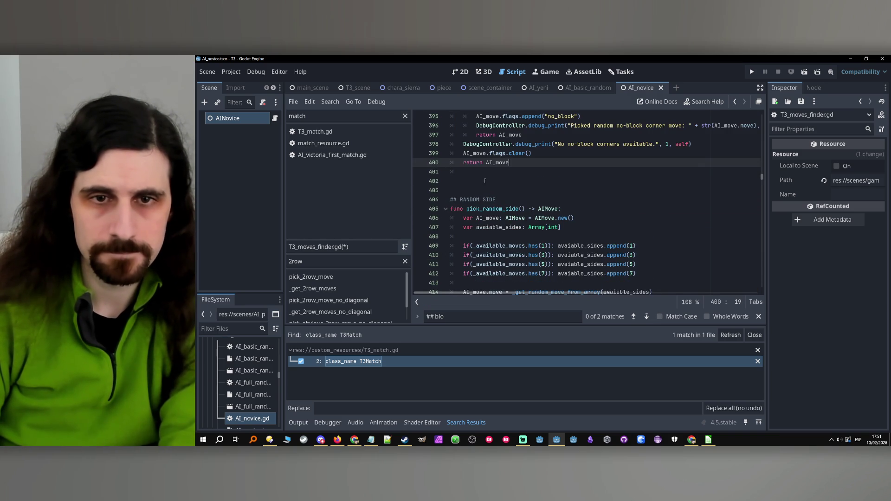
- Initialise avaiable_sides to the list [1, 3, 5, 7]
scroll(492, 183, "down", 3)
scroll(510, 179, "up", 3)
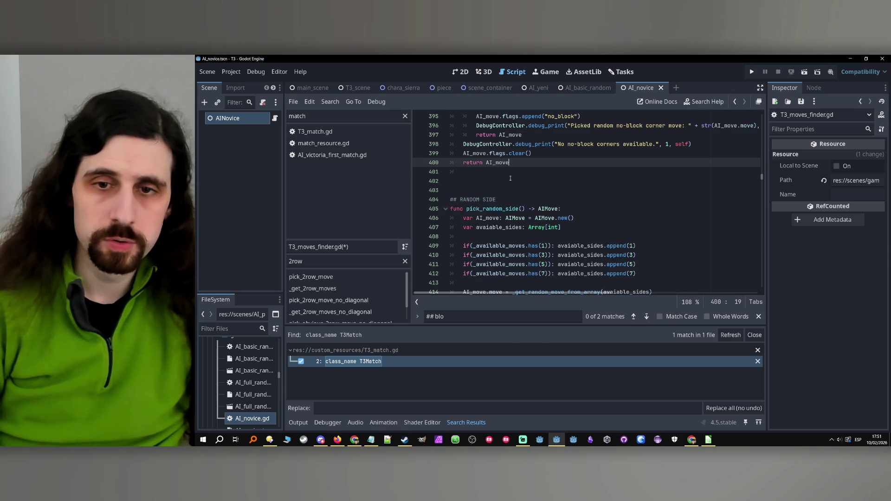
scroll(510, 185, "down", 2)
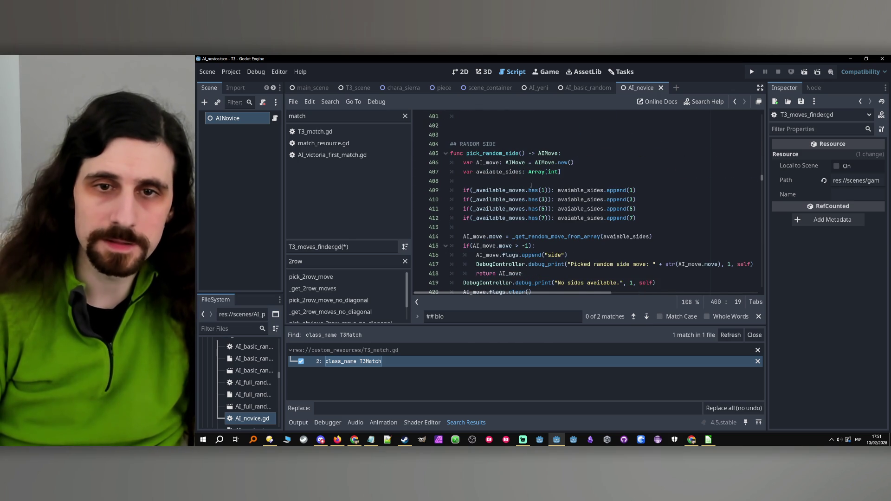
scroll(531, 185, "up", 1)
left_click(563, 199)
type("= [")
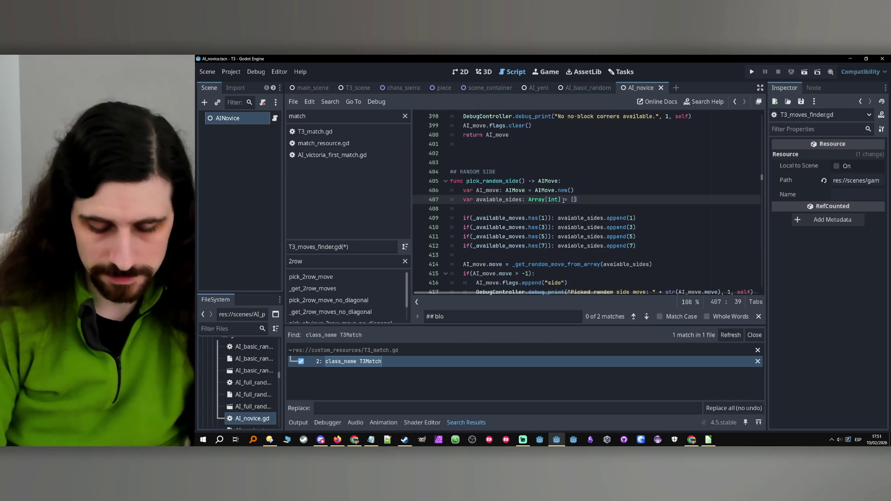
type("1, 3, 5, 7")
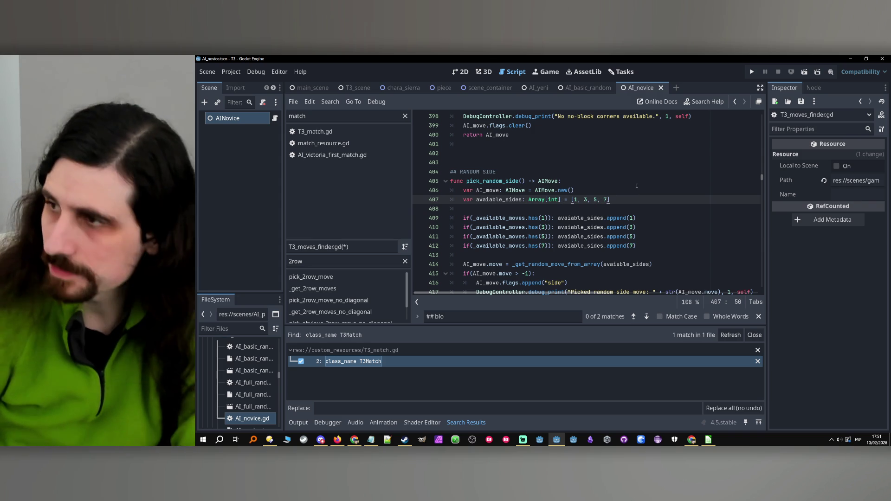
key("Return")
key("Return")
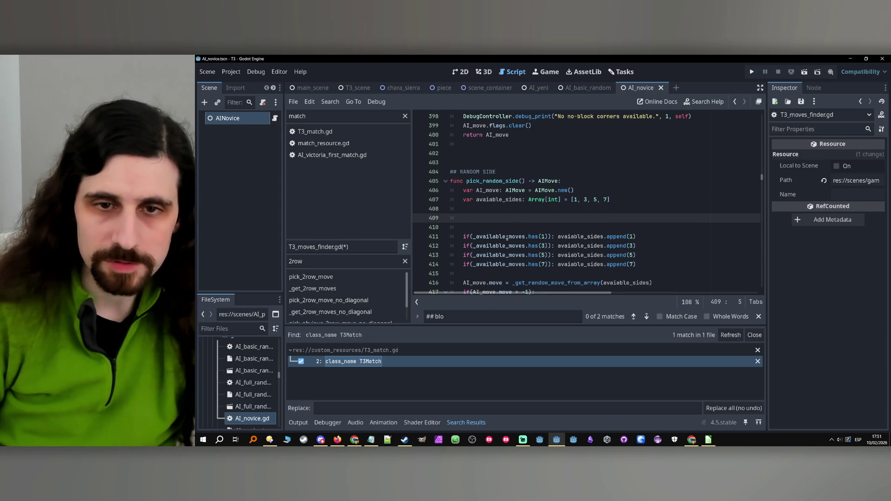
- Add the line avaiable_sides = _remove_non_available_moves_from_array(avaiable_sides)
double_click(507, 237)
double_click(497, 200)
key("ctrl+c")
left_click(525, 218)
key("ctrl+v")
type("= _remove")
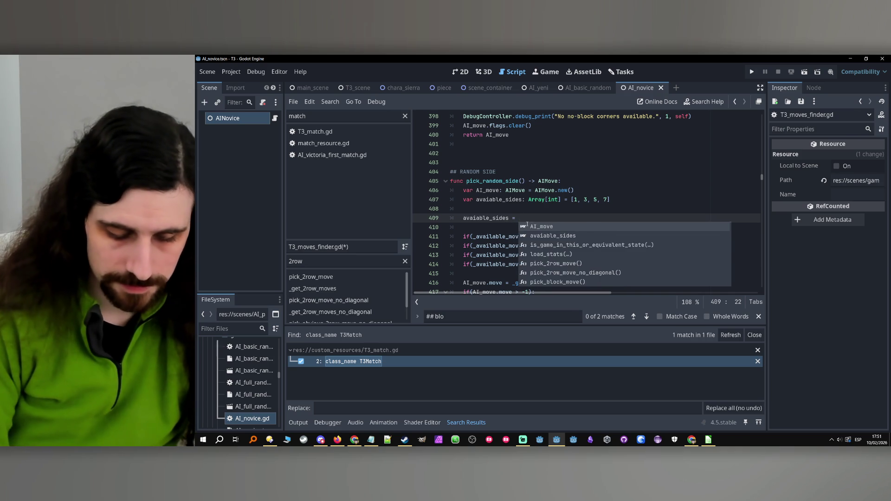
key("Return")
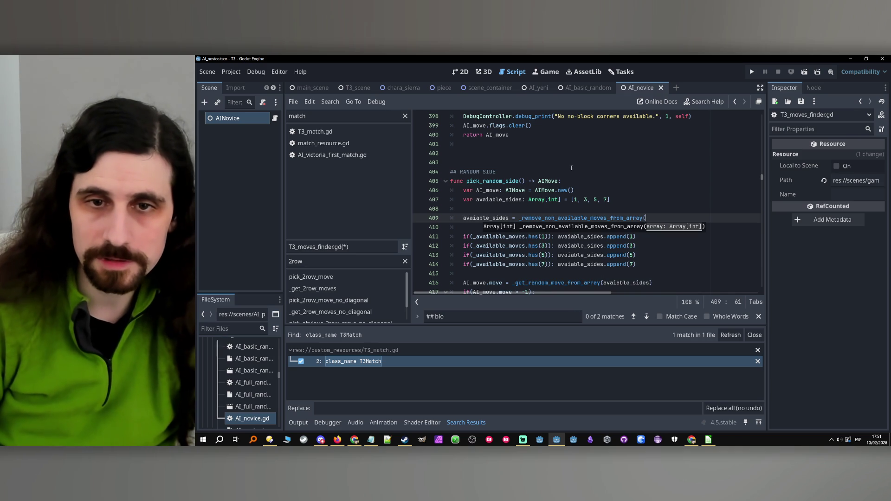
type("avaiable_sides)")
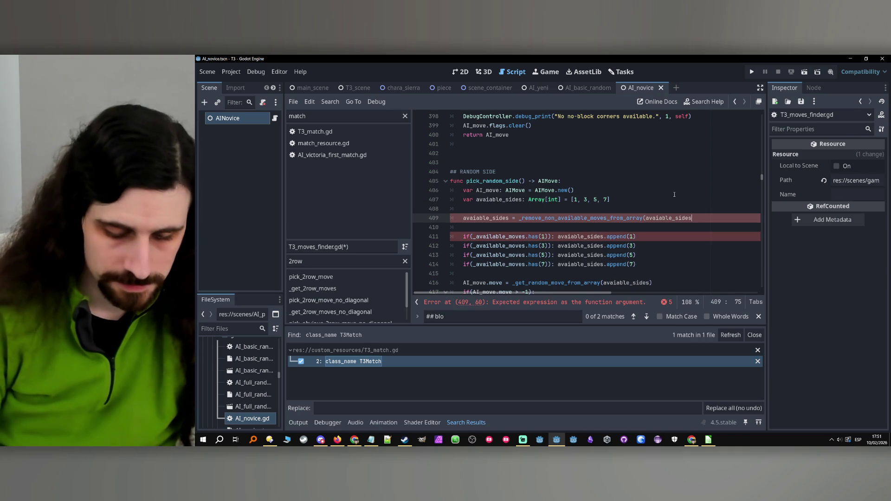
- Delete the four per-side if-append checks and the surplus blank lines
mouse_move(639, 265)
left_mouse_down()
mouse_move(464, 255)
mouse_move(403, 241)
left_mouse_up()
key("BackSpace")
key("BackSpace")
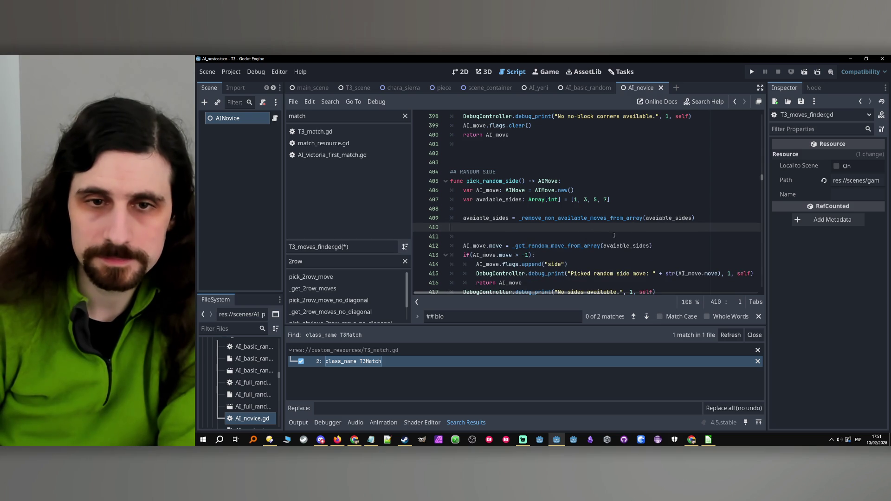
key("BackSpace")
key("Home")
key("BackSpace")
key("BackSpace")
key("Down")
- Remove the parentheses around the if condition in pick_random_side
scroll(480, 235, "down", 1)
scroll(480, 235, "down", 1)
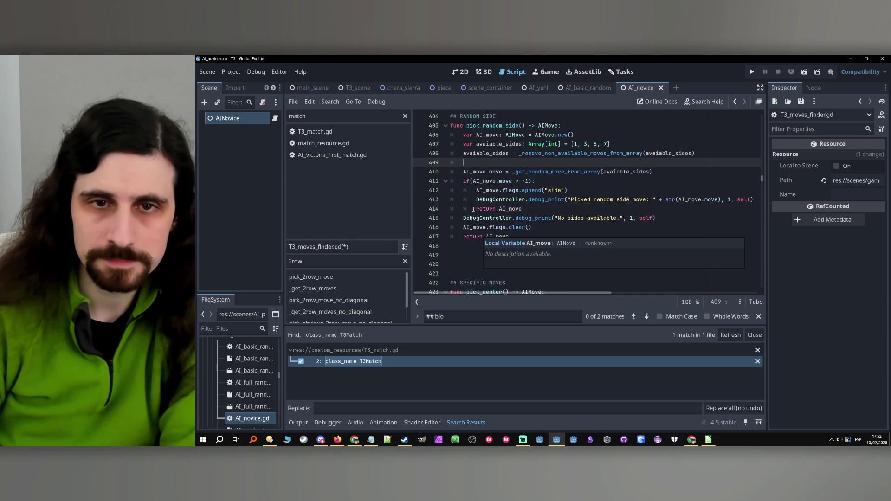
left_click(473, 181)
key("BackSpace")
left_click(533, 177)
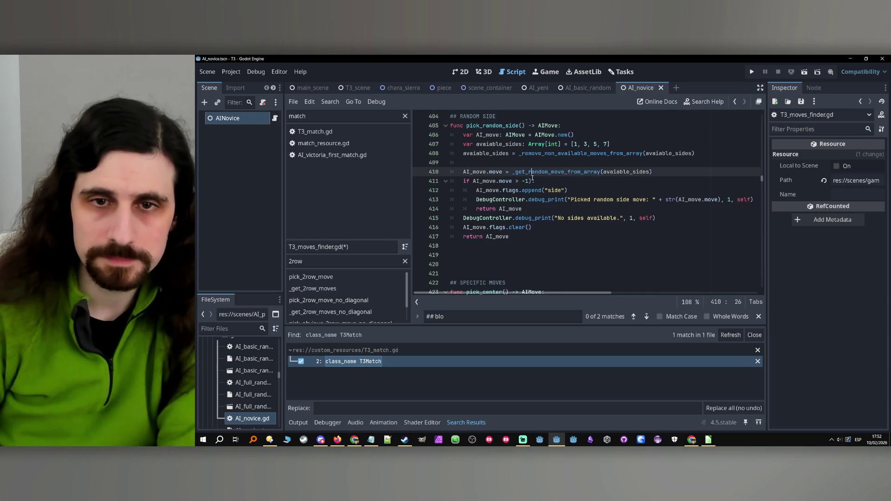
scroll(536, 190, "down", 3)
left_click(550, 209)
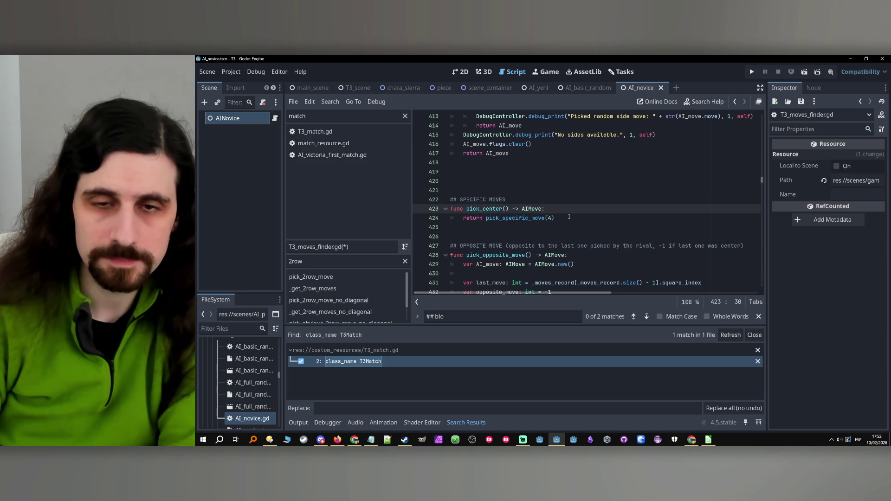
left_click(564, 215)
left_click(563, 212)
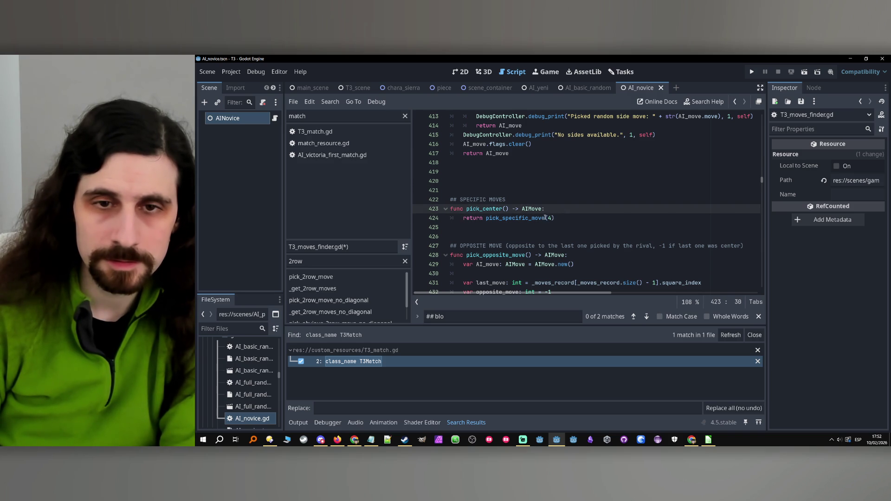
scroll(546, 217, "down", 1)
left_click(490, 228)
left_click(570, 246)
scroll(570, 246, "down", 1)
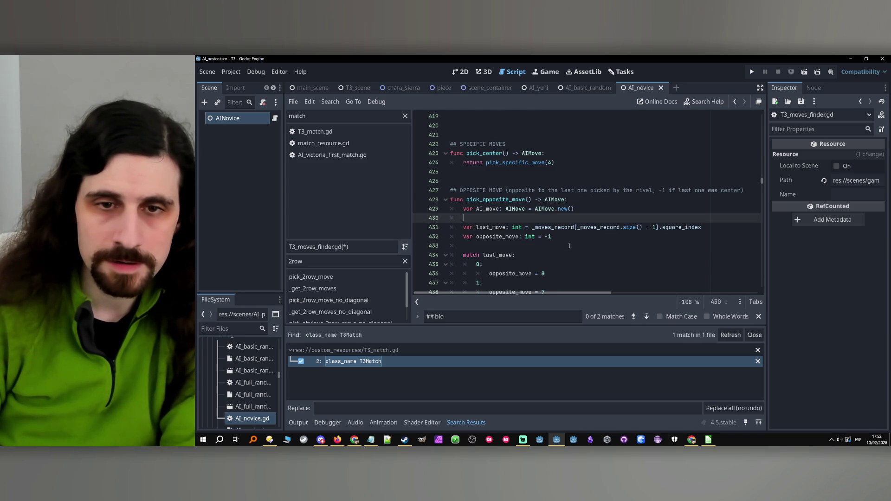
scroll(569, 246, "down", 2)
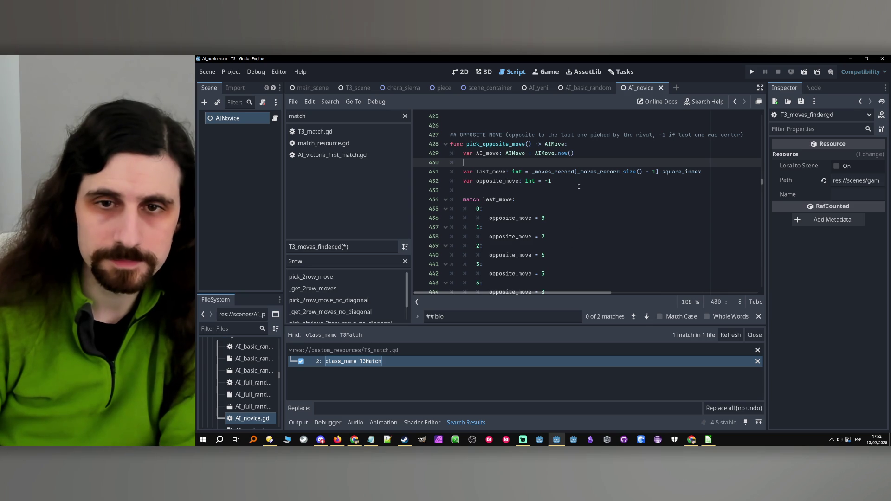
scroll(574, 182, "down", 1)
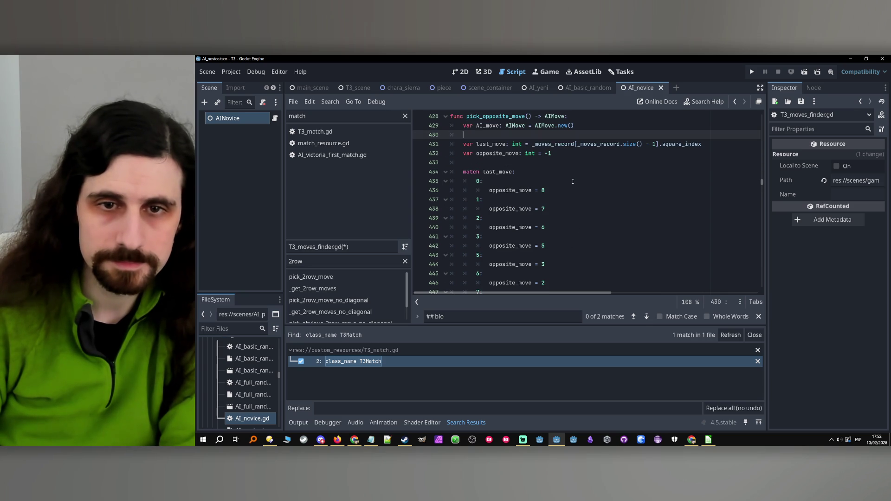
left_click(580, 164)
scroll(580, 166, "down", 4)
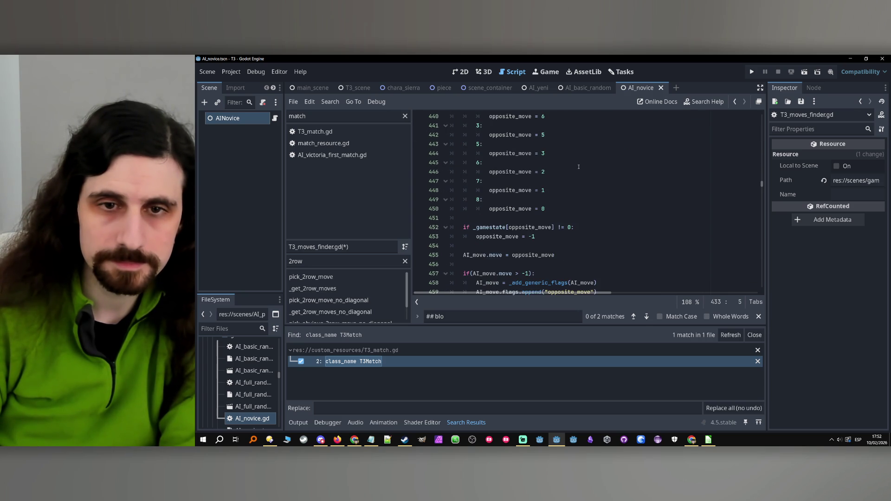
scroll(578, 167, "up", 4)
double_click(490, 172)
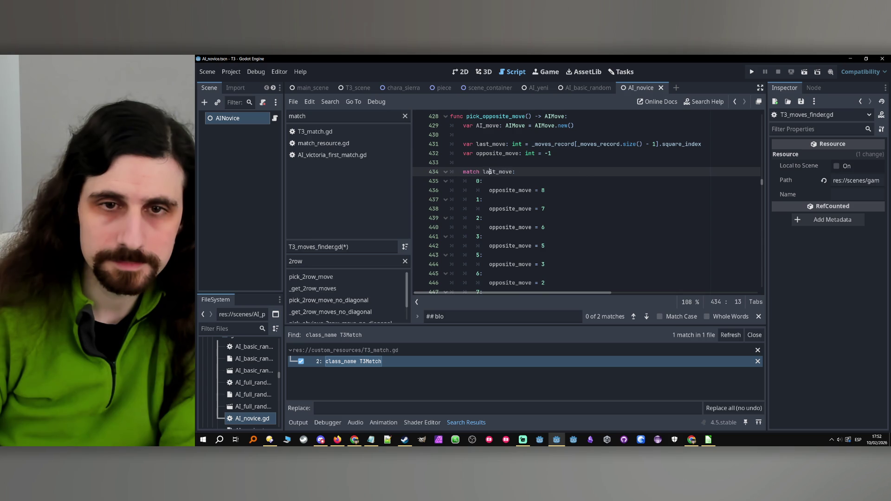
double_click(510, 190)
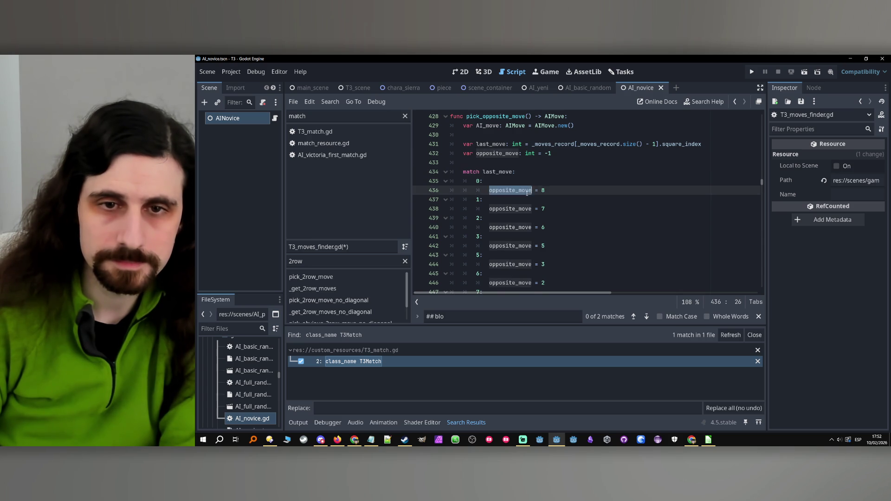
scroll(527, 194, "down", 5)
double_click(488, 209)
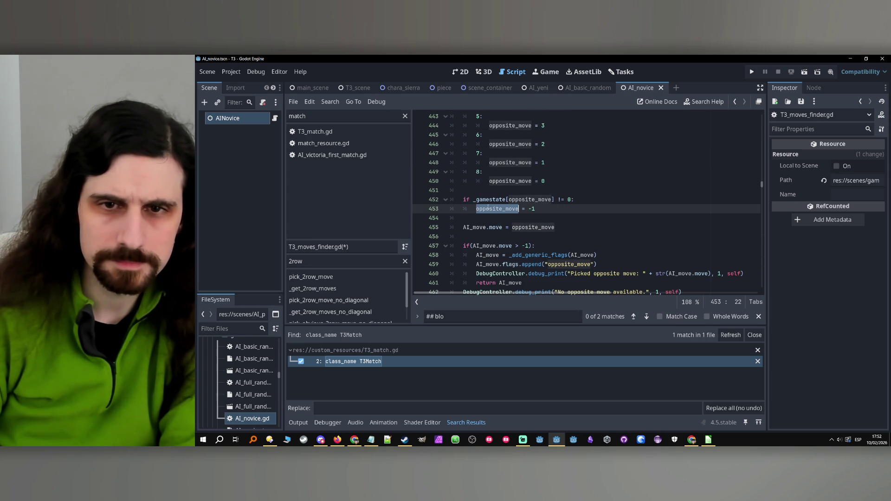
left_click(553, 211)
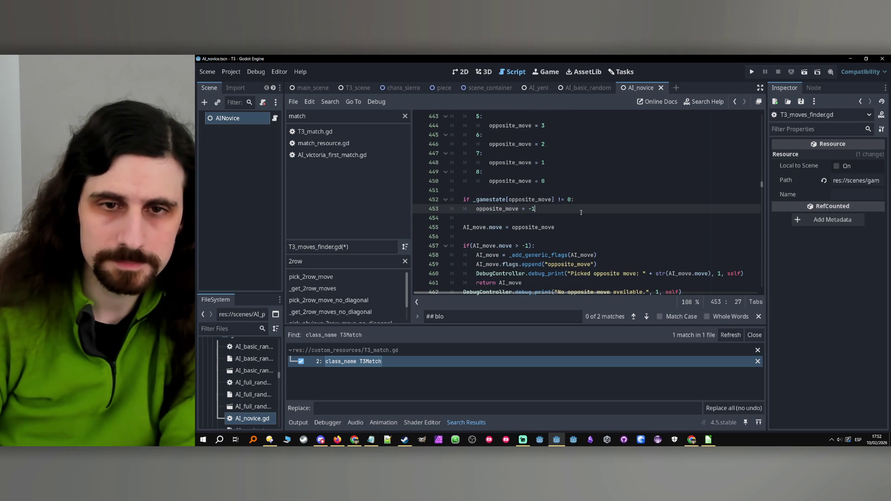